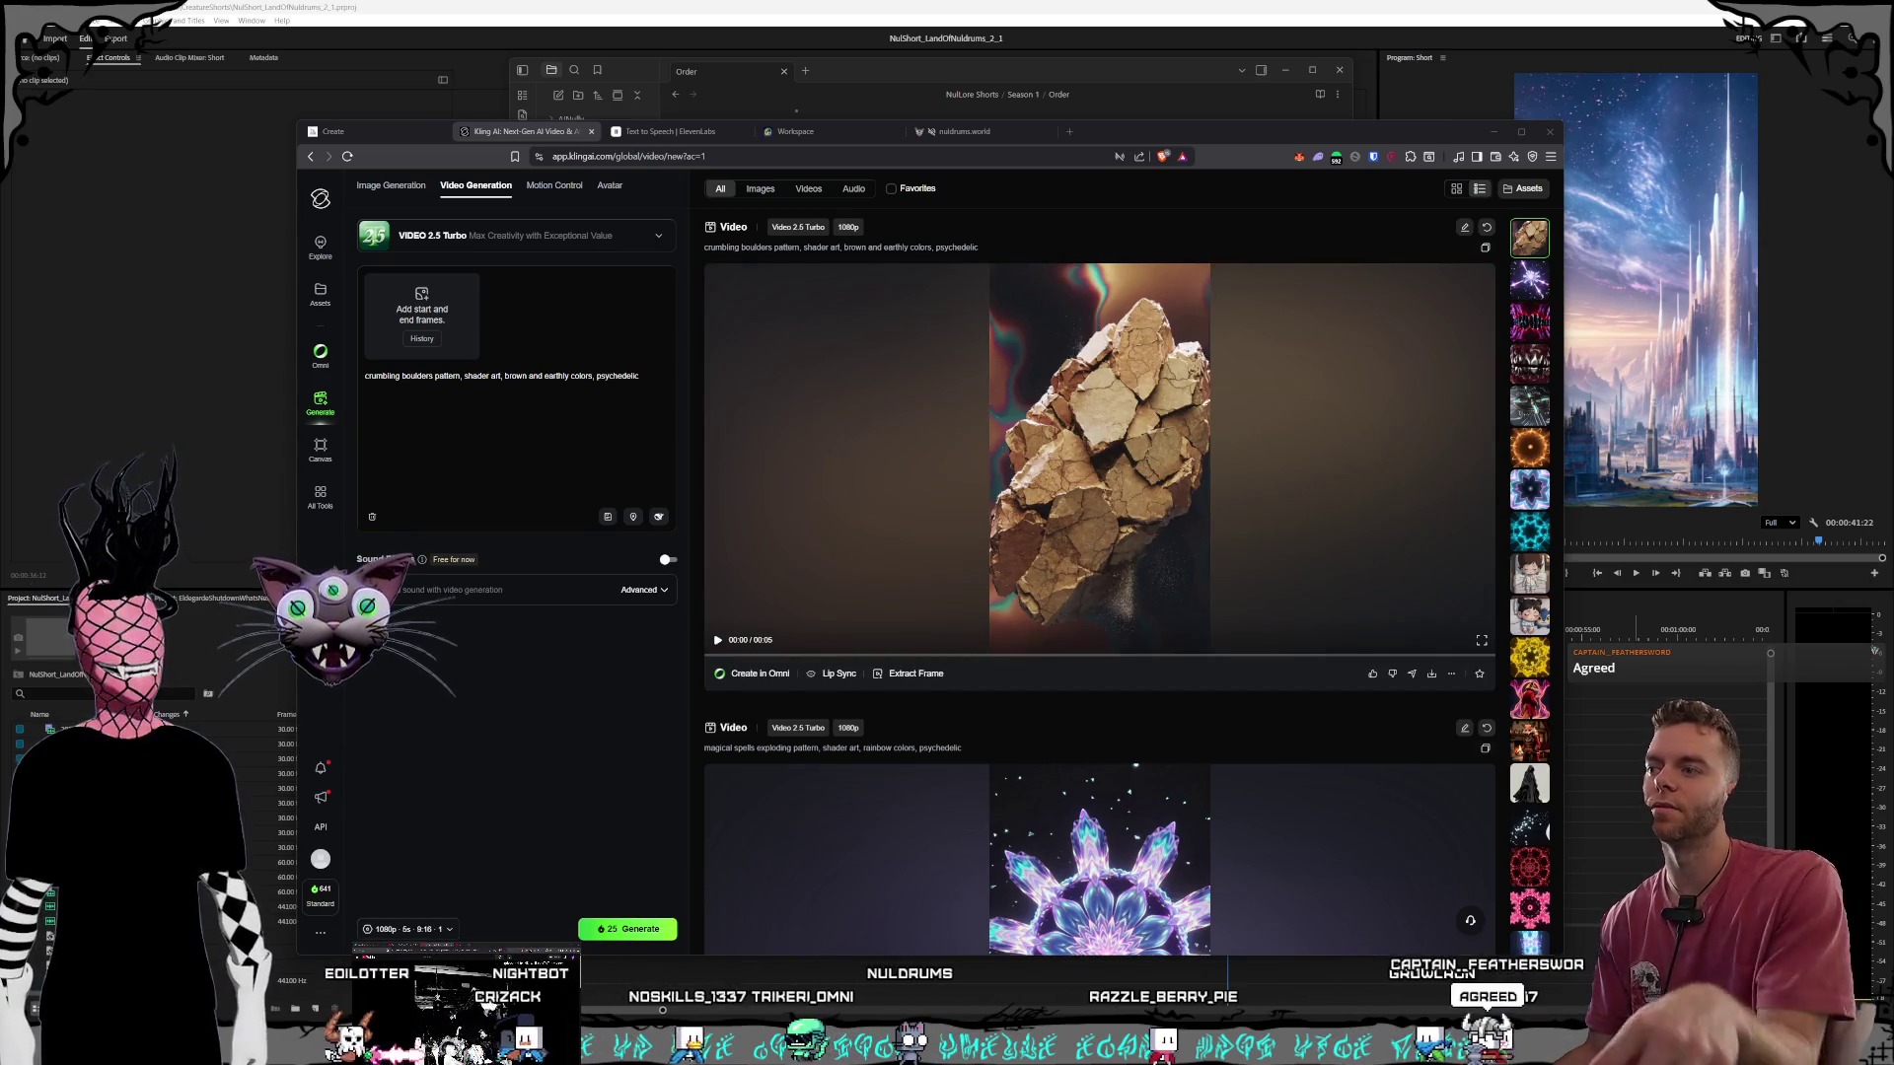
Play the 9:16 crumbling boulders pattern clip and nudge the browser window slightly.
click(791, 608)
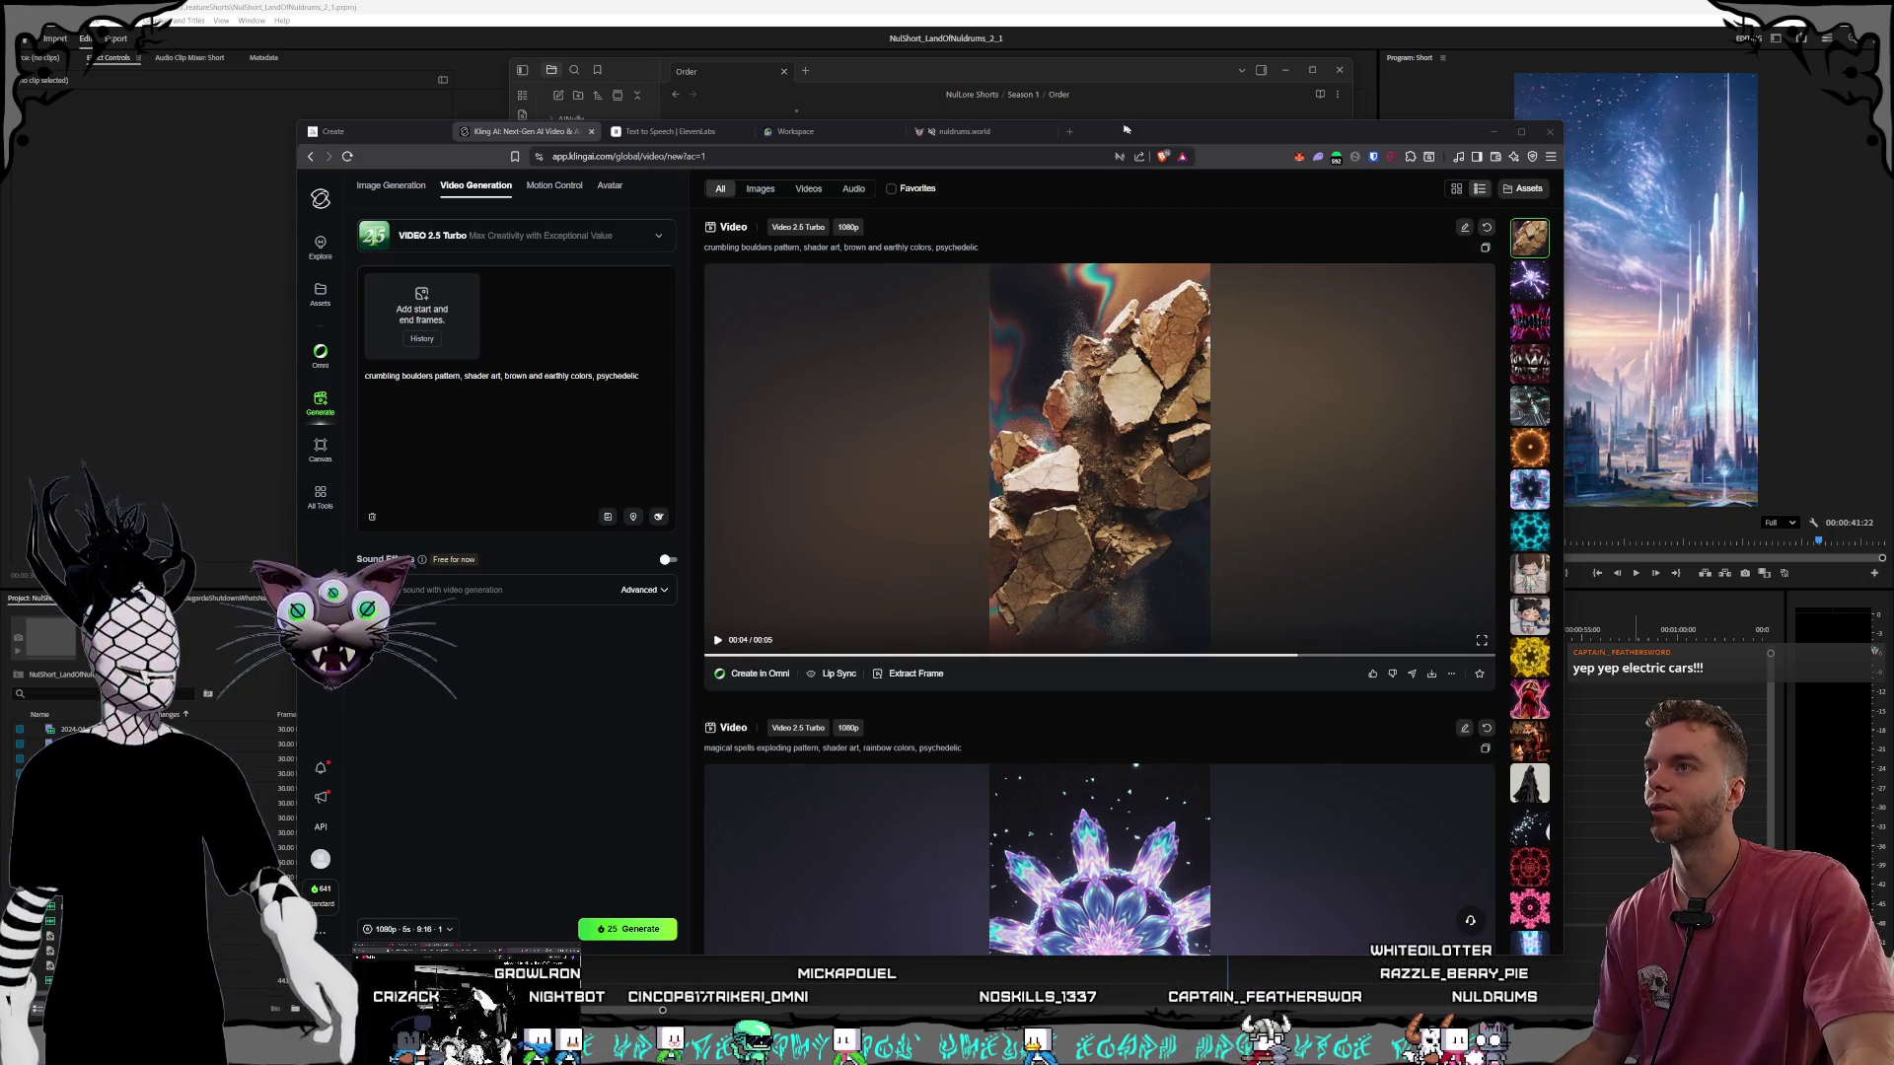
drag(1125, 131, 1128, 124)
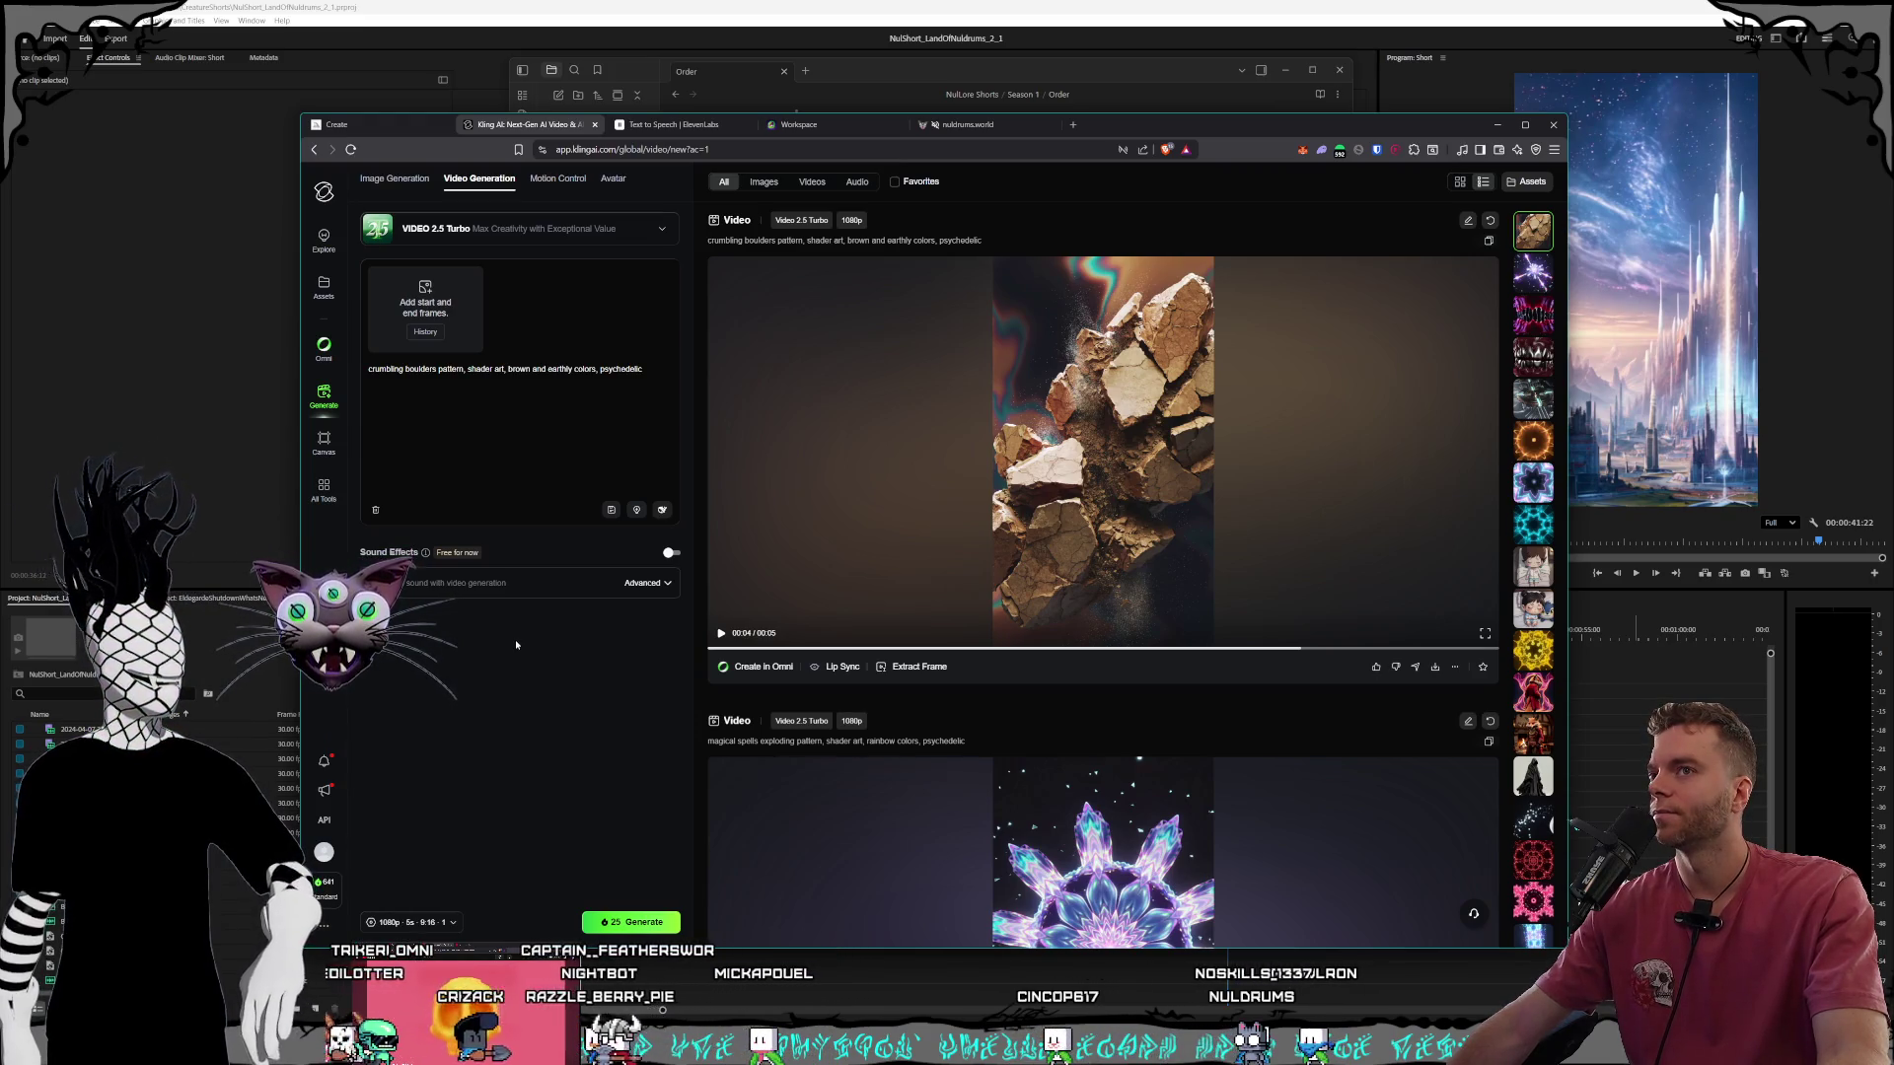
click(1546, 279)
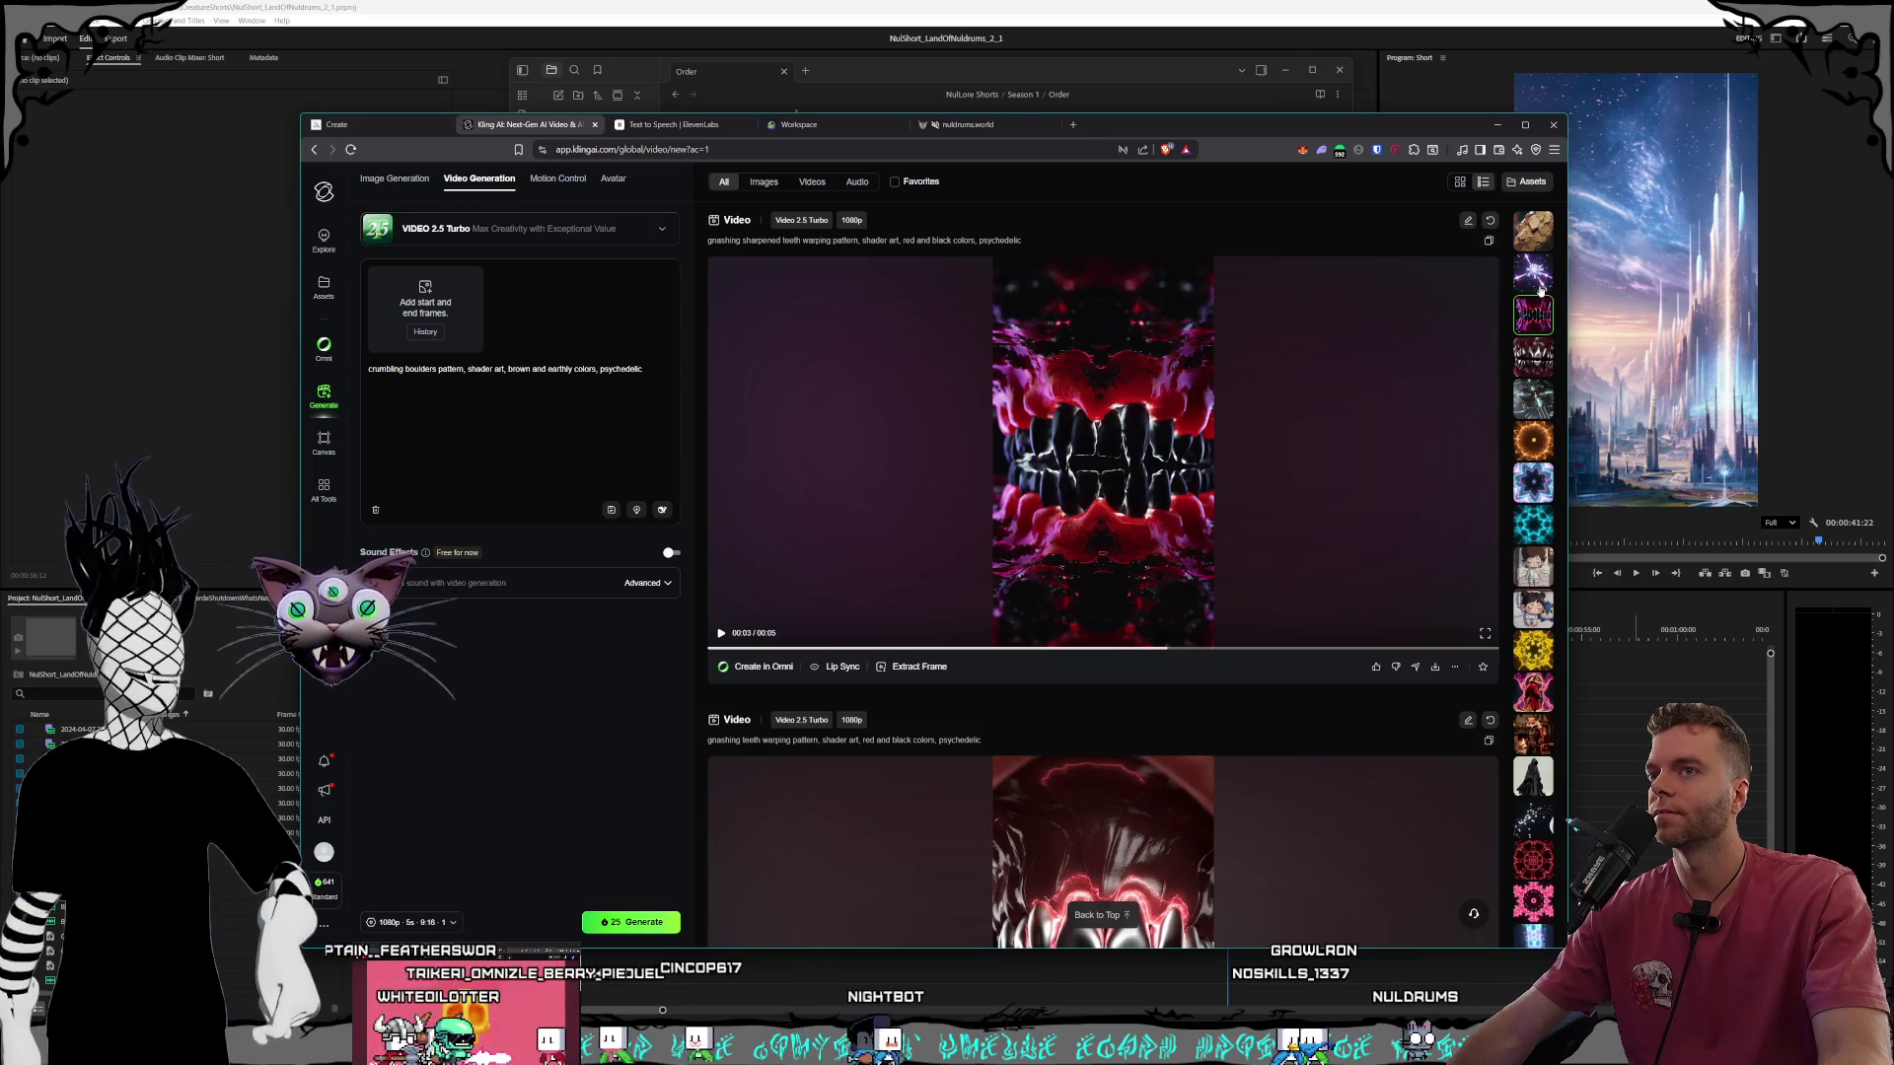
Jump back to the crumbling boulders clip, then bring the Obsidian Order note forward.
click(1536, 230)
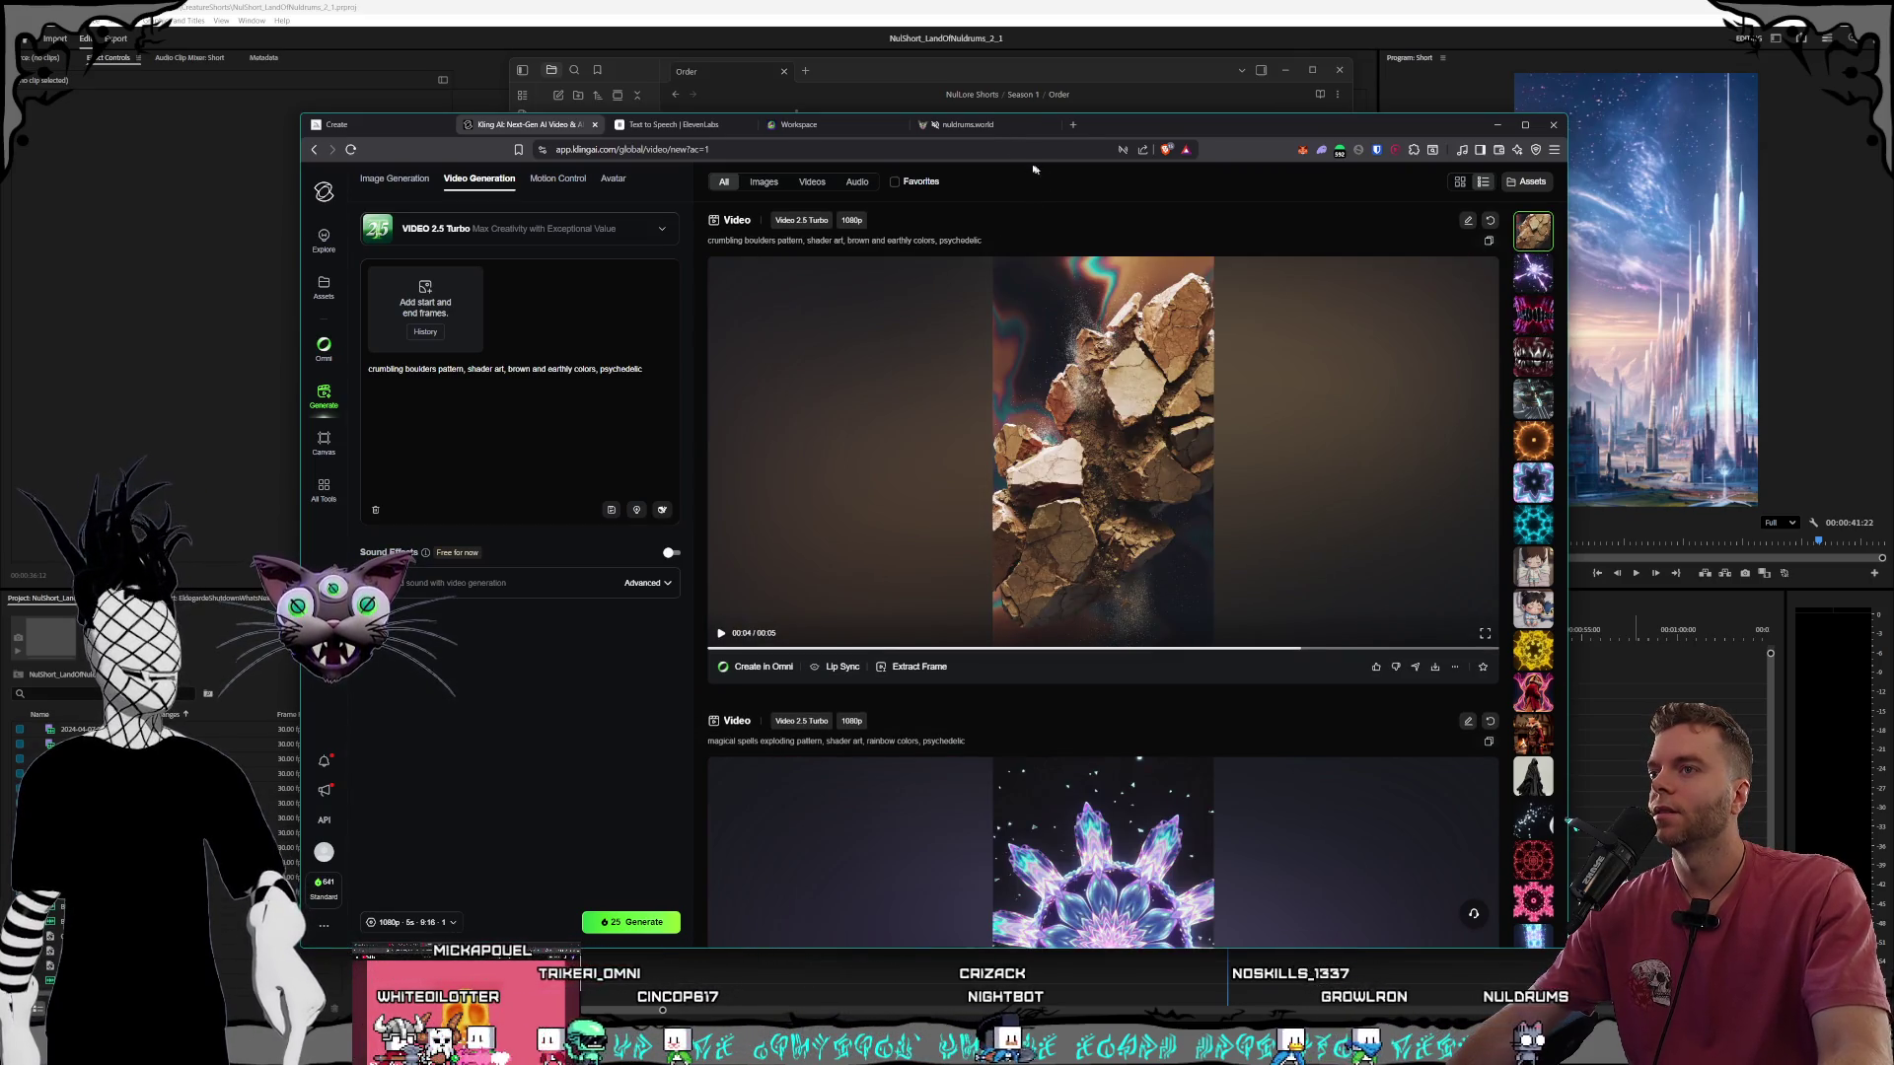
click(1010, 71)
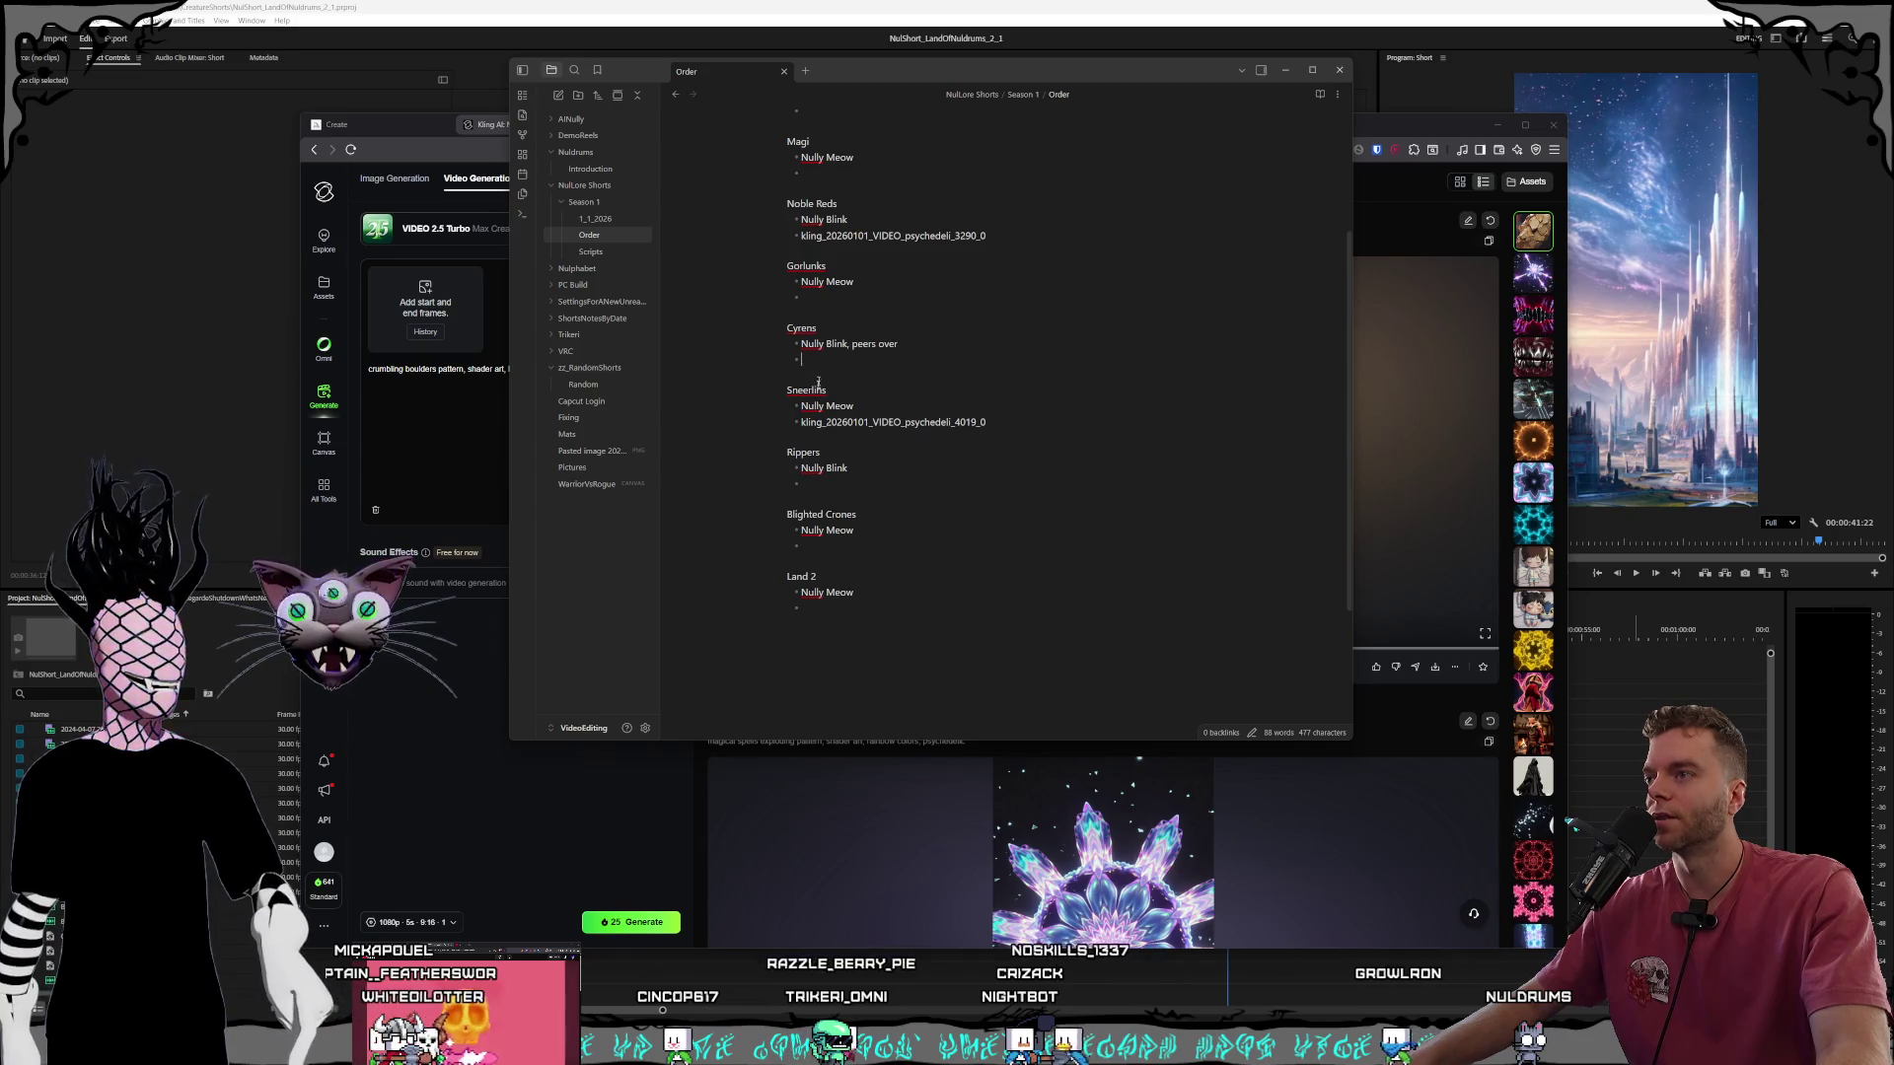
Bring the Kling AI page back in front of the Obsidian Order note.
click(1383, 126)
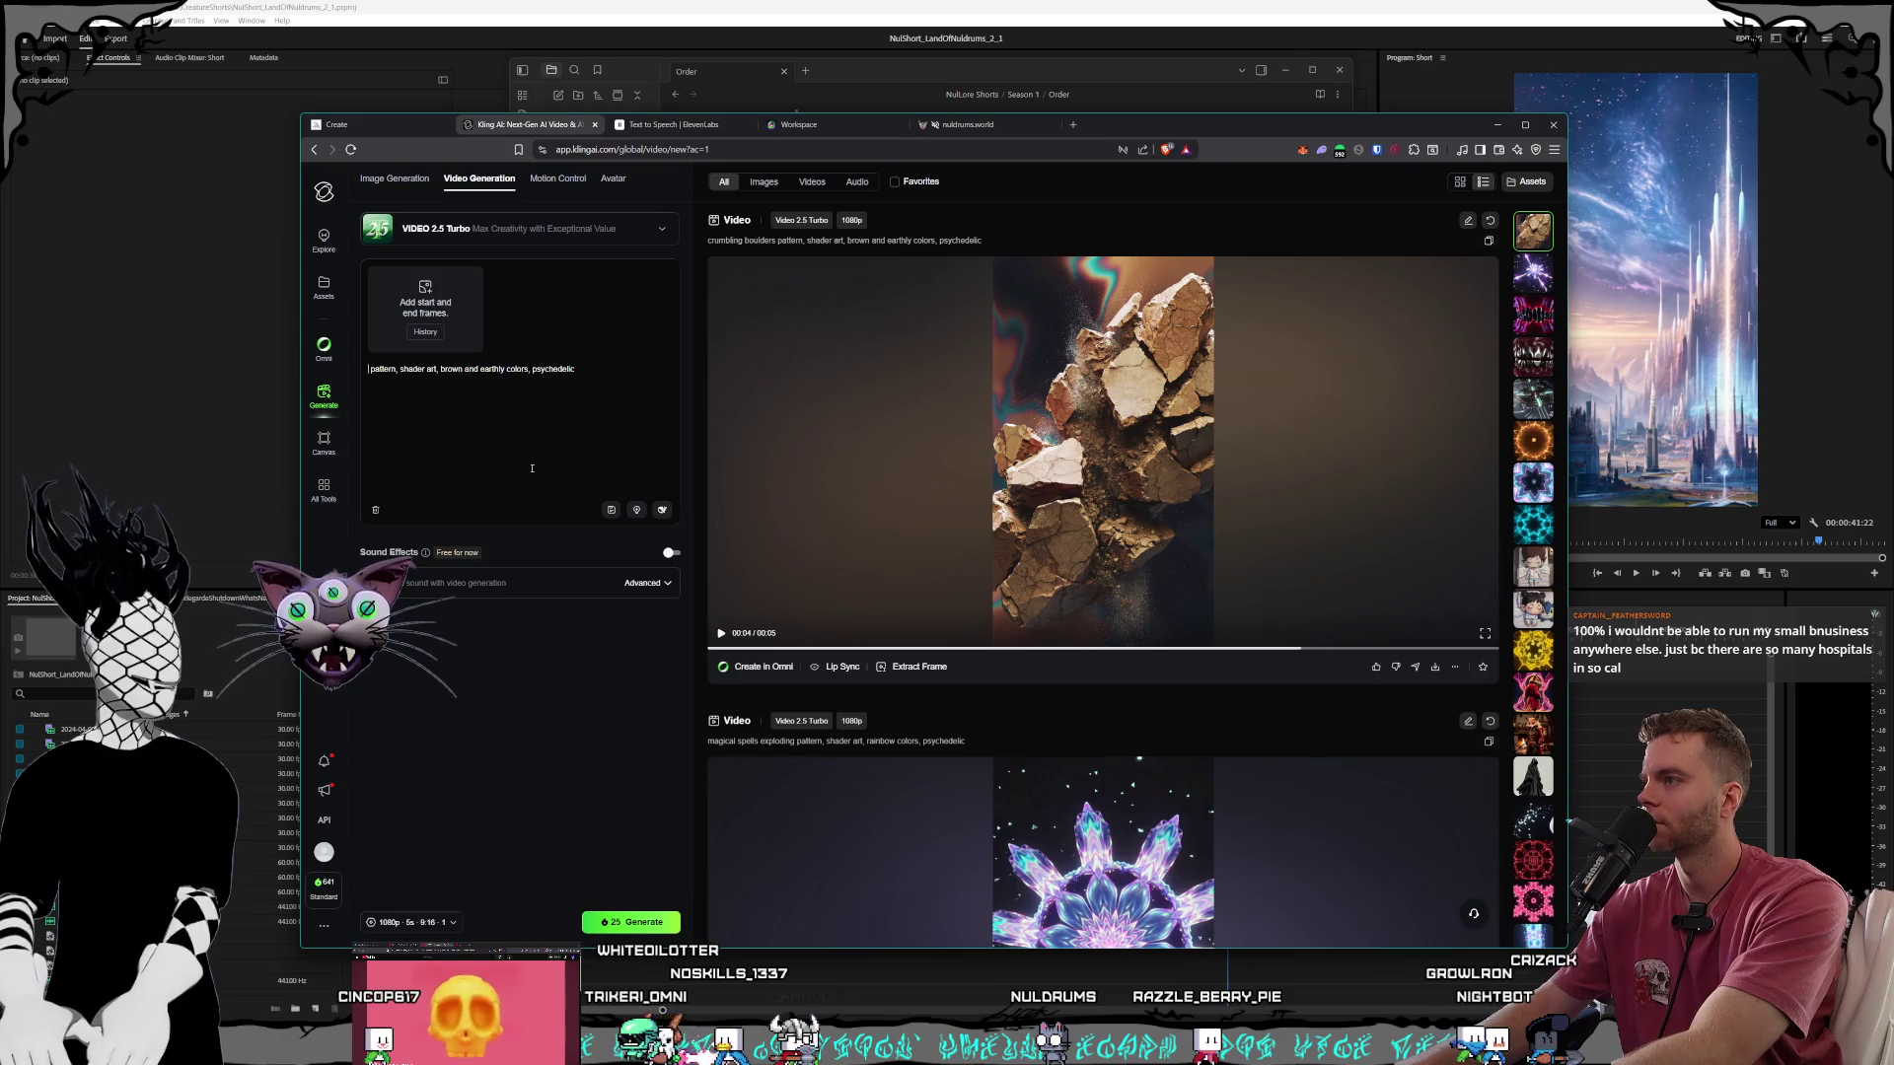
Rewrite the prompt to 'magic potions pattern, shader art, green swampy colors, psychedelic', generate, and open the result.
text(s)
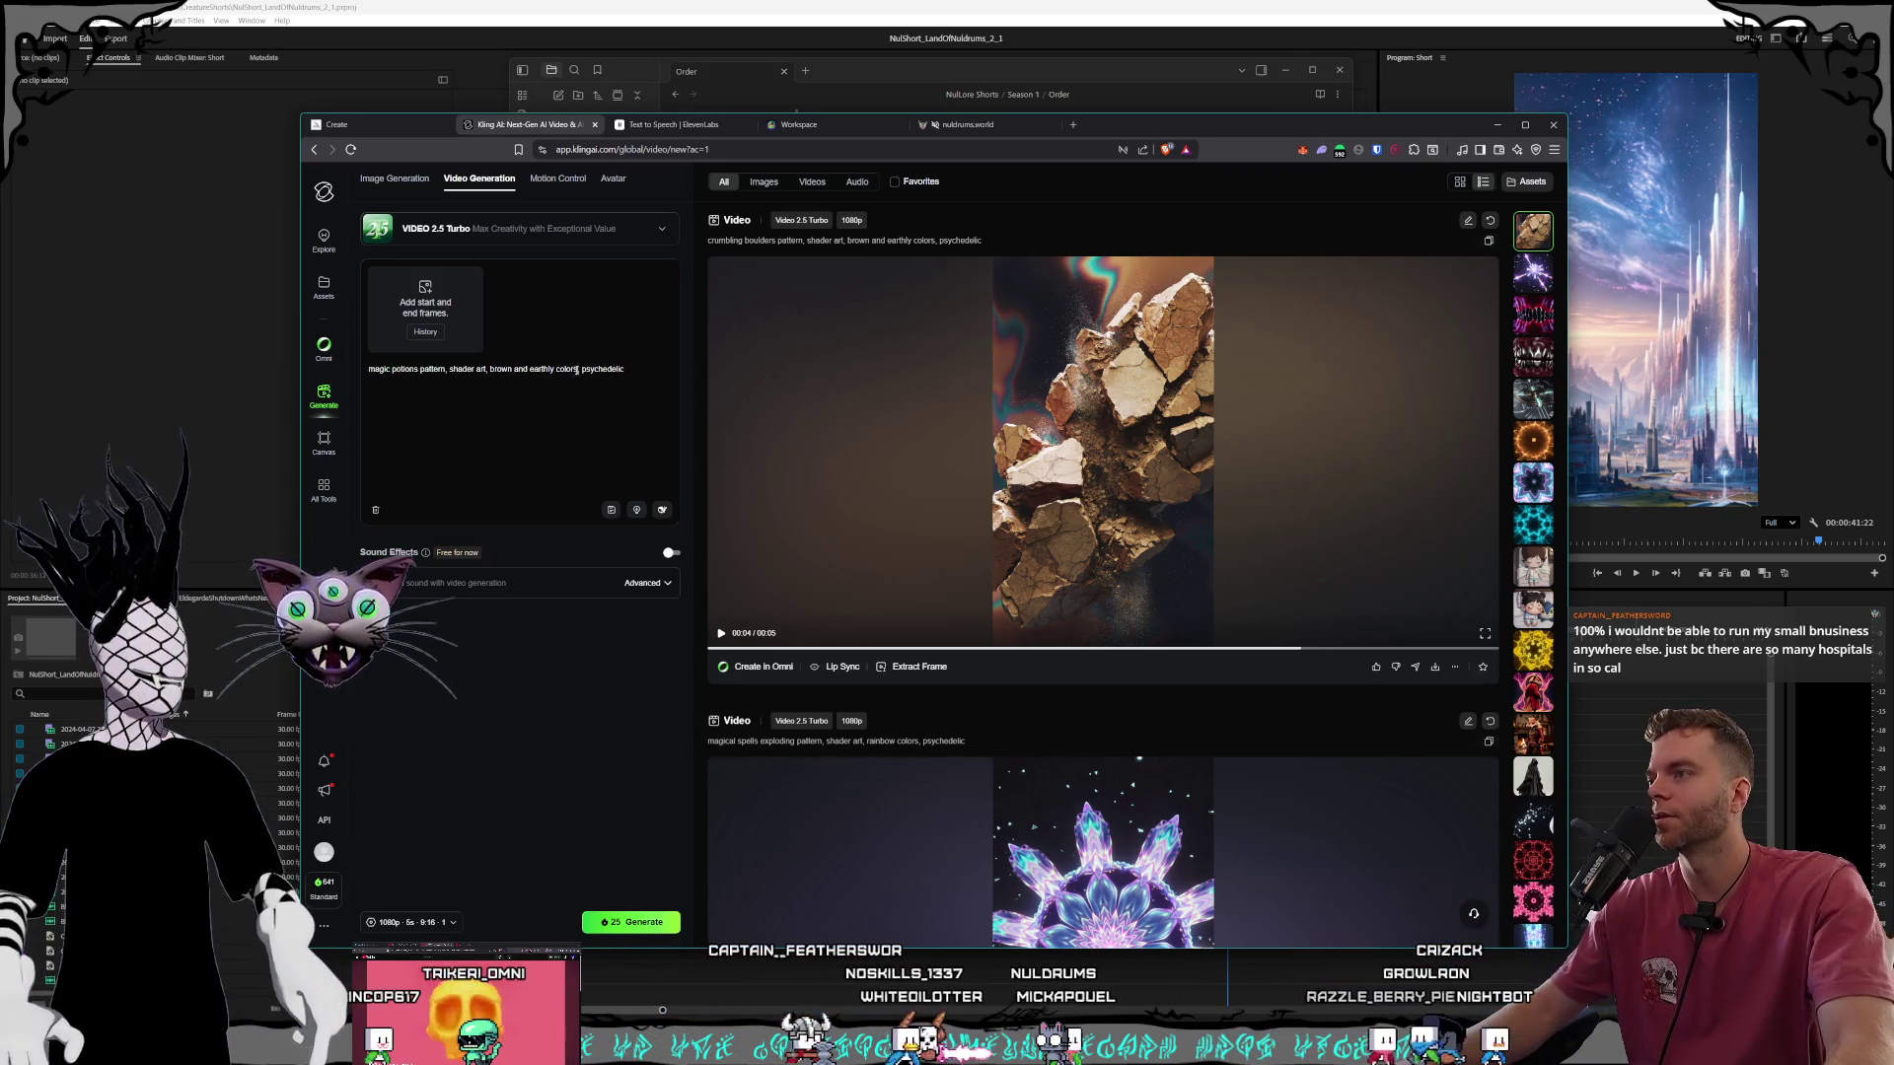
drag(556, 370, 491, 369)
text(gree)
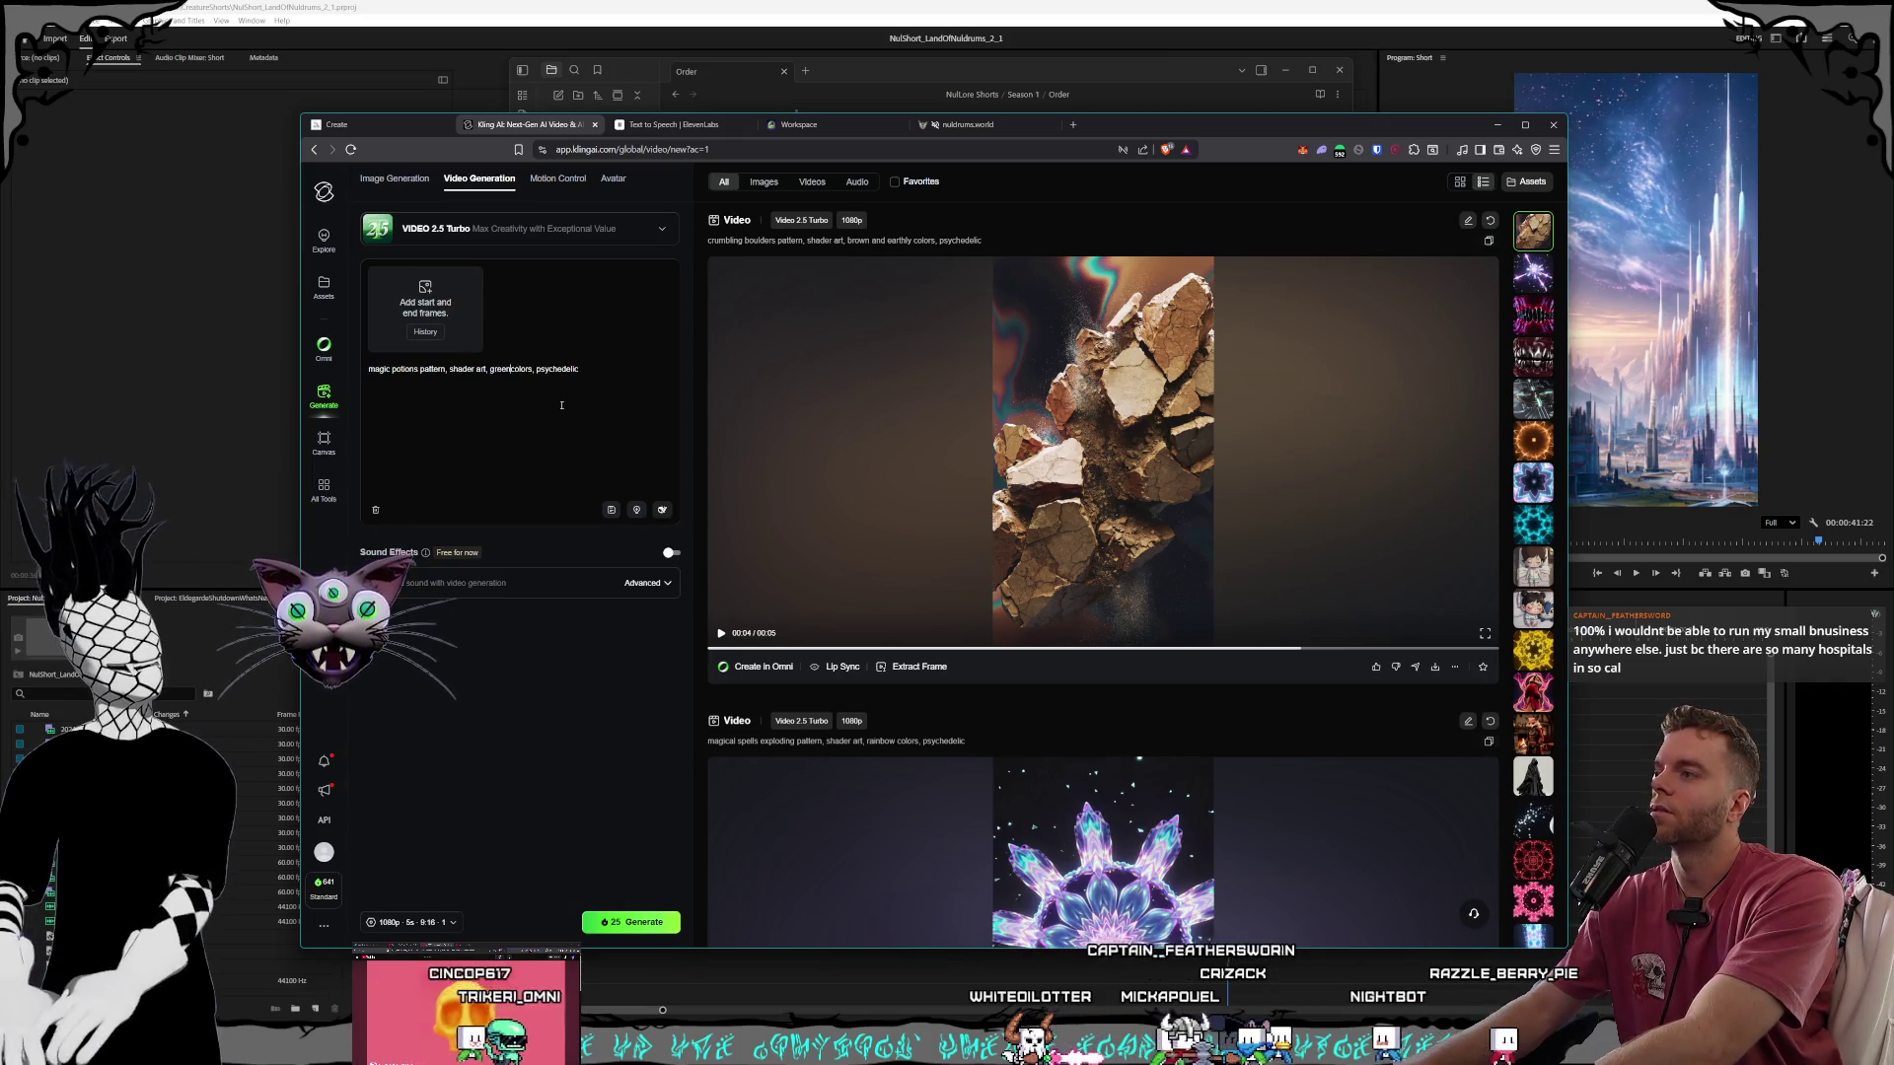
text(wampy)
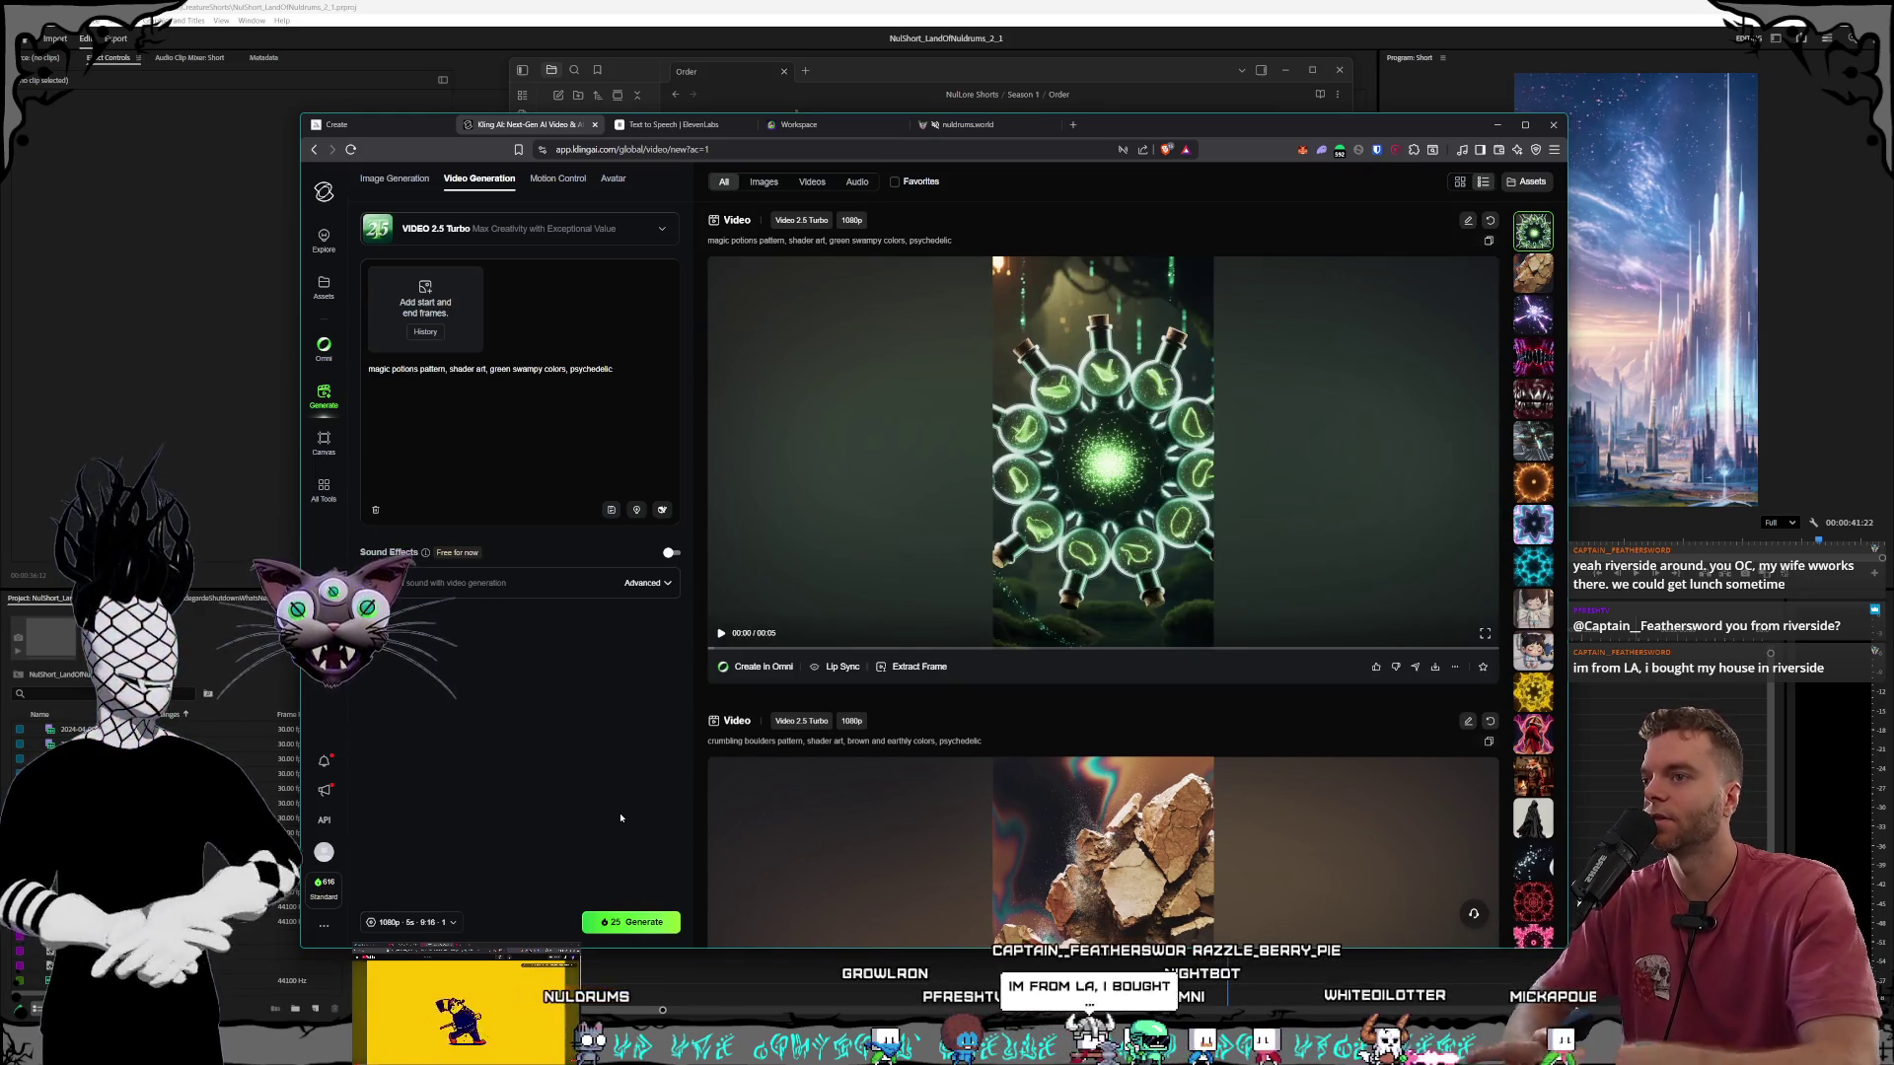
click(857, 448)
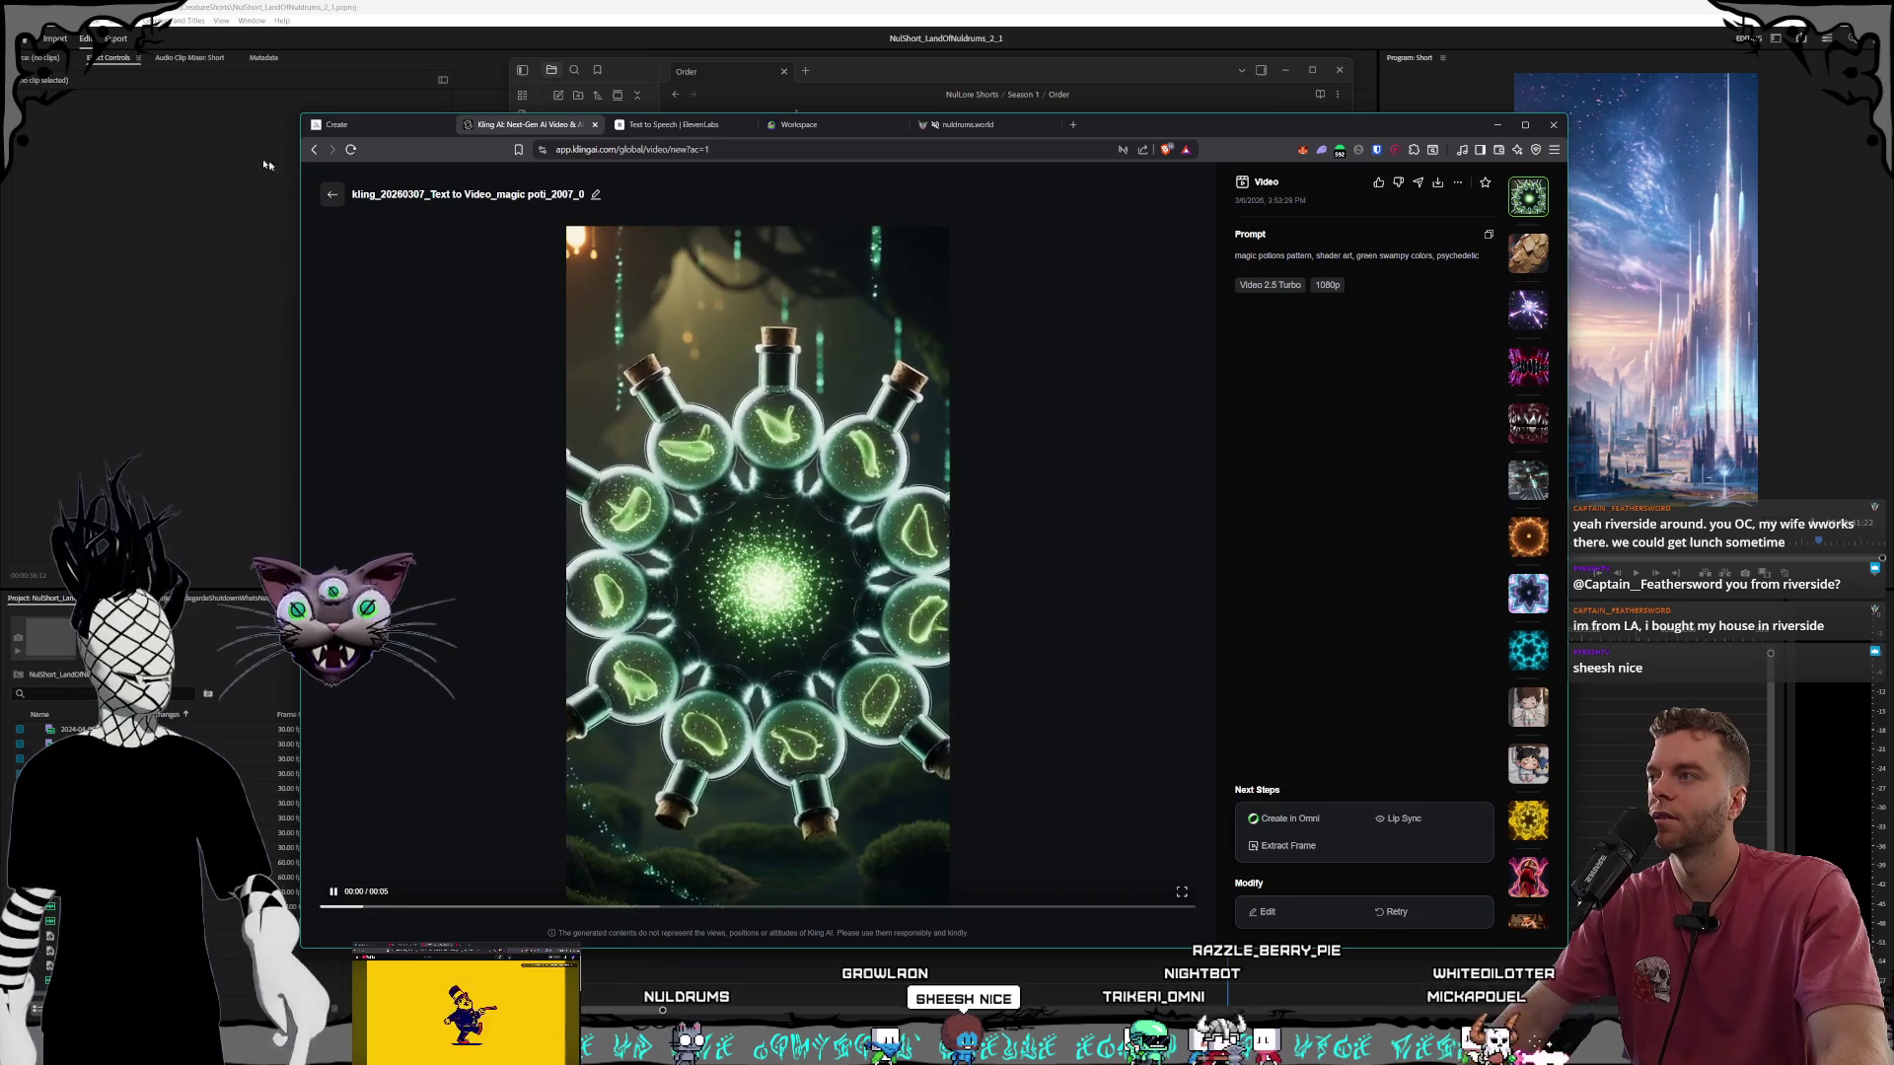
Close the magic potions clip's full view and check the Order note.
key(Escape)
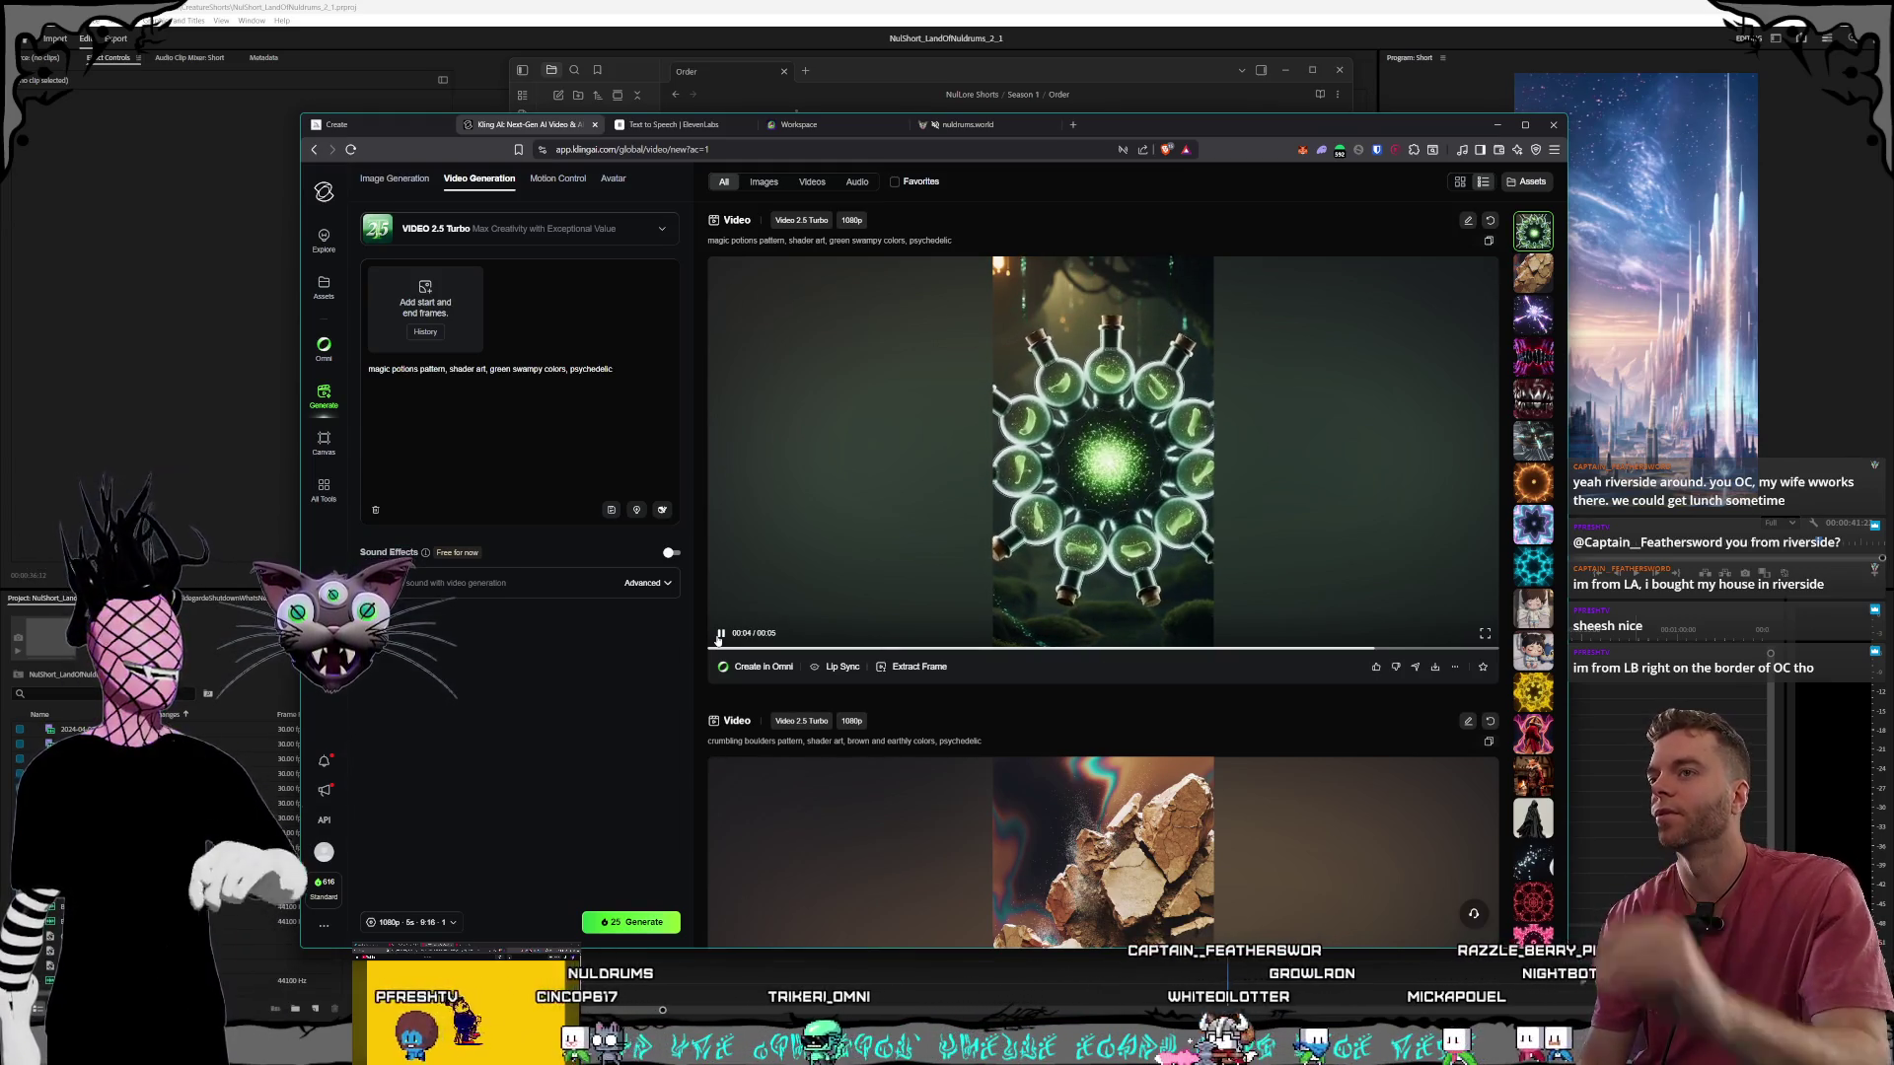
click(981, 71)
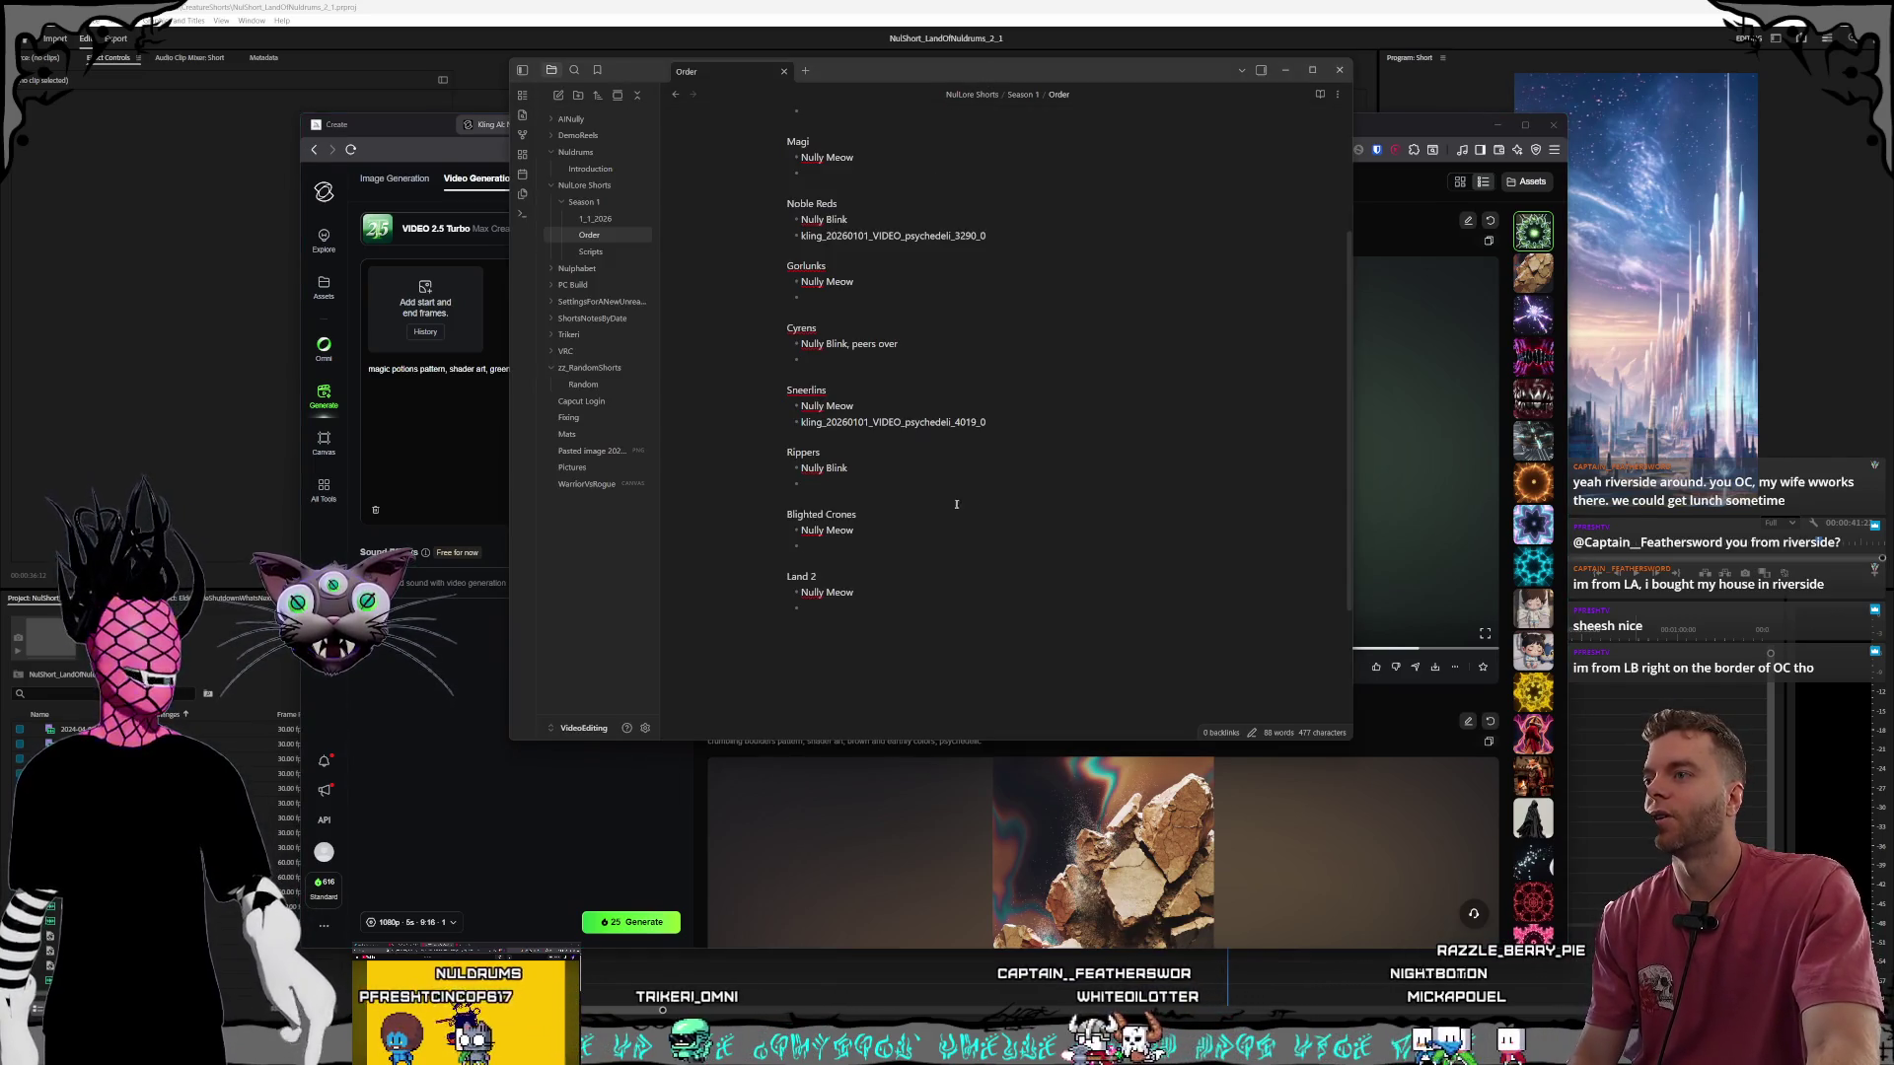
scroll(926, 536, up, 3)
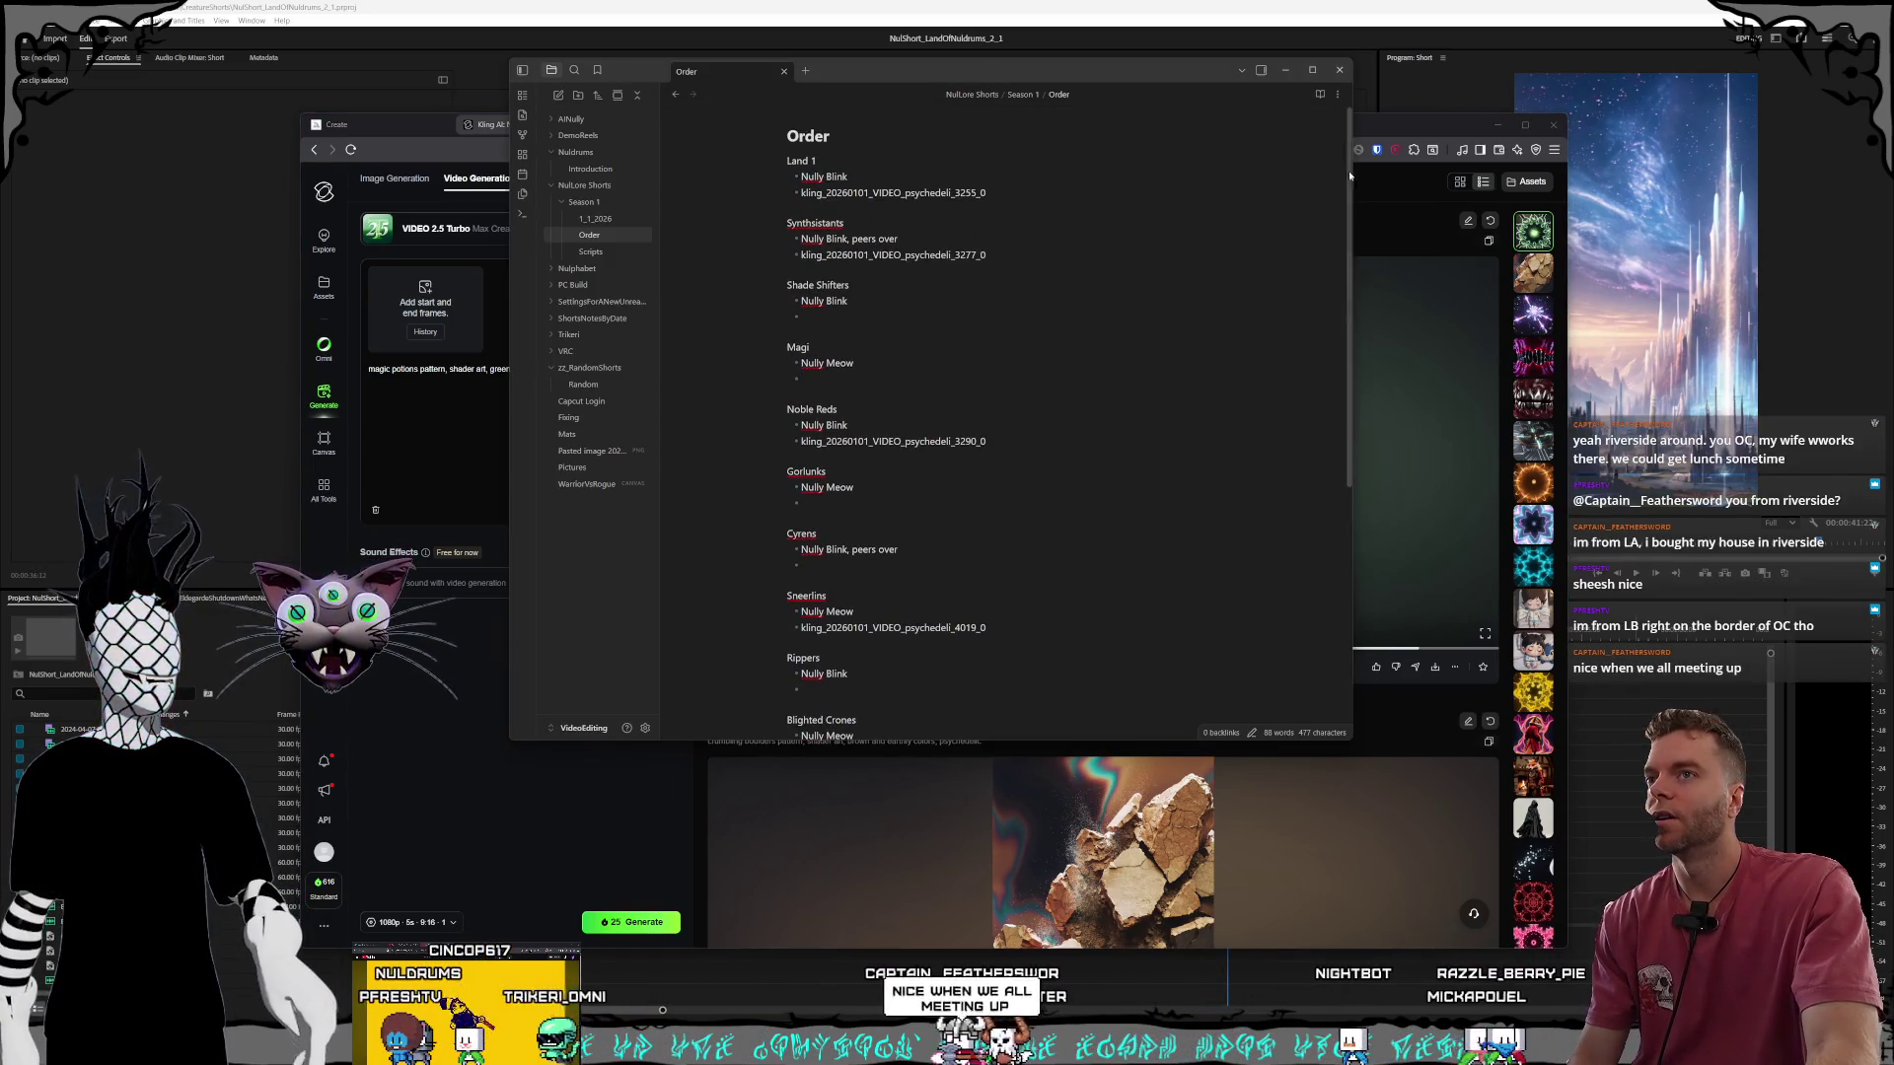
Preview the orange radial and circuit board pattern clips, then switch to Premiere Pro.
click(1369, 128)
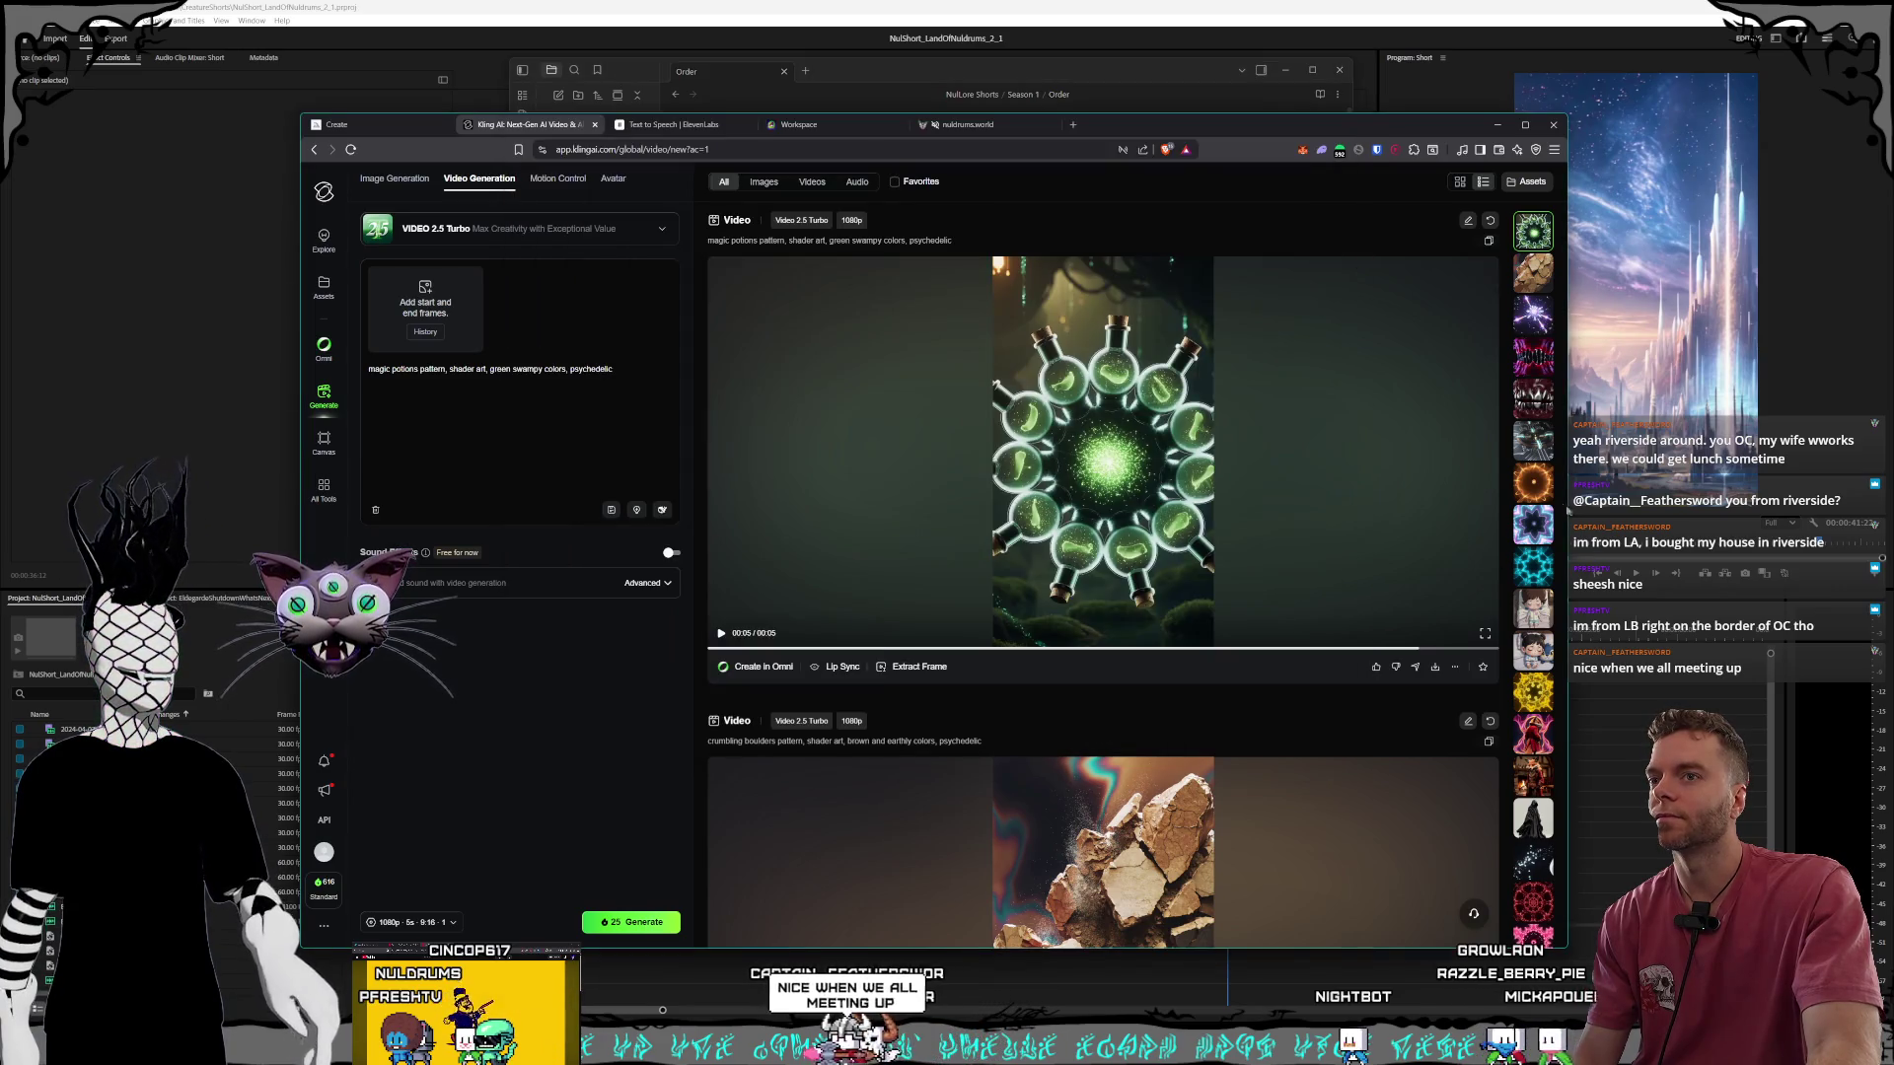
click(1531, 485)
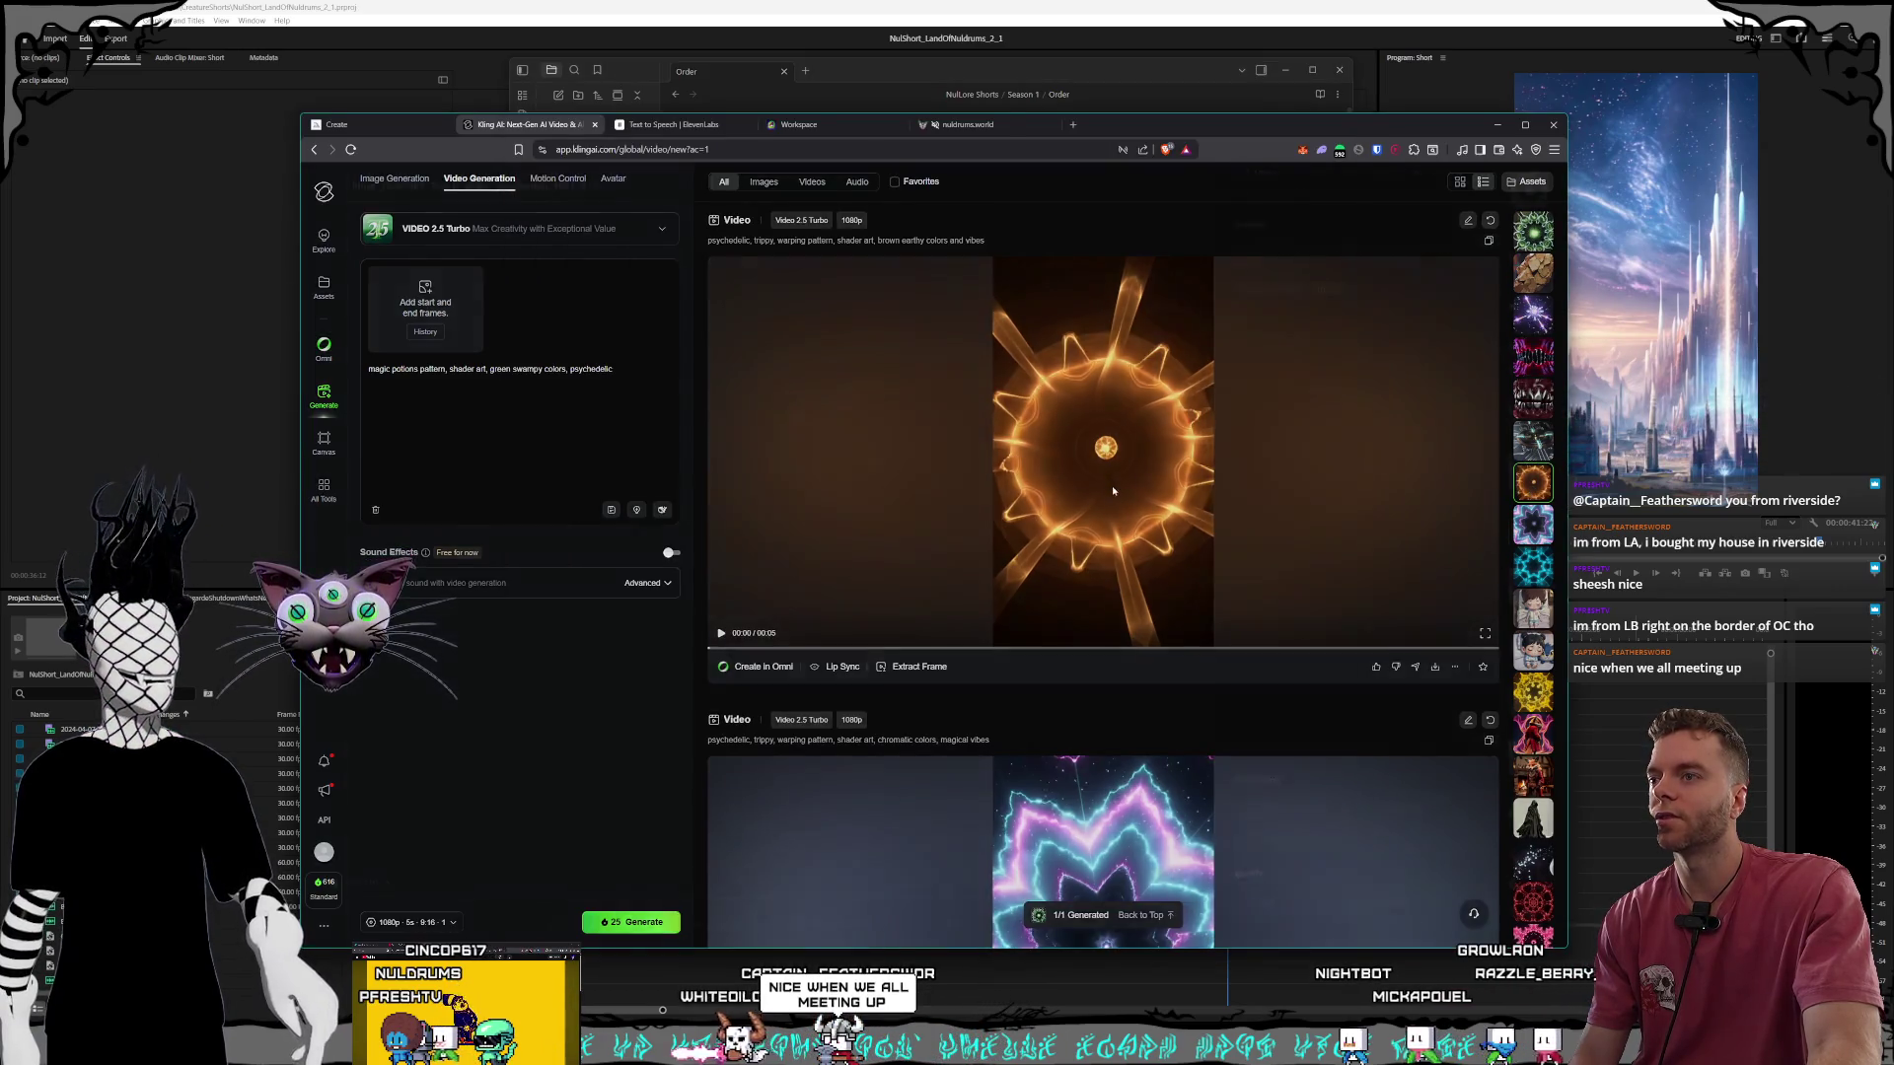
click(1079, 509)
key(Escape)
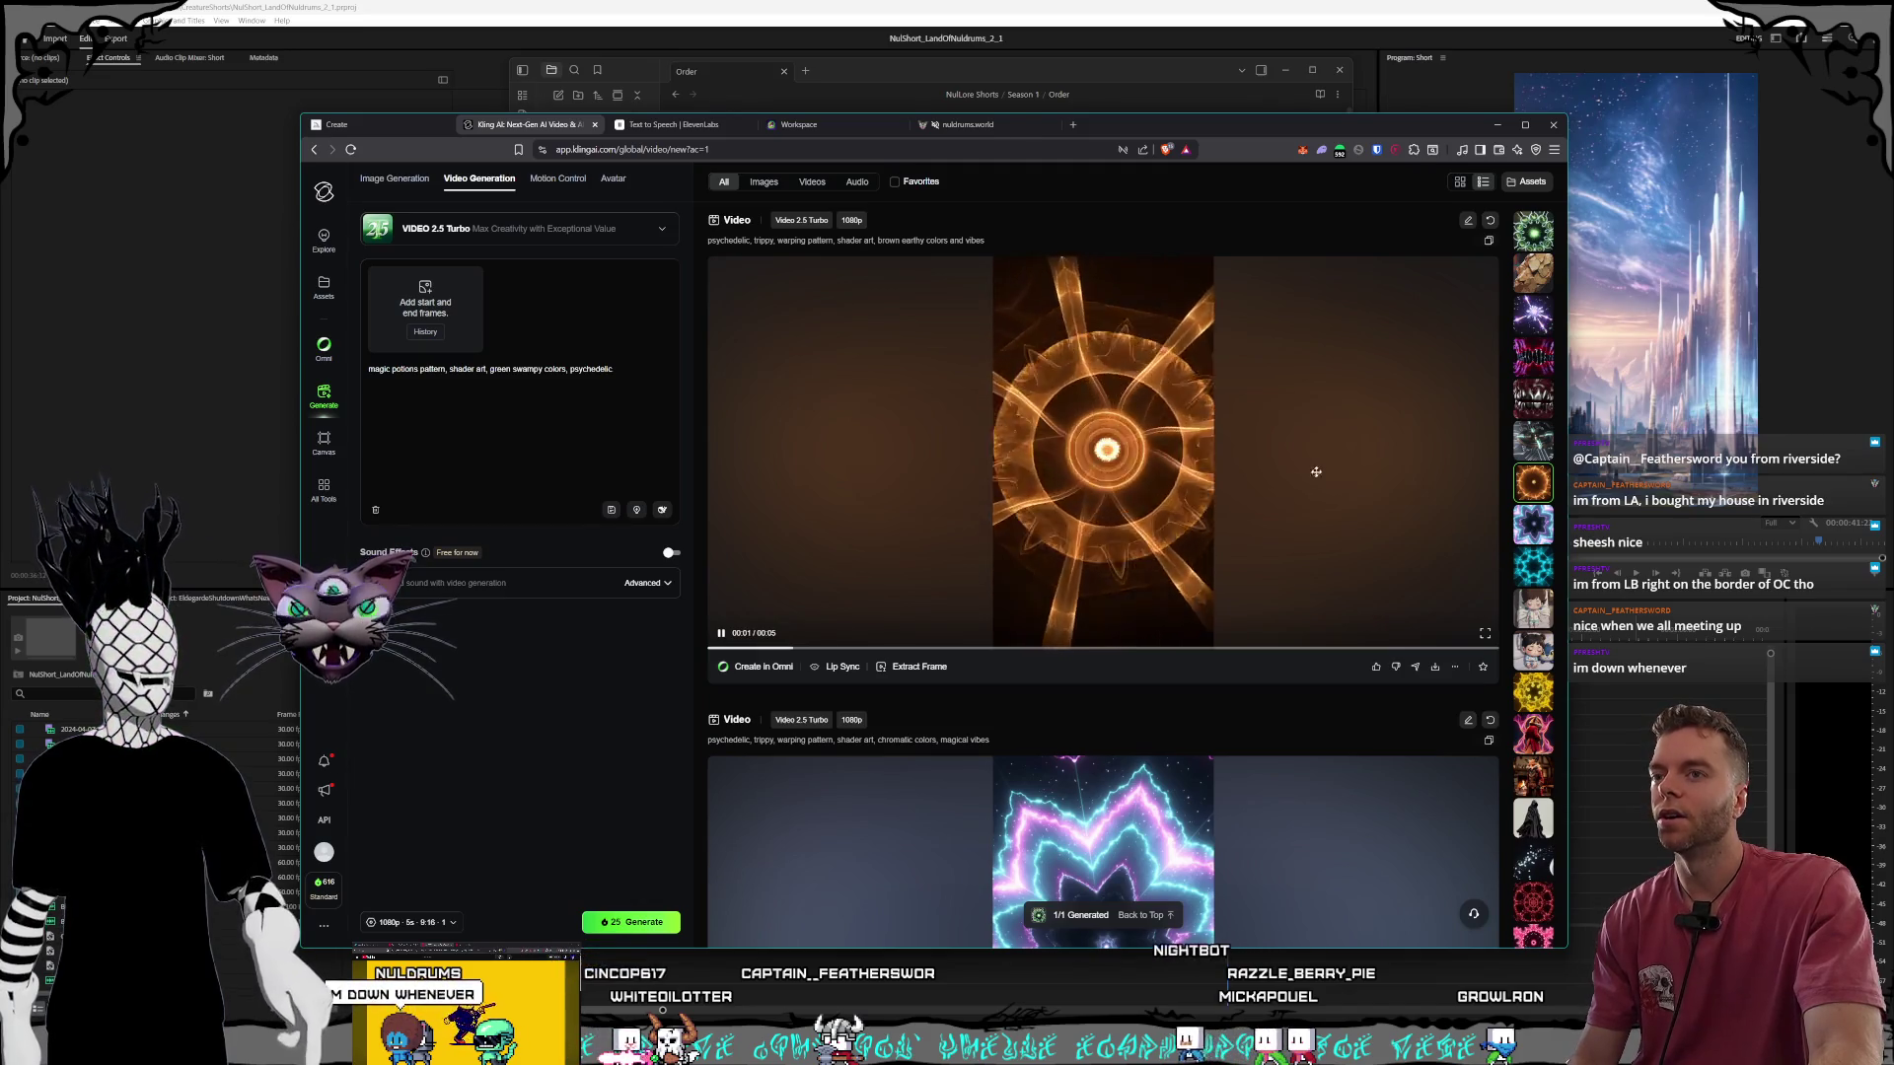
click(1532, 444)
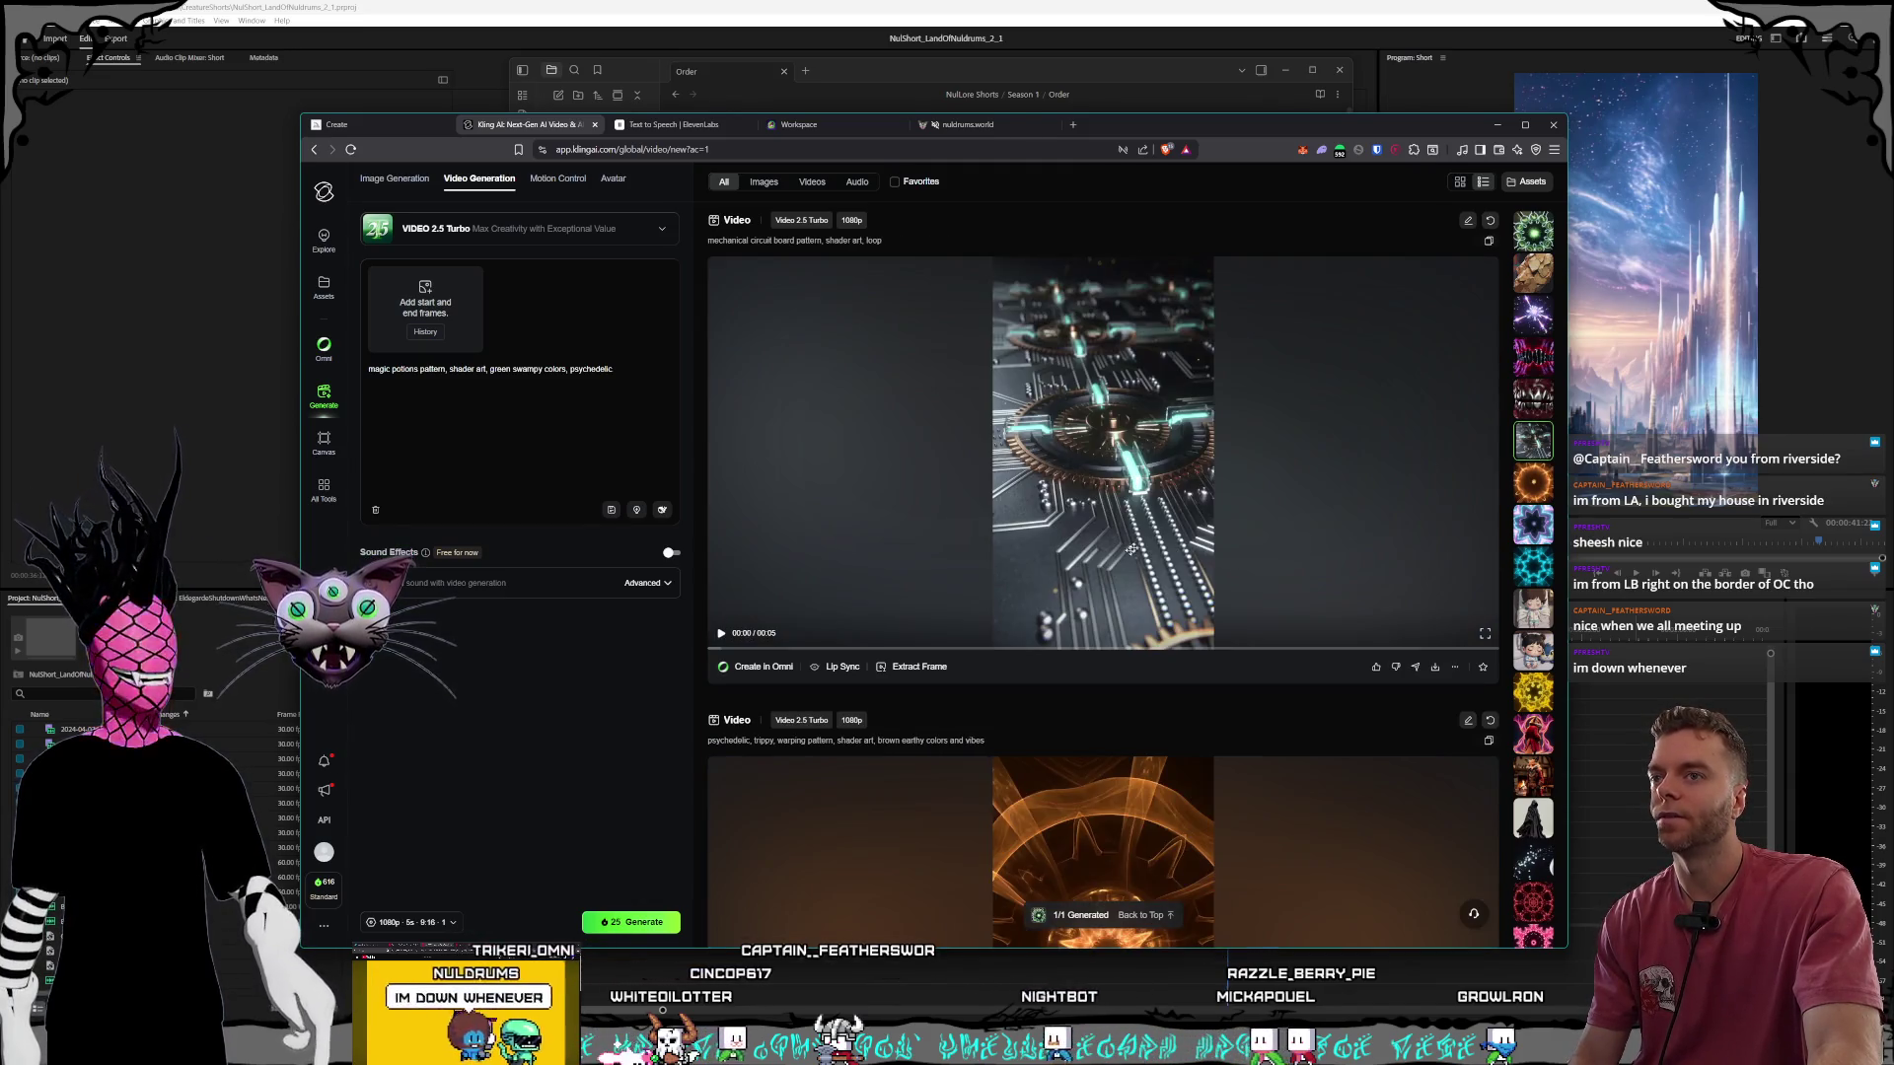
click(1264, 539)
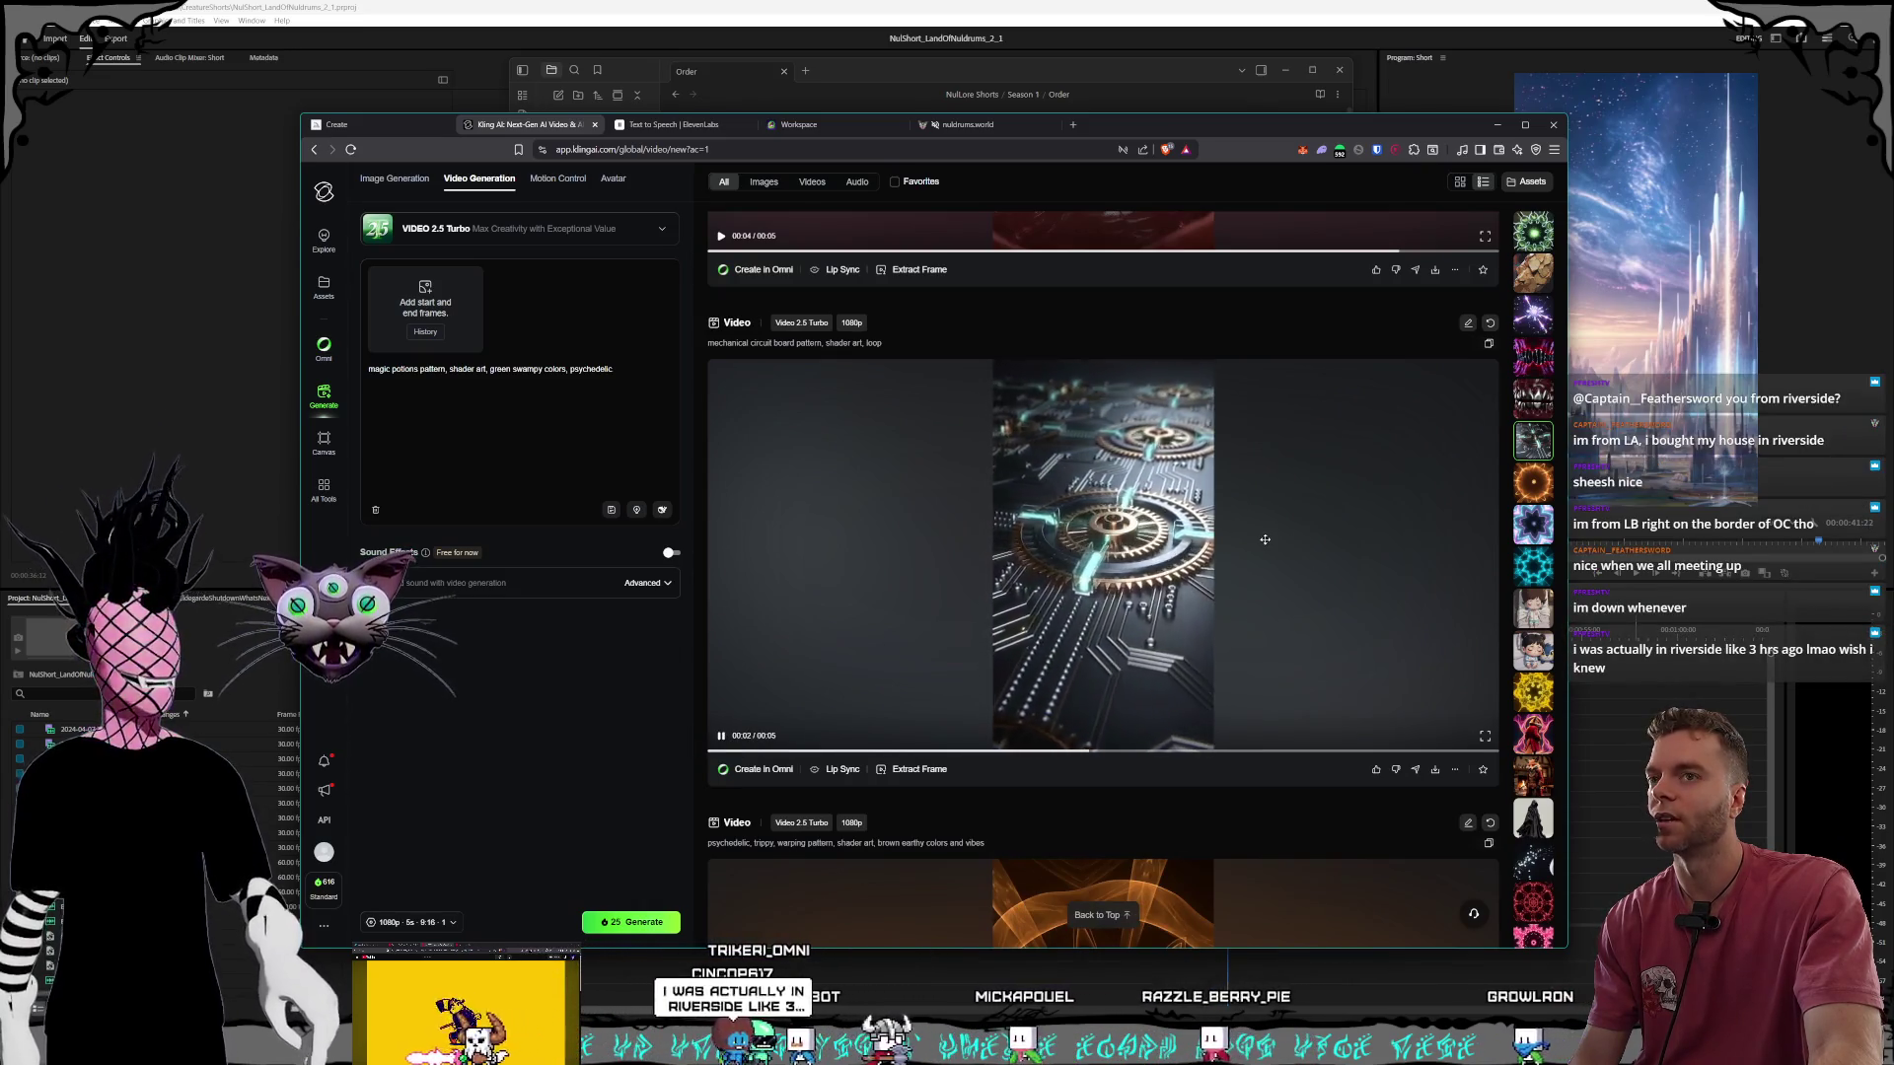
click(269, 392)
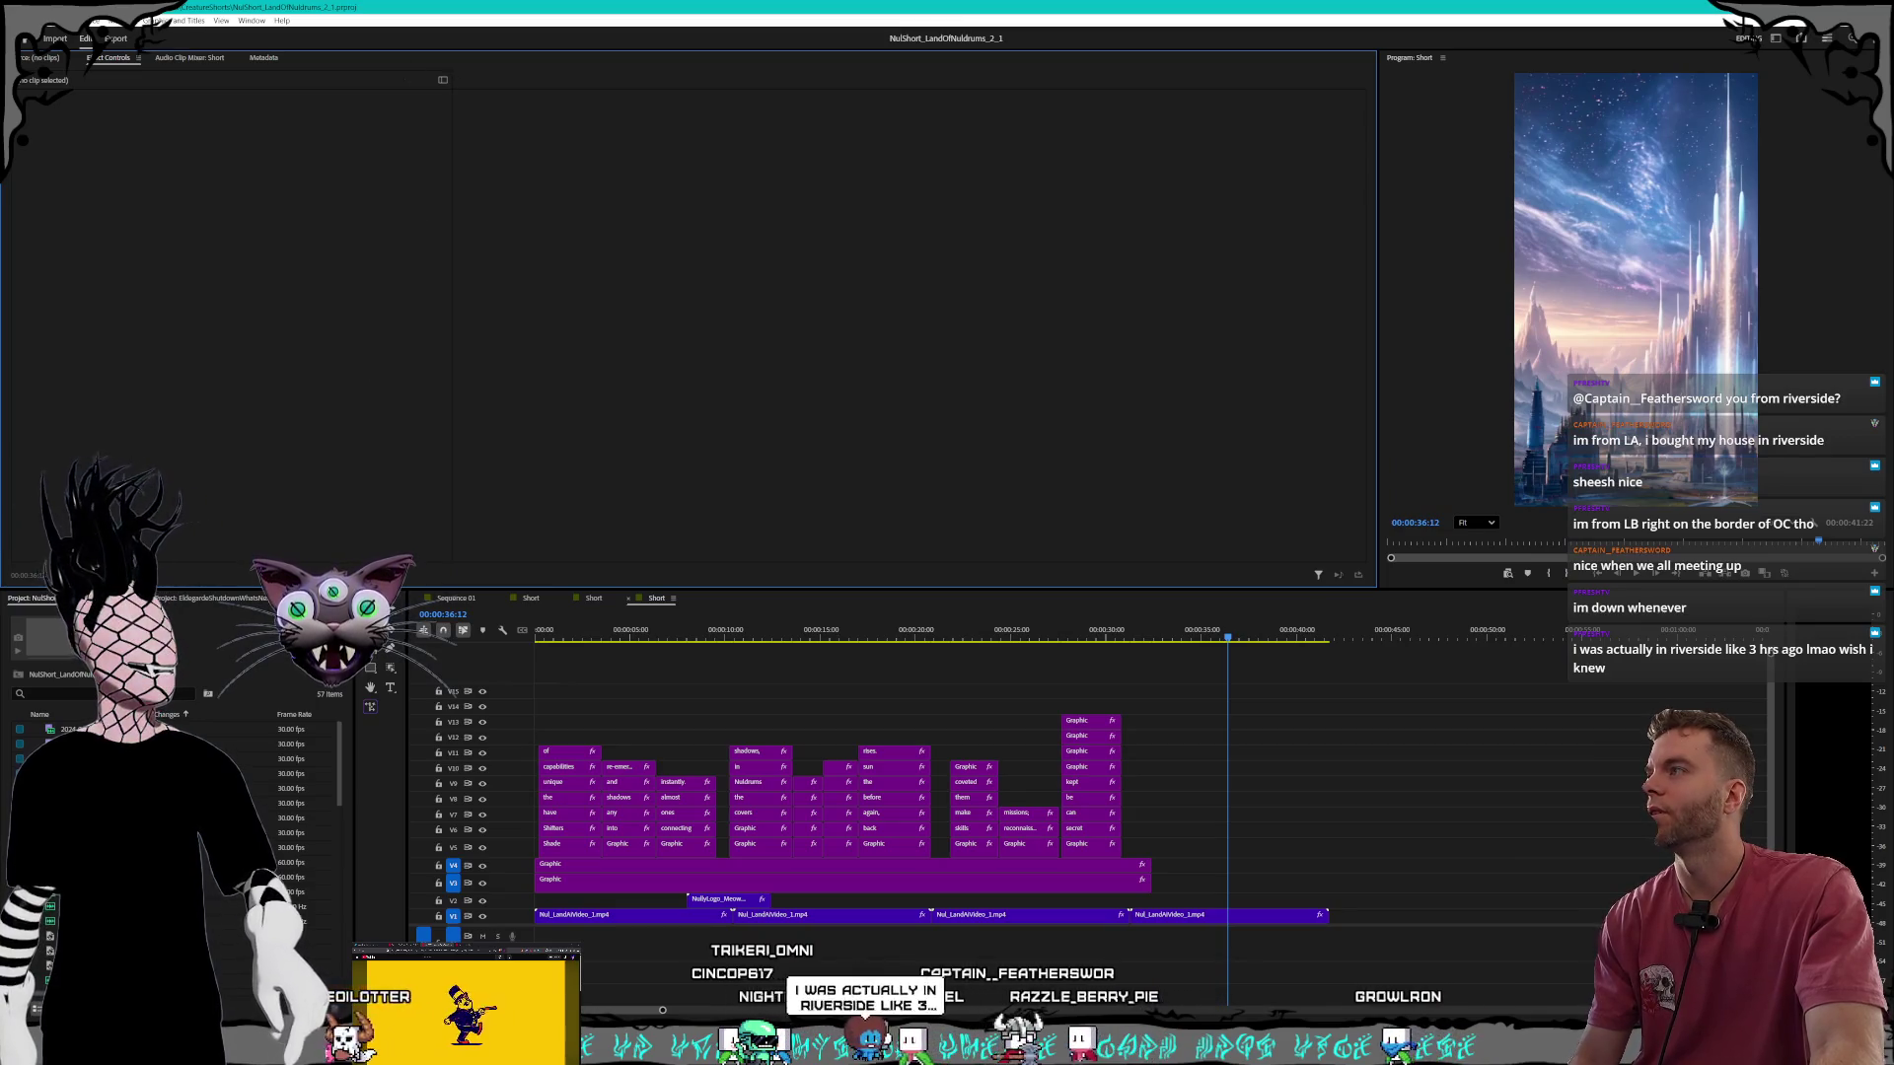
Open the ShadeShifters_Intro project from Open Recent and preview the 'they are capable' caption.
click(15, 19)
mouse_move(108, 86)
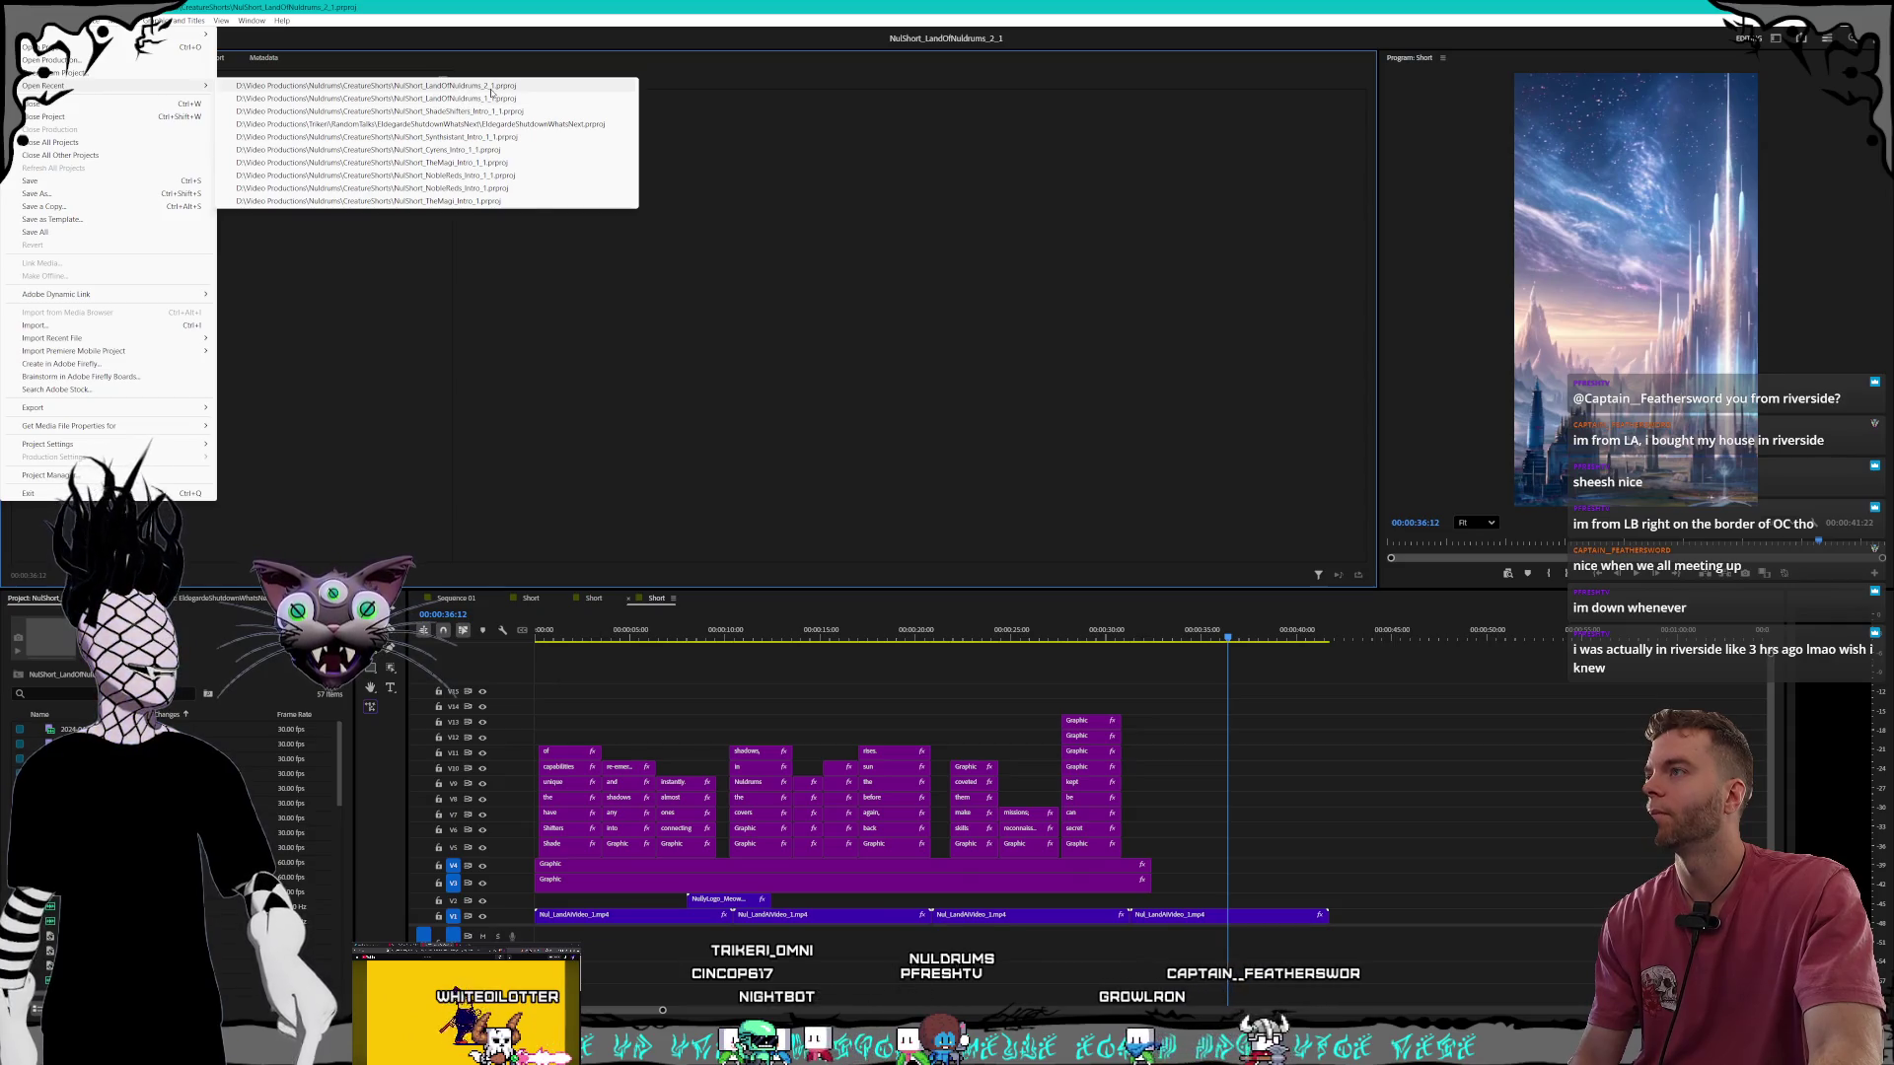
click(519, 112)
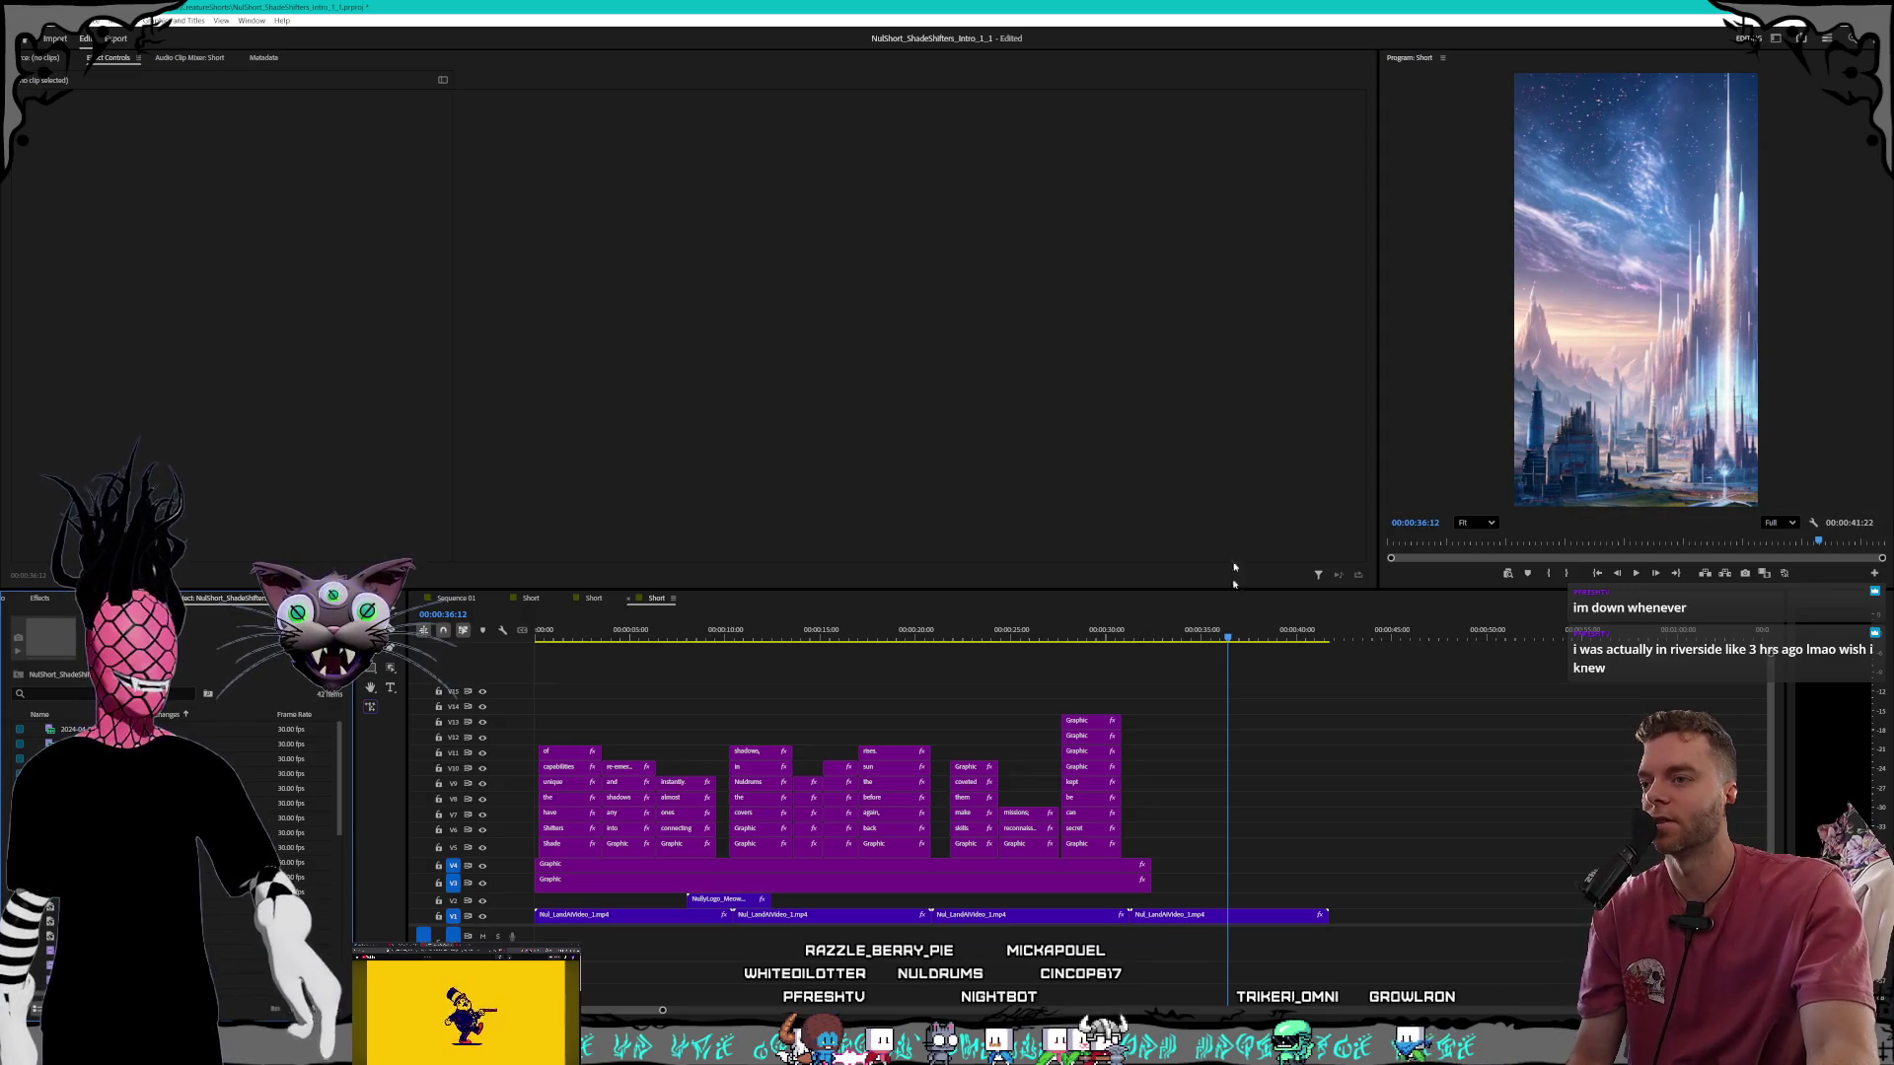
drag(1226, 639, 796, 627)
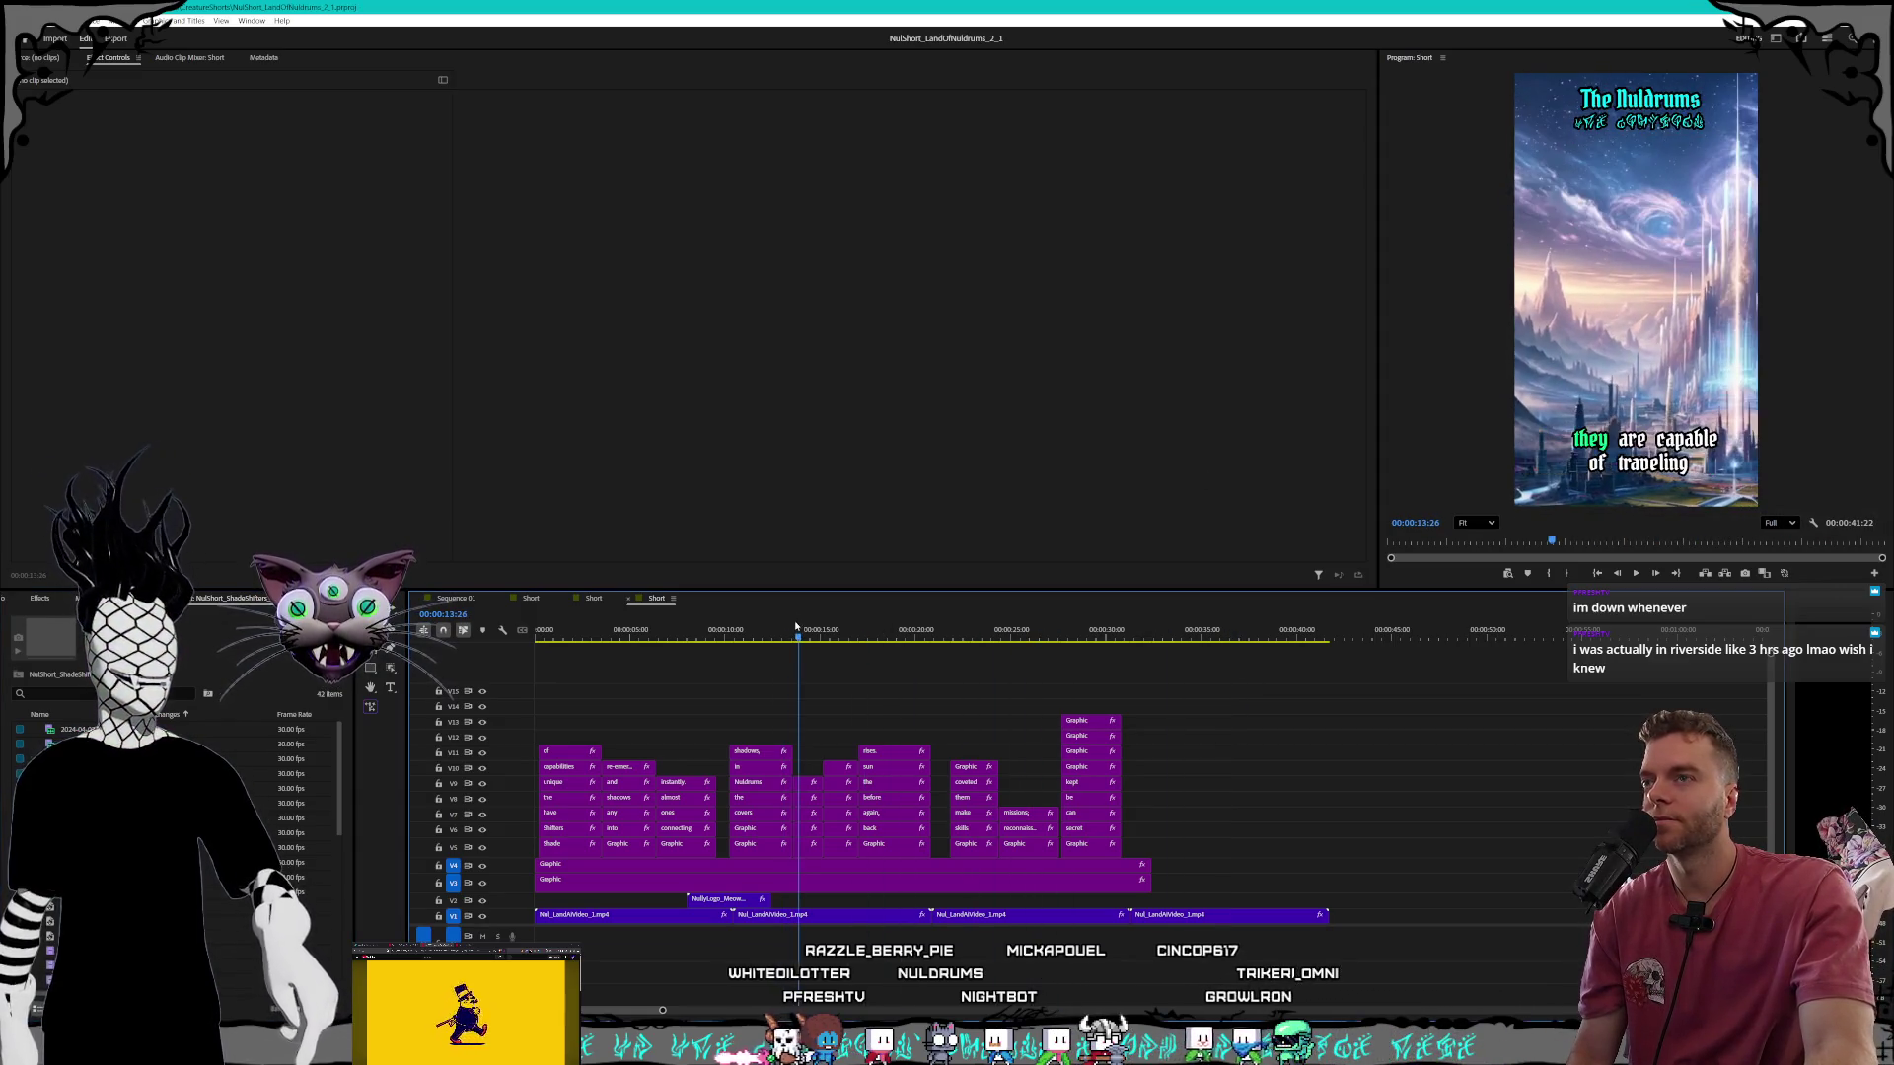
Close the LandOfNuldrums project.
click(251, 599)
right_click(251, 599)
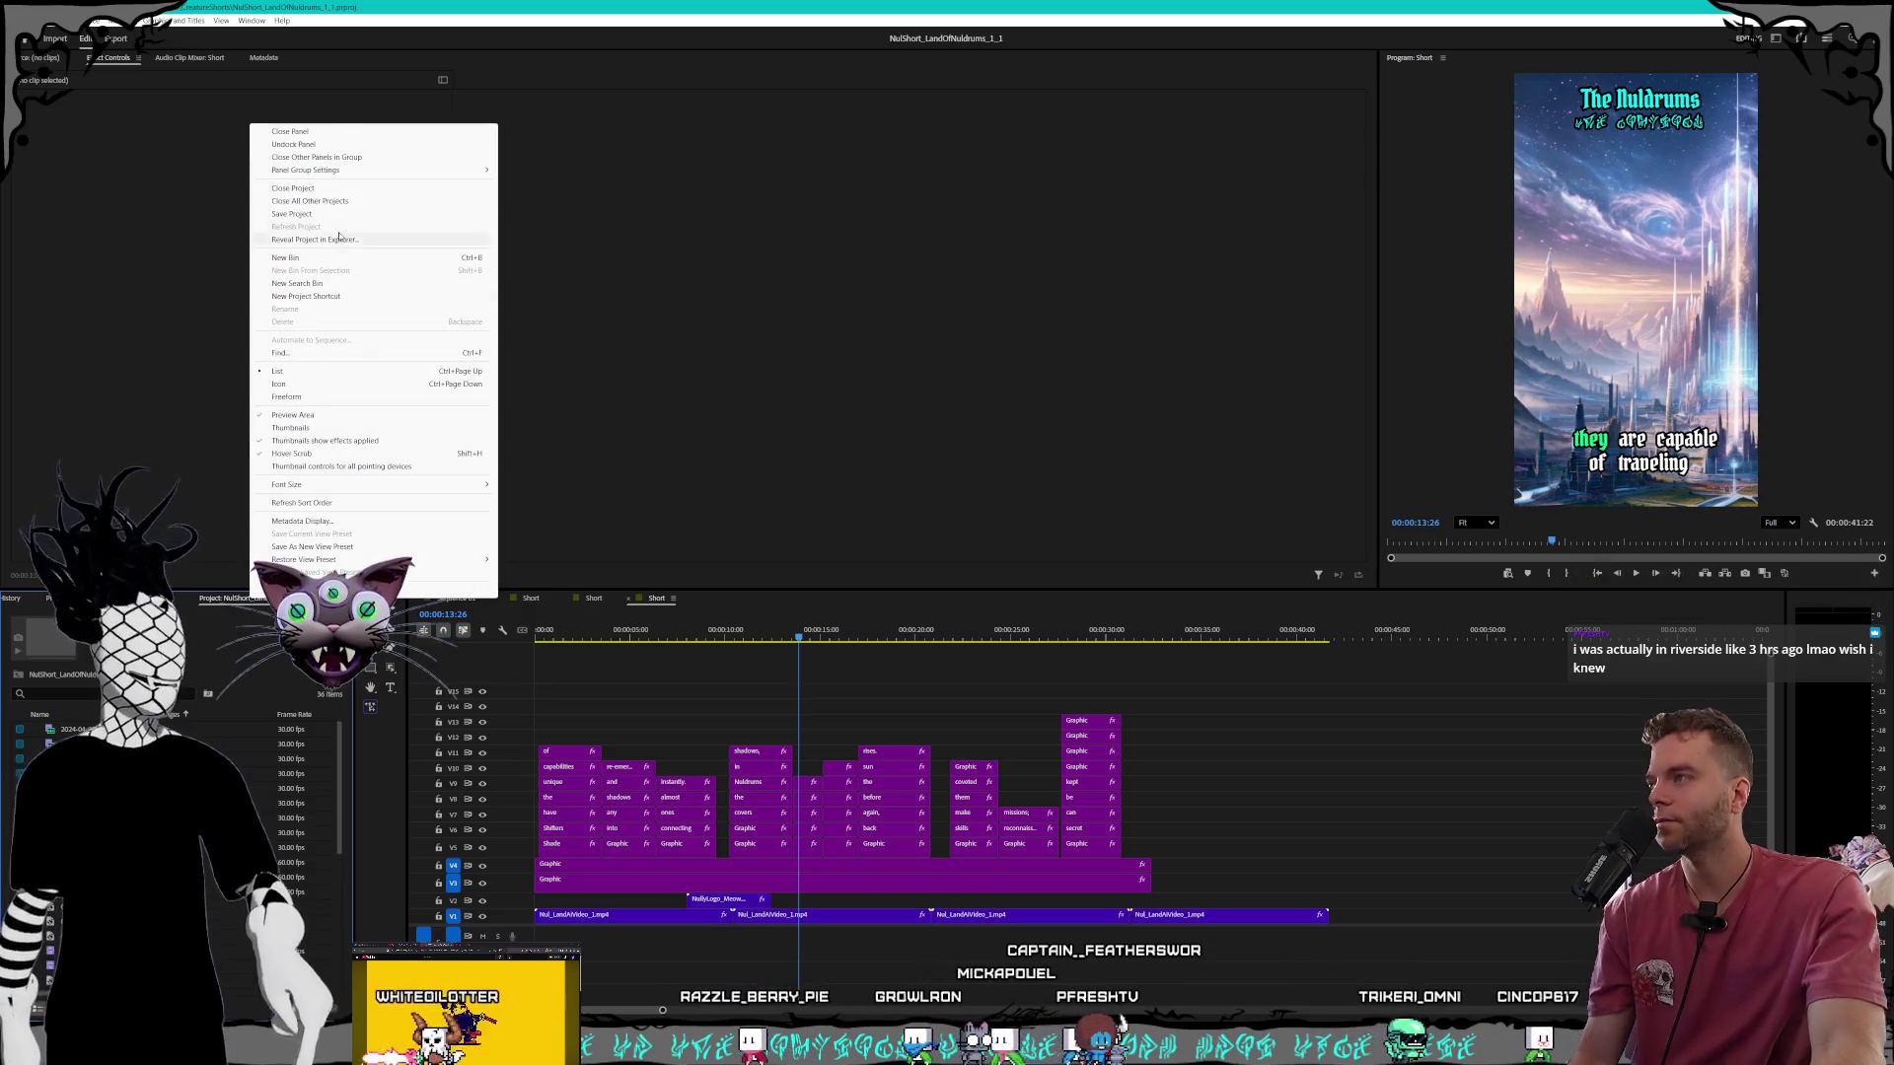
click(295, 187)
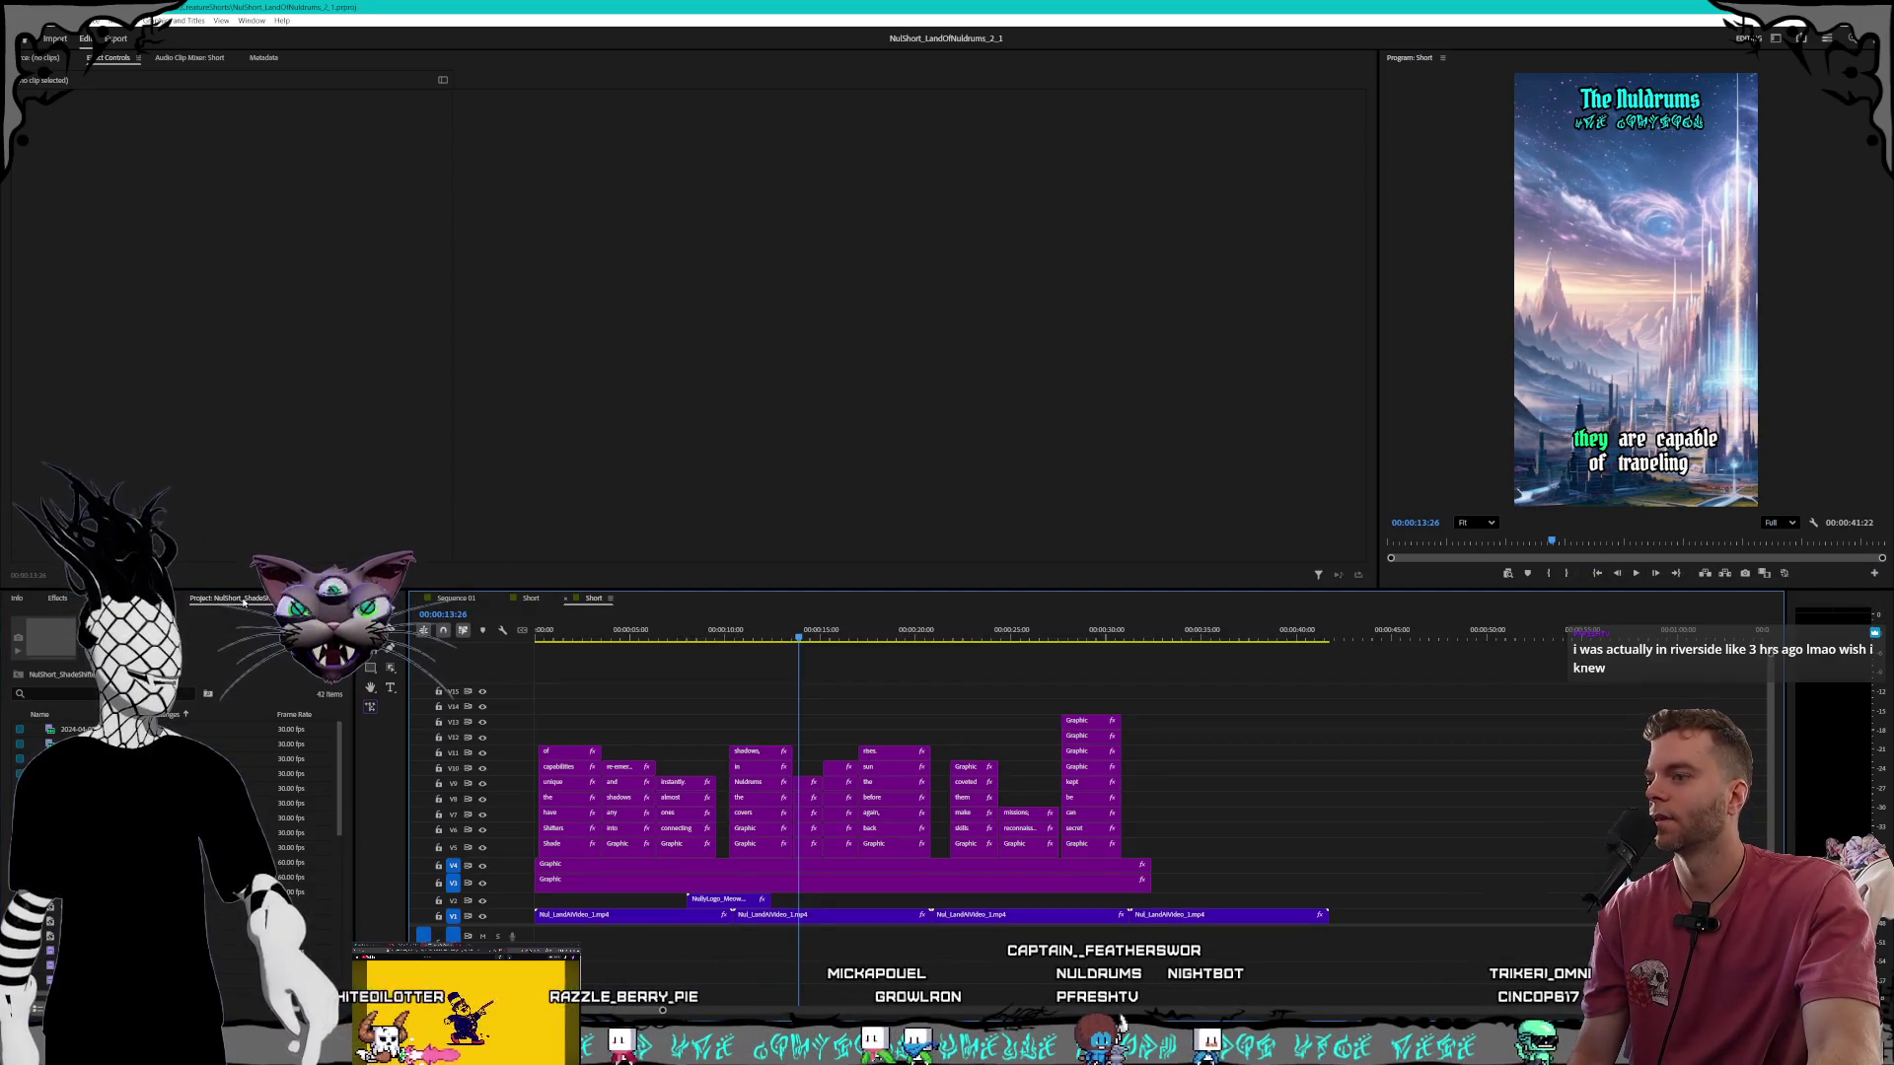
Close the ShadeShifters_Intro project and reopen it from the recent projects list.
drag(665, 641, 627, 641)
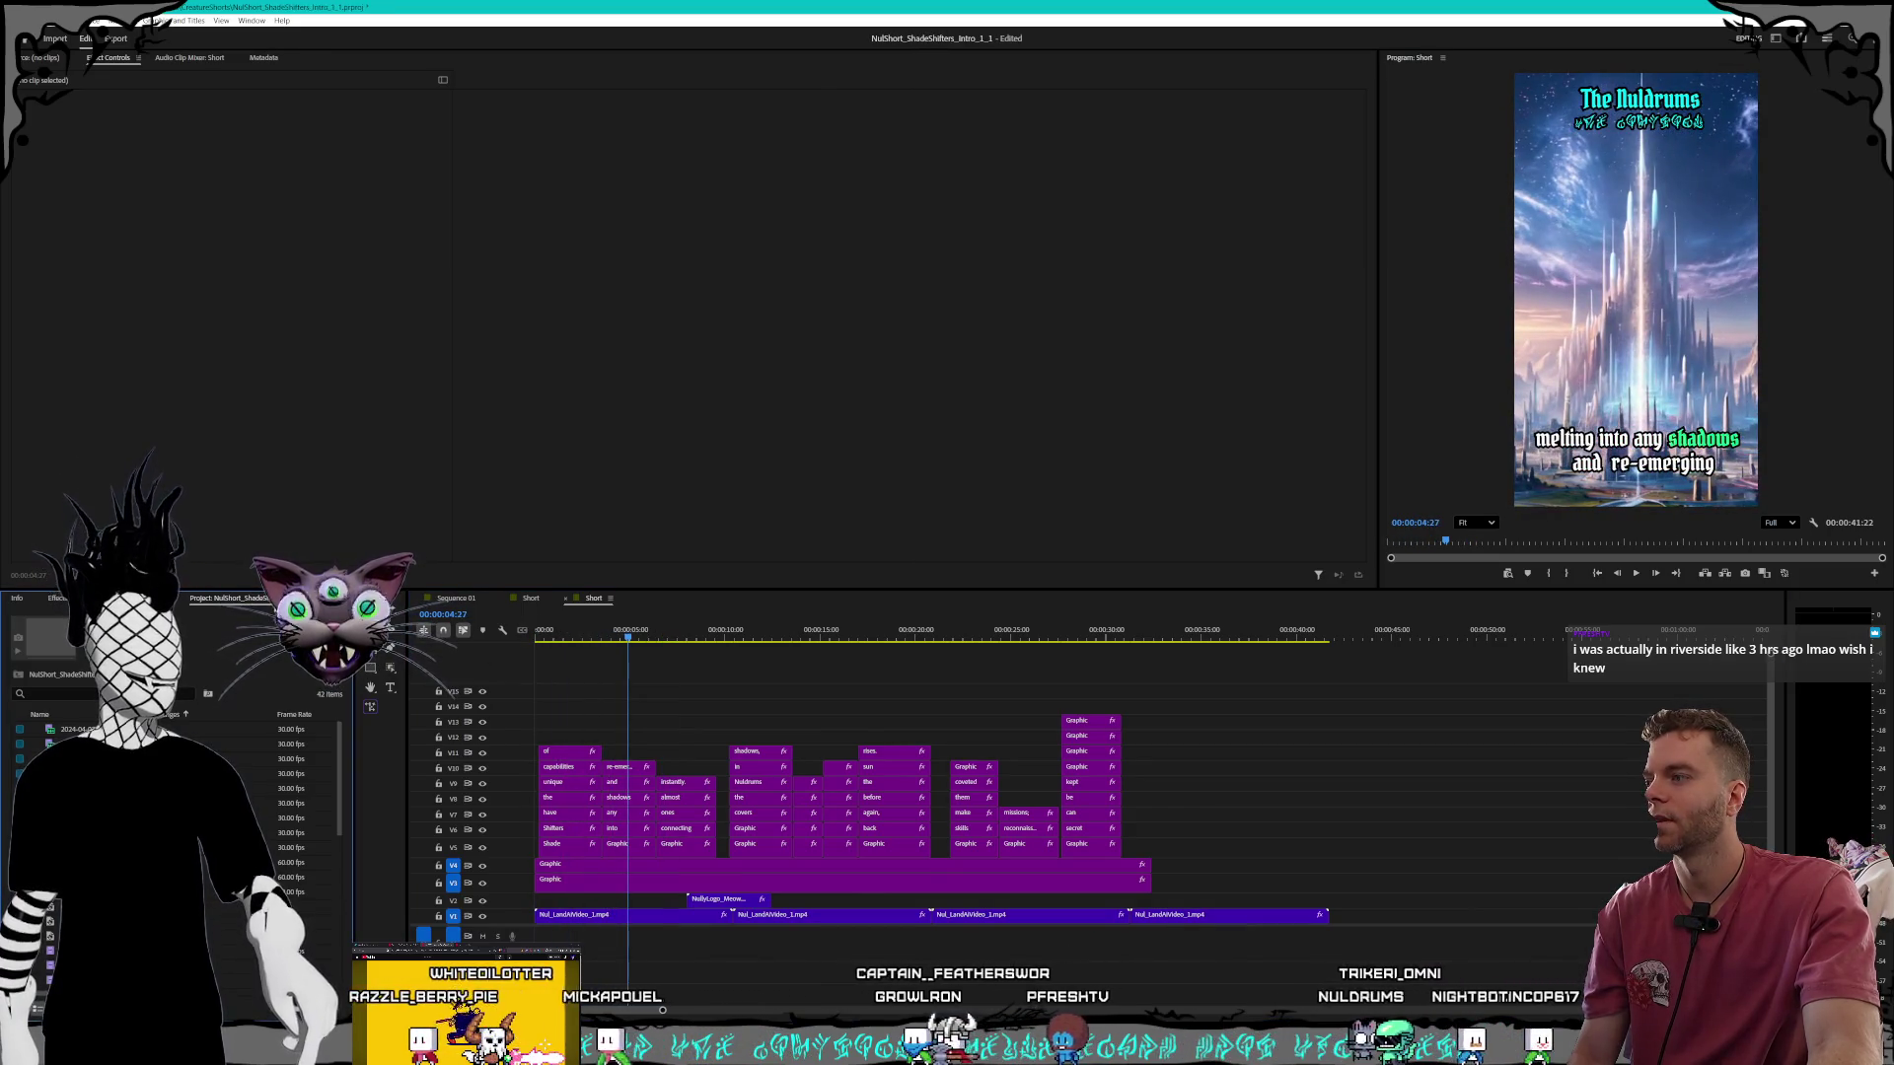
right_click(276, 599)
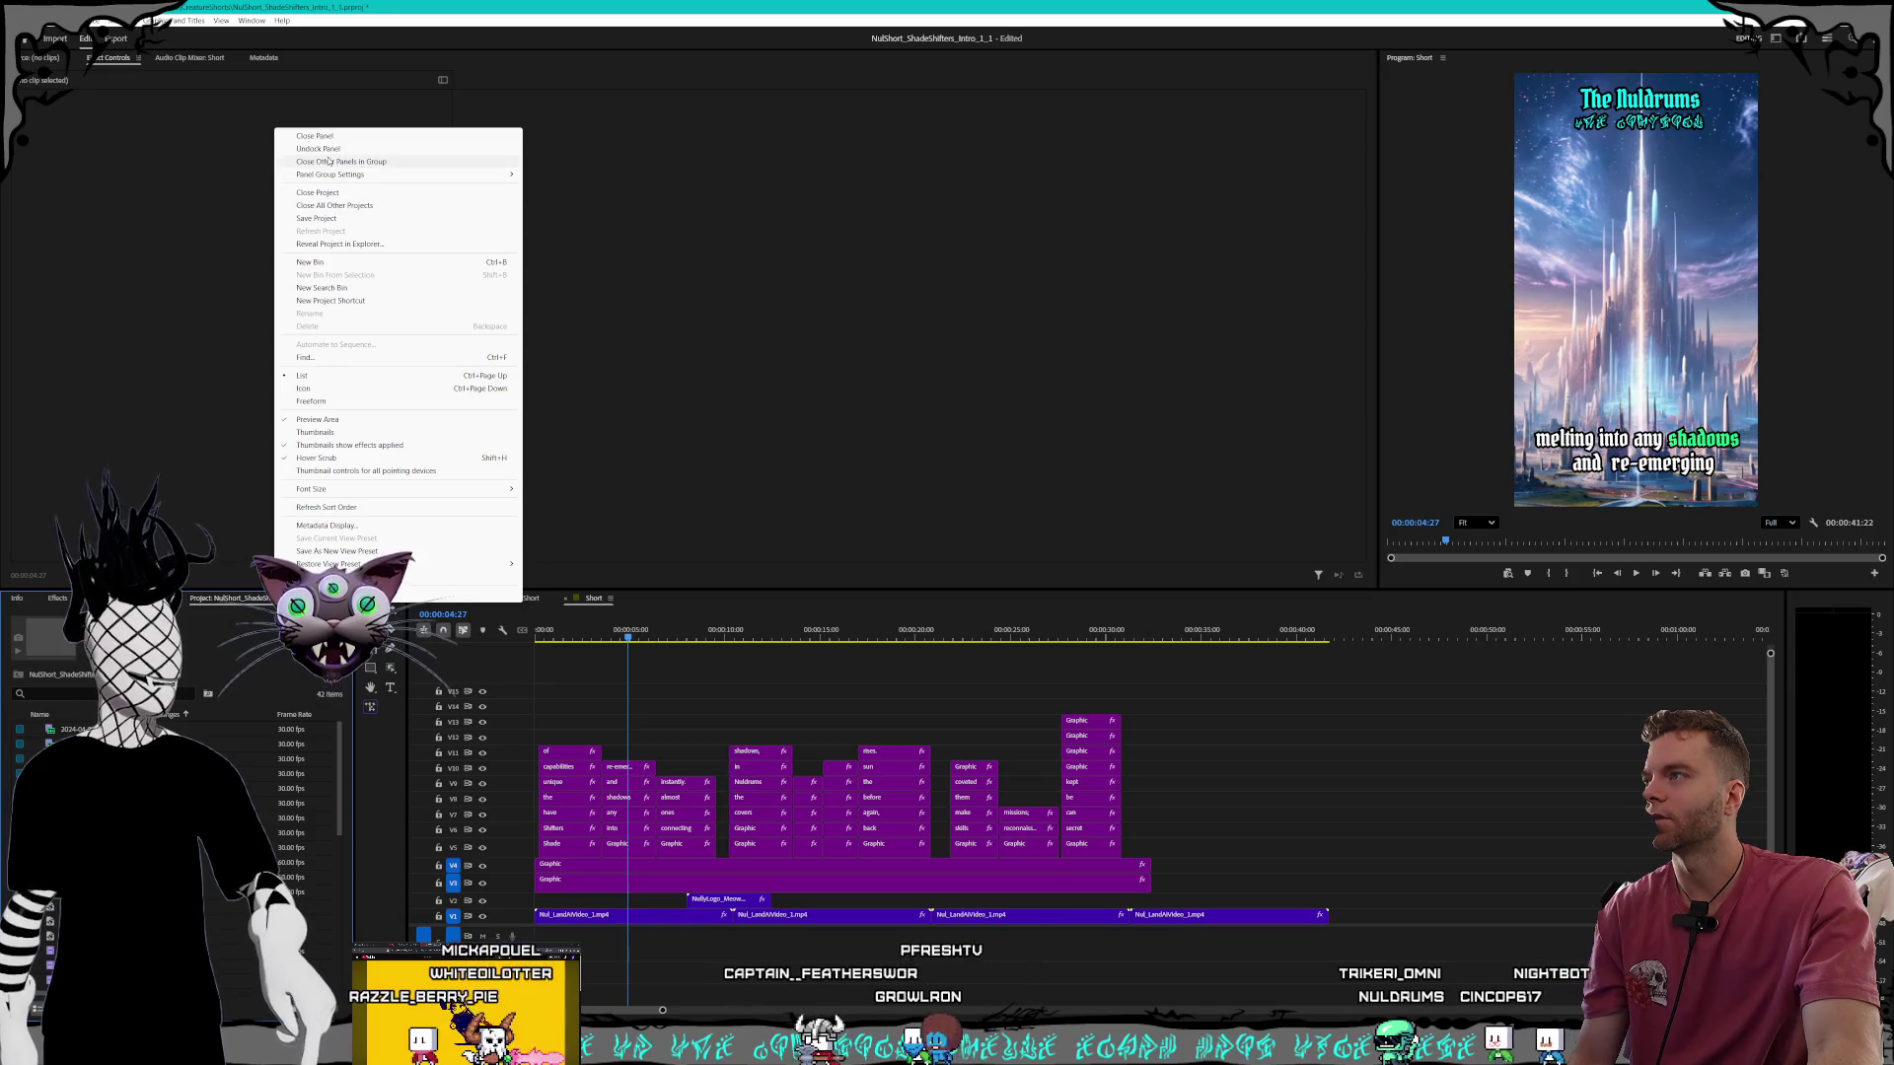
click(346, 193)
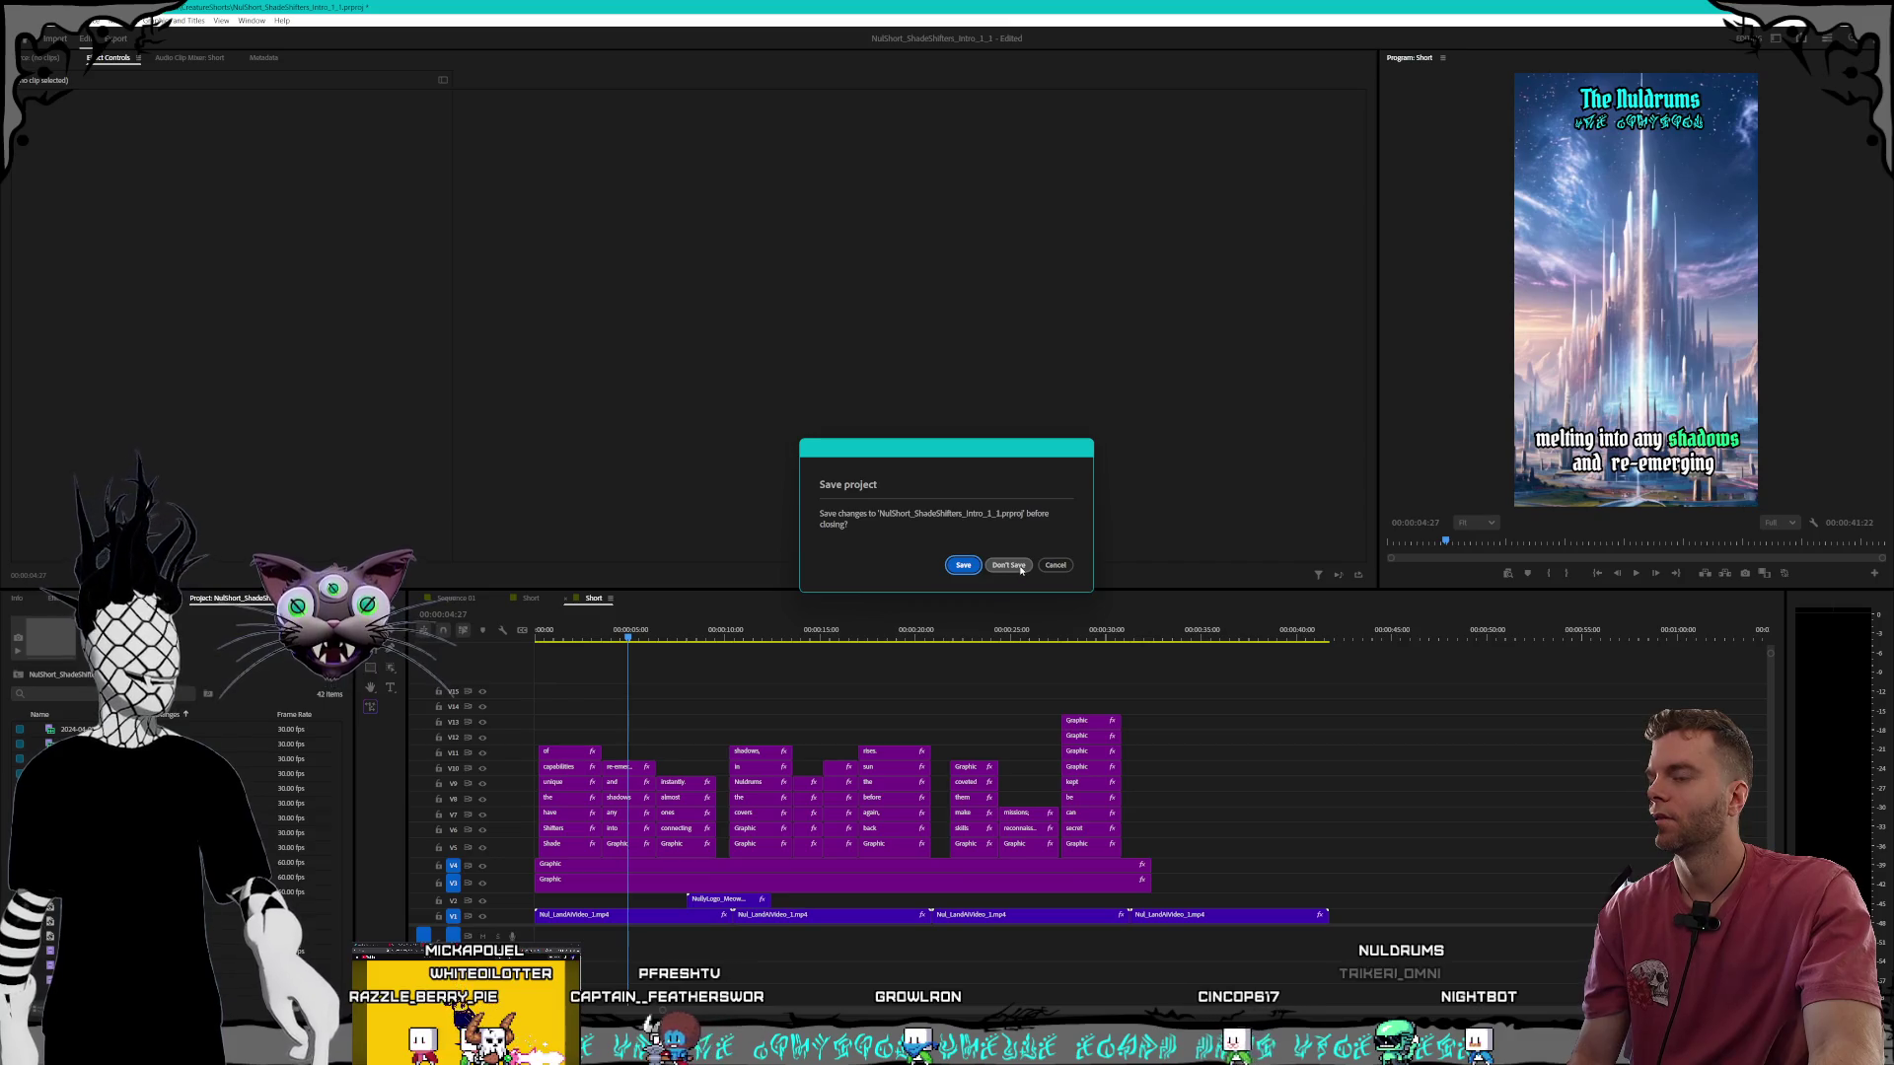
click(962, 566)
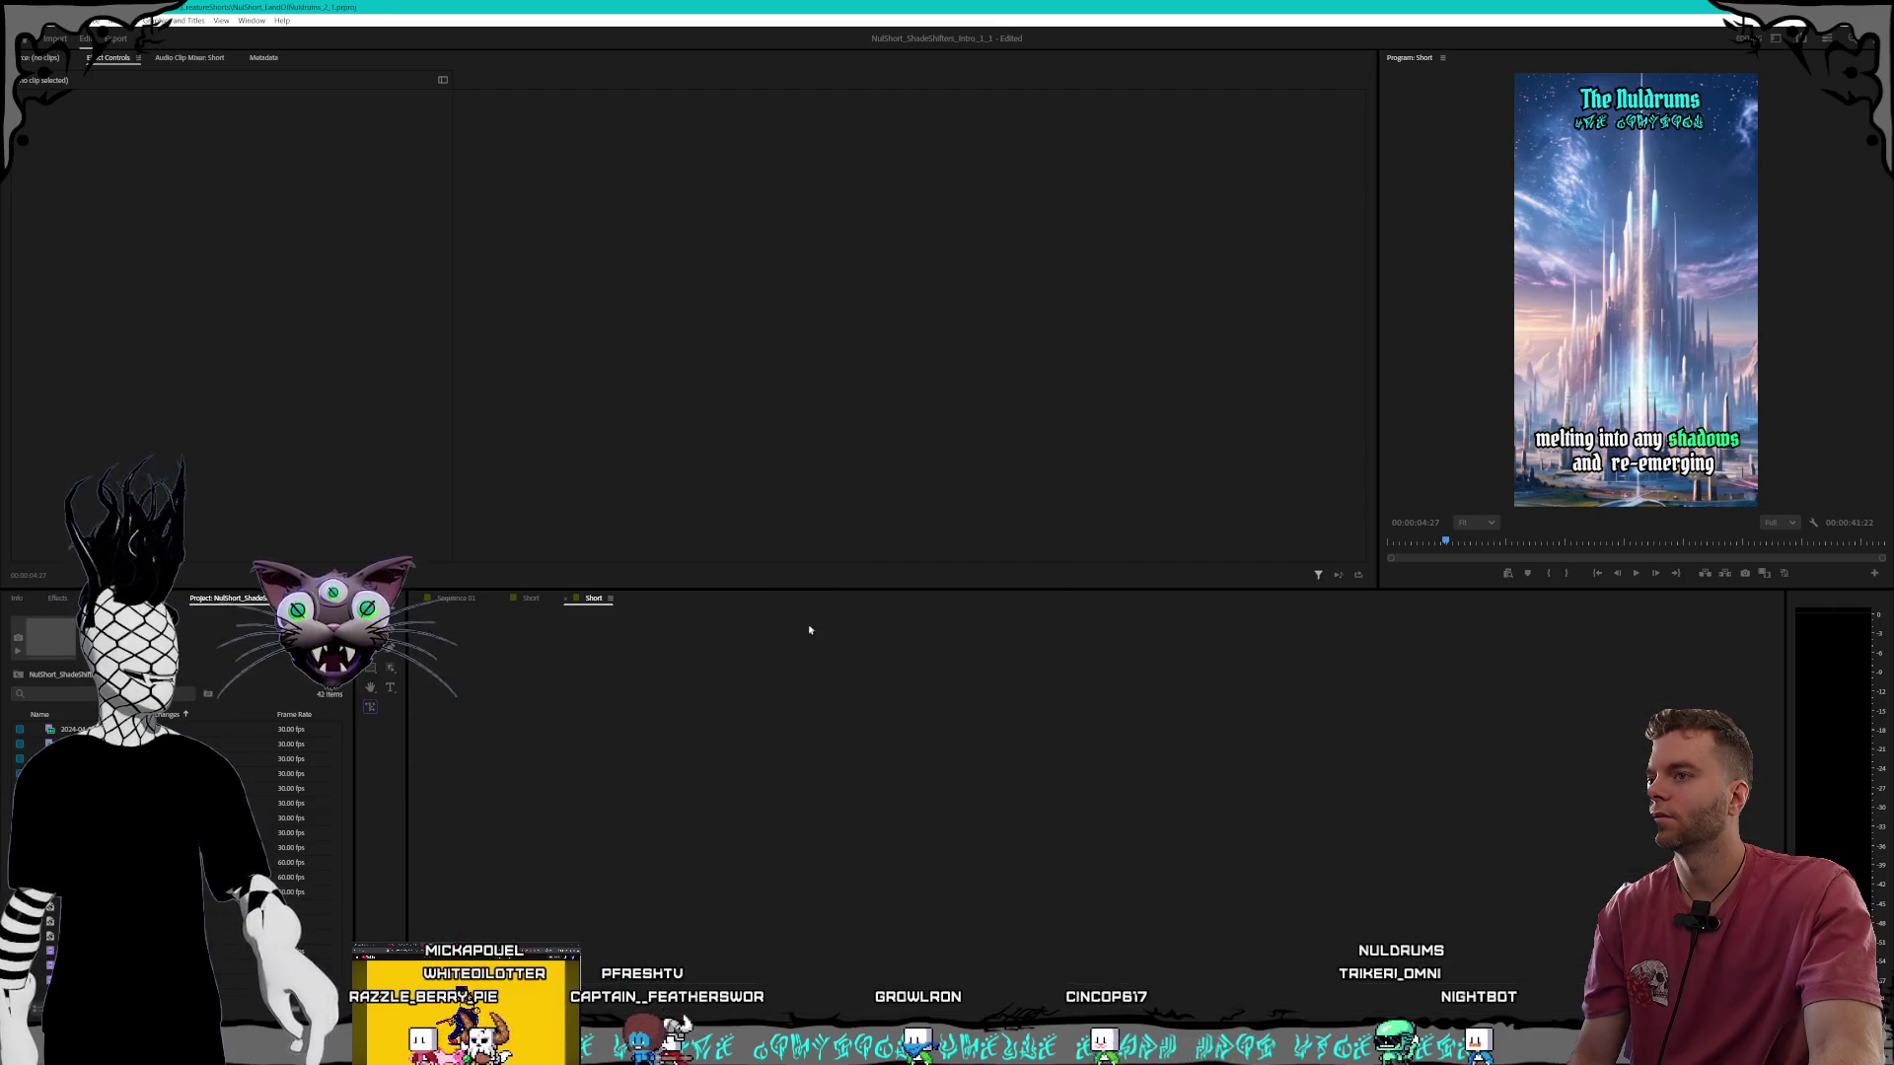
click(22, 20)
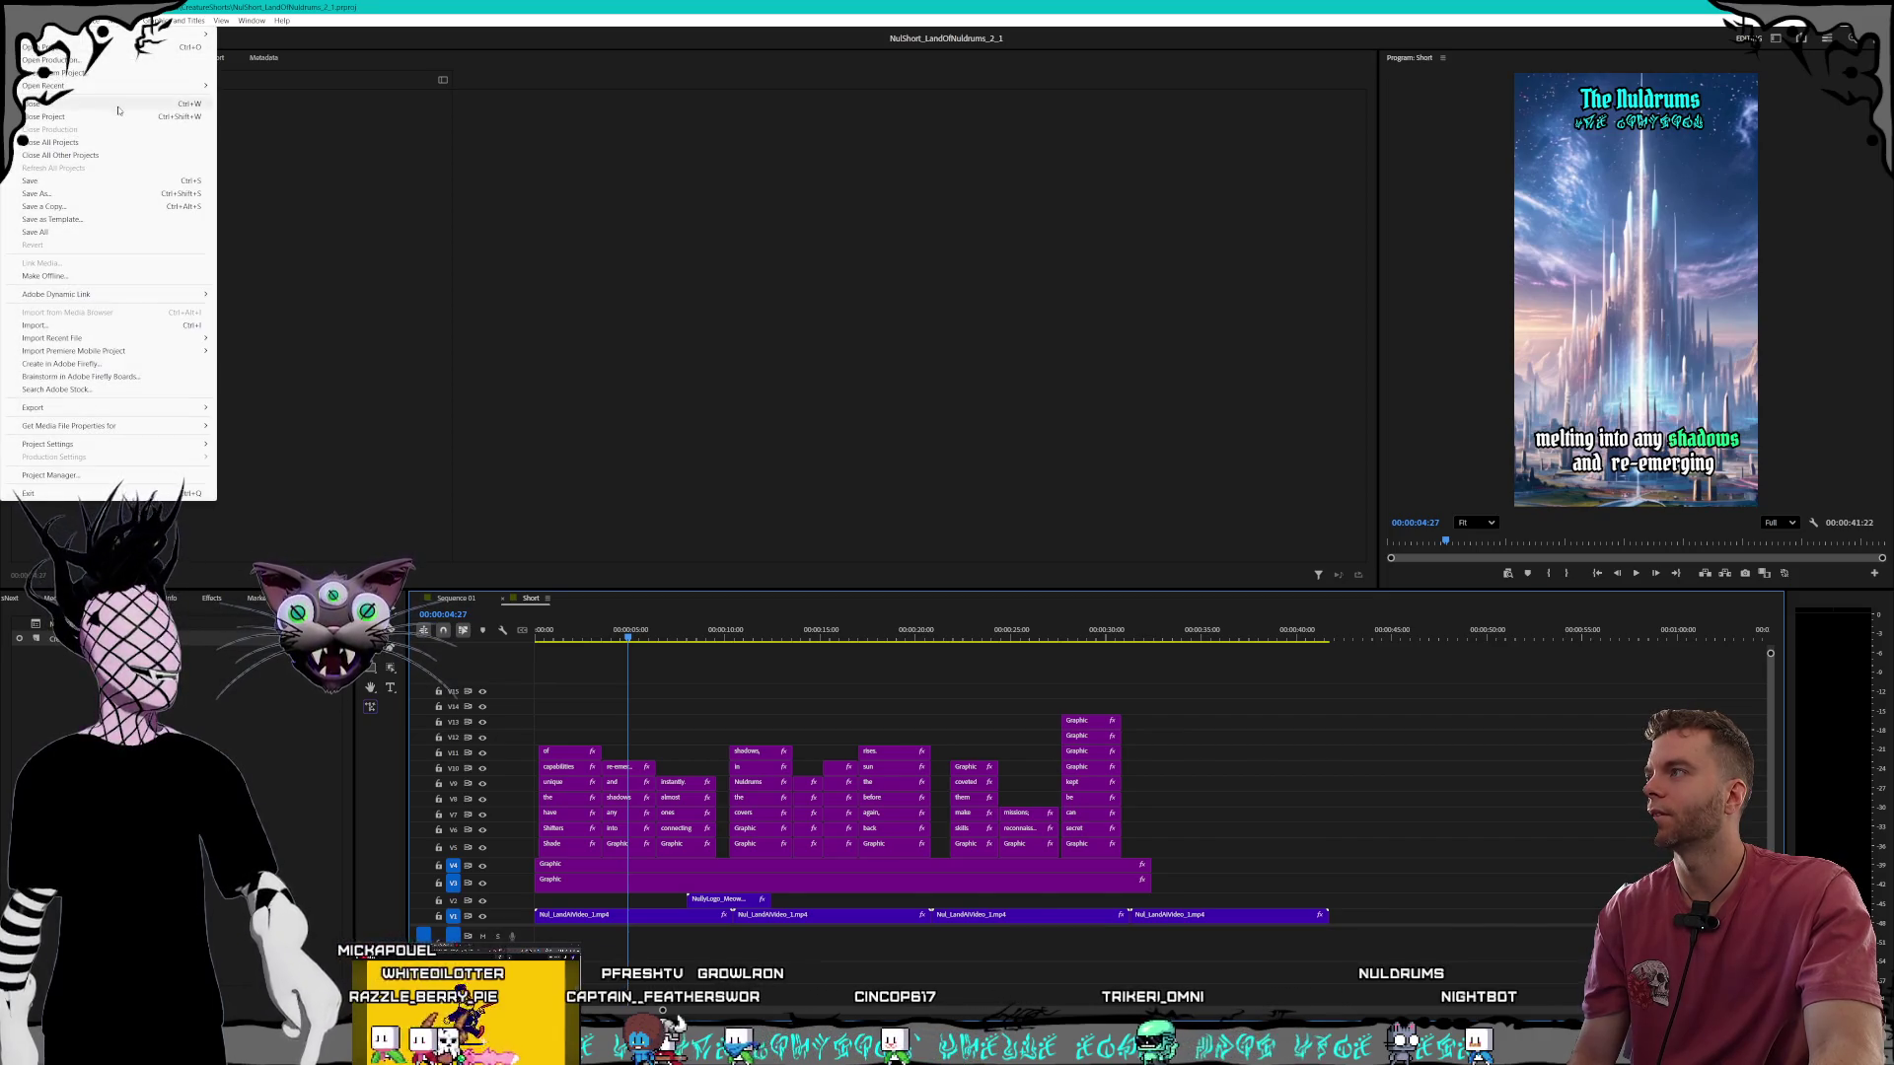
mouse_move(99, 81)
click(456, 86)
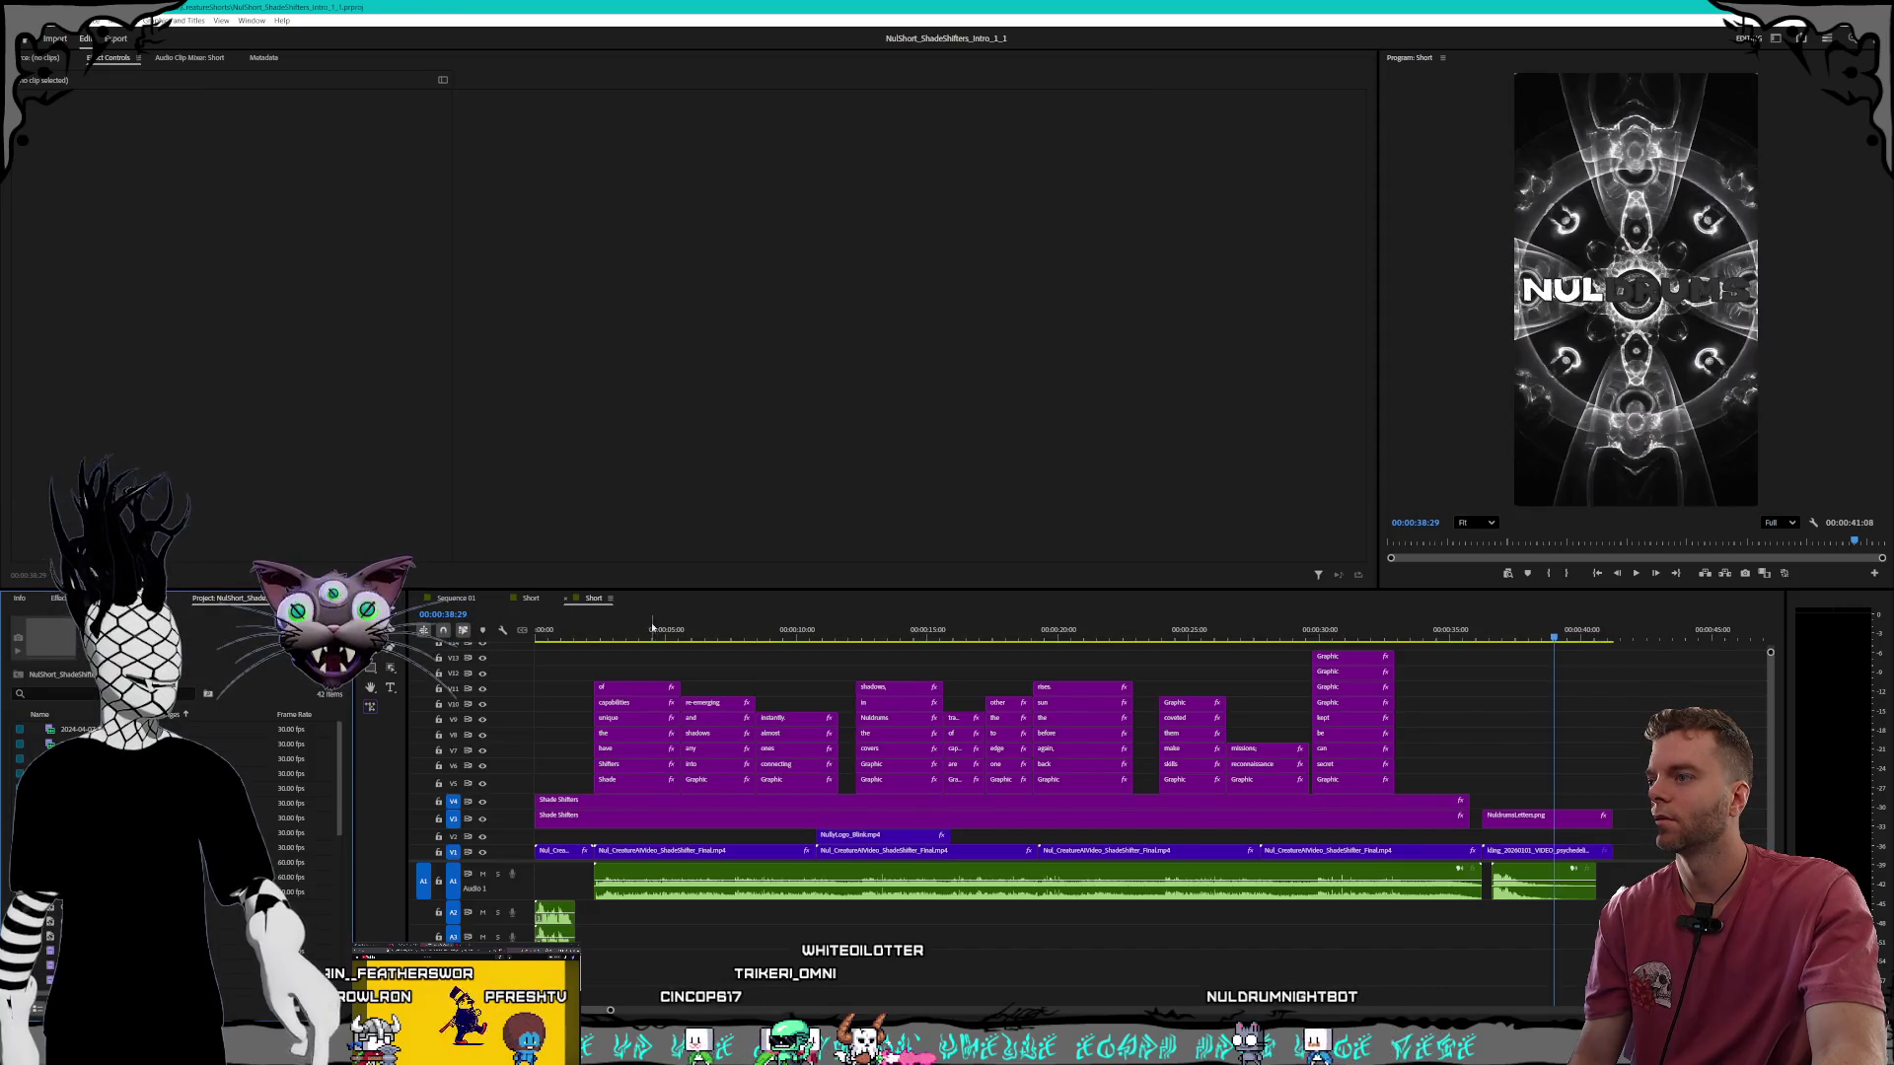
Scrub the Short sequence from the opening Shade Shifters shot to the icy cave title.
click(598, 631)
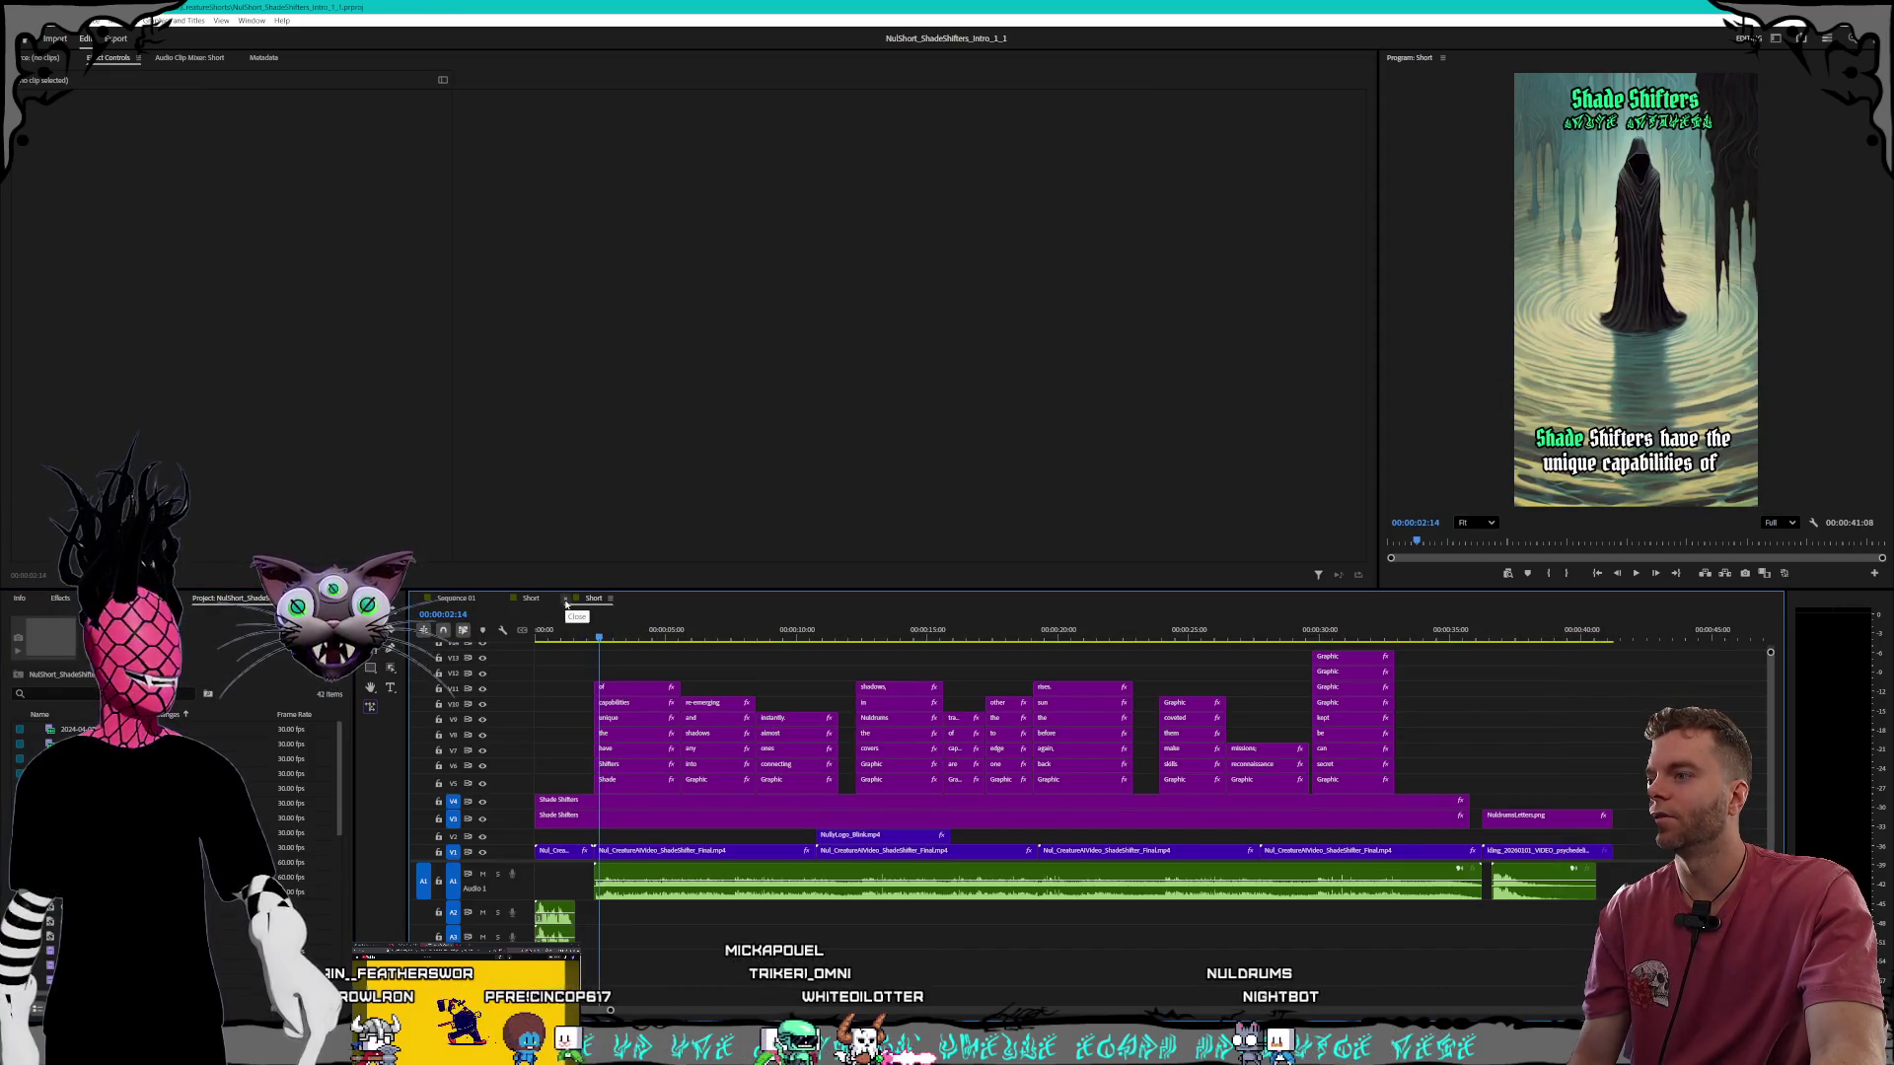
mouse_move(594, 636)
mouse_down()
mouse_move(1371, 636)
mouse_move(1440, 680)
mouse_up()
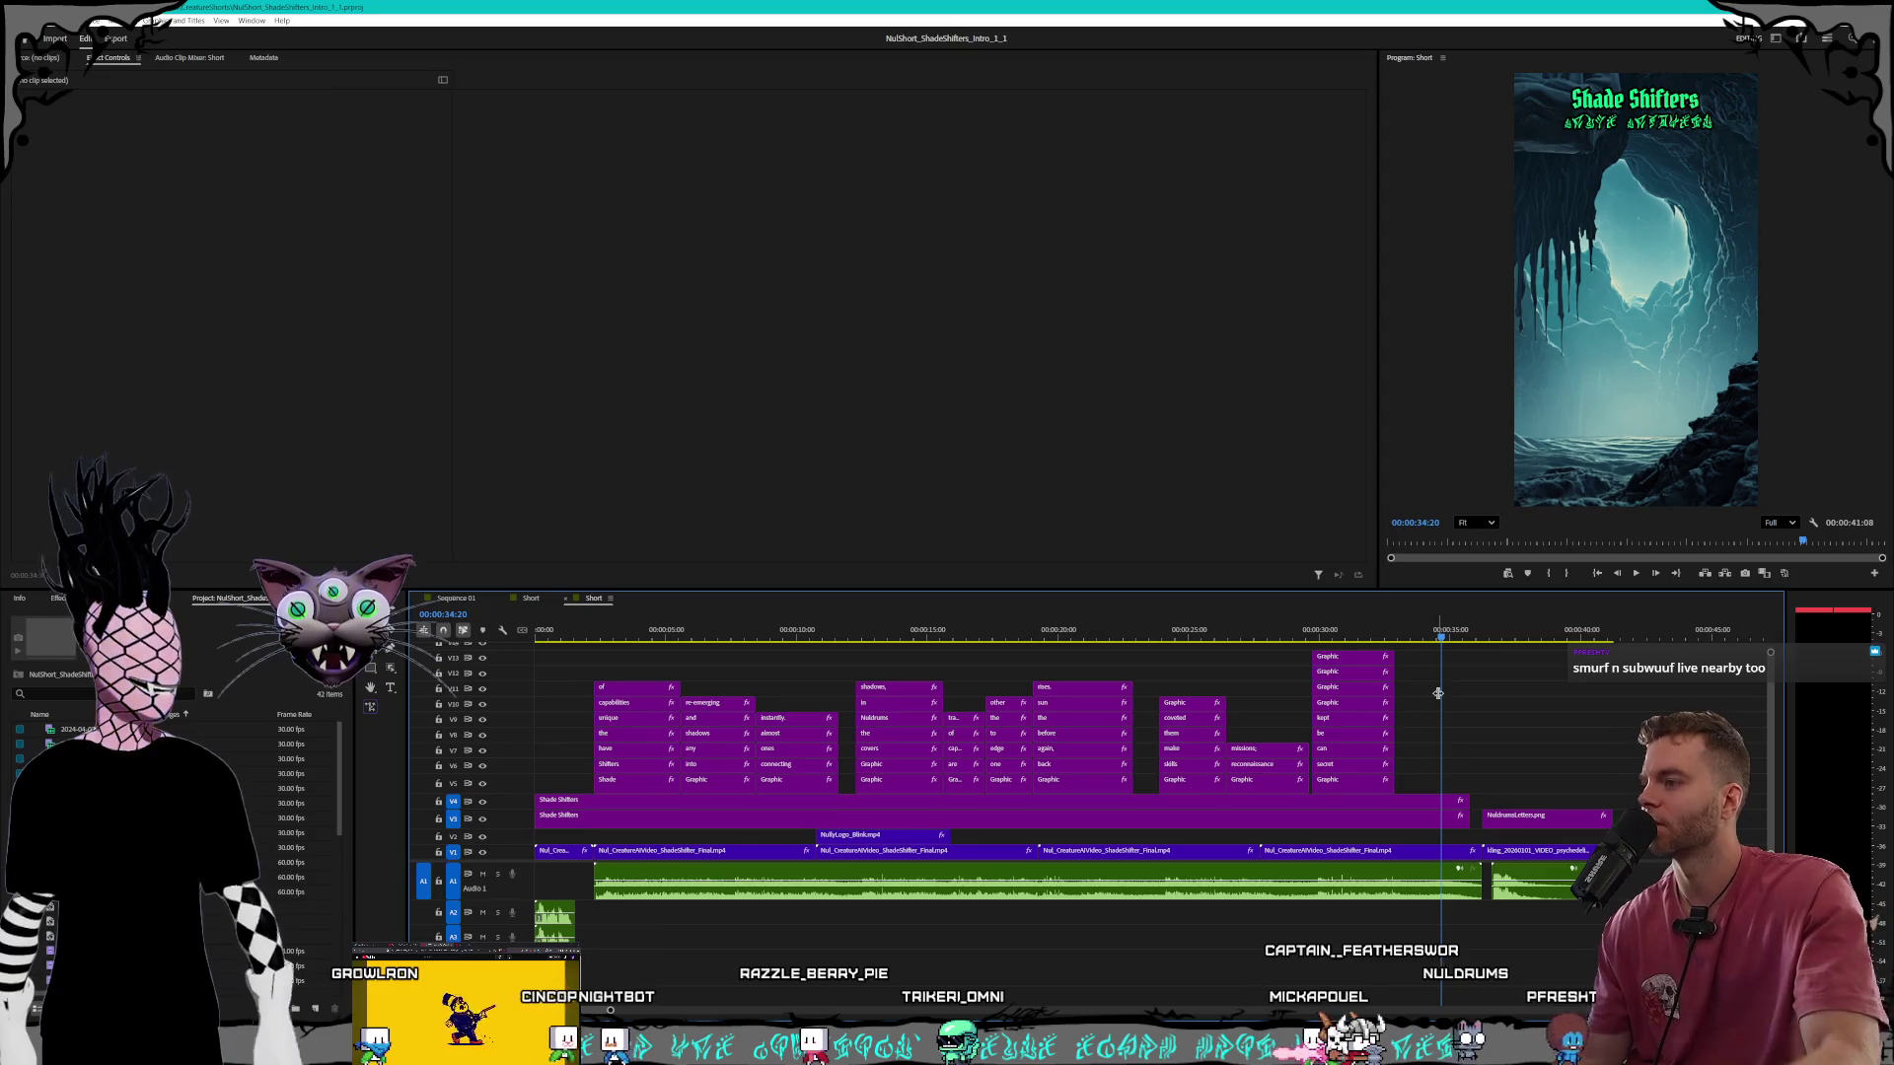
Widen the timeline, play through to the closing NUL logo, then return to the sequence start.
mouse_move(407, 732)
mouse_down()
mouse_move(385, 742)
mouse_move(397, 756)
mouse_move(350, 758)
mouse_up()
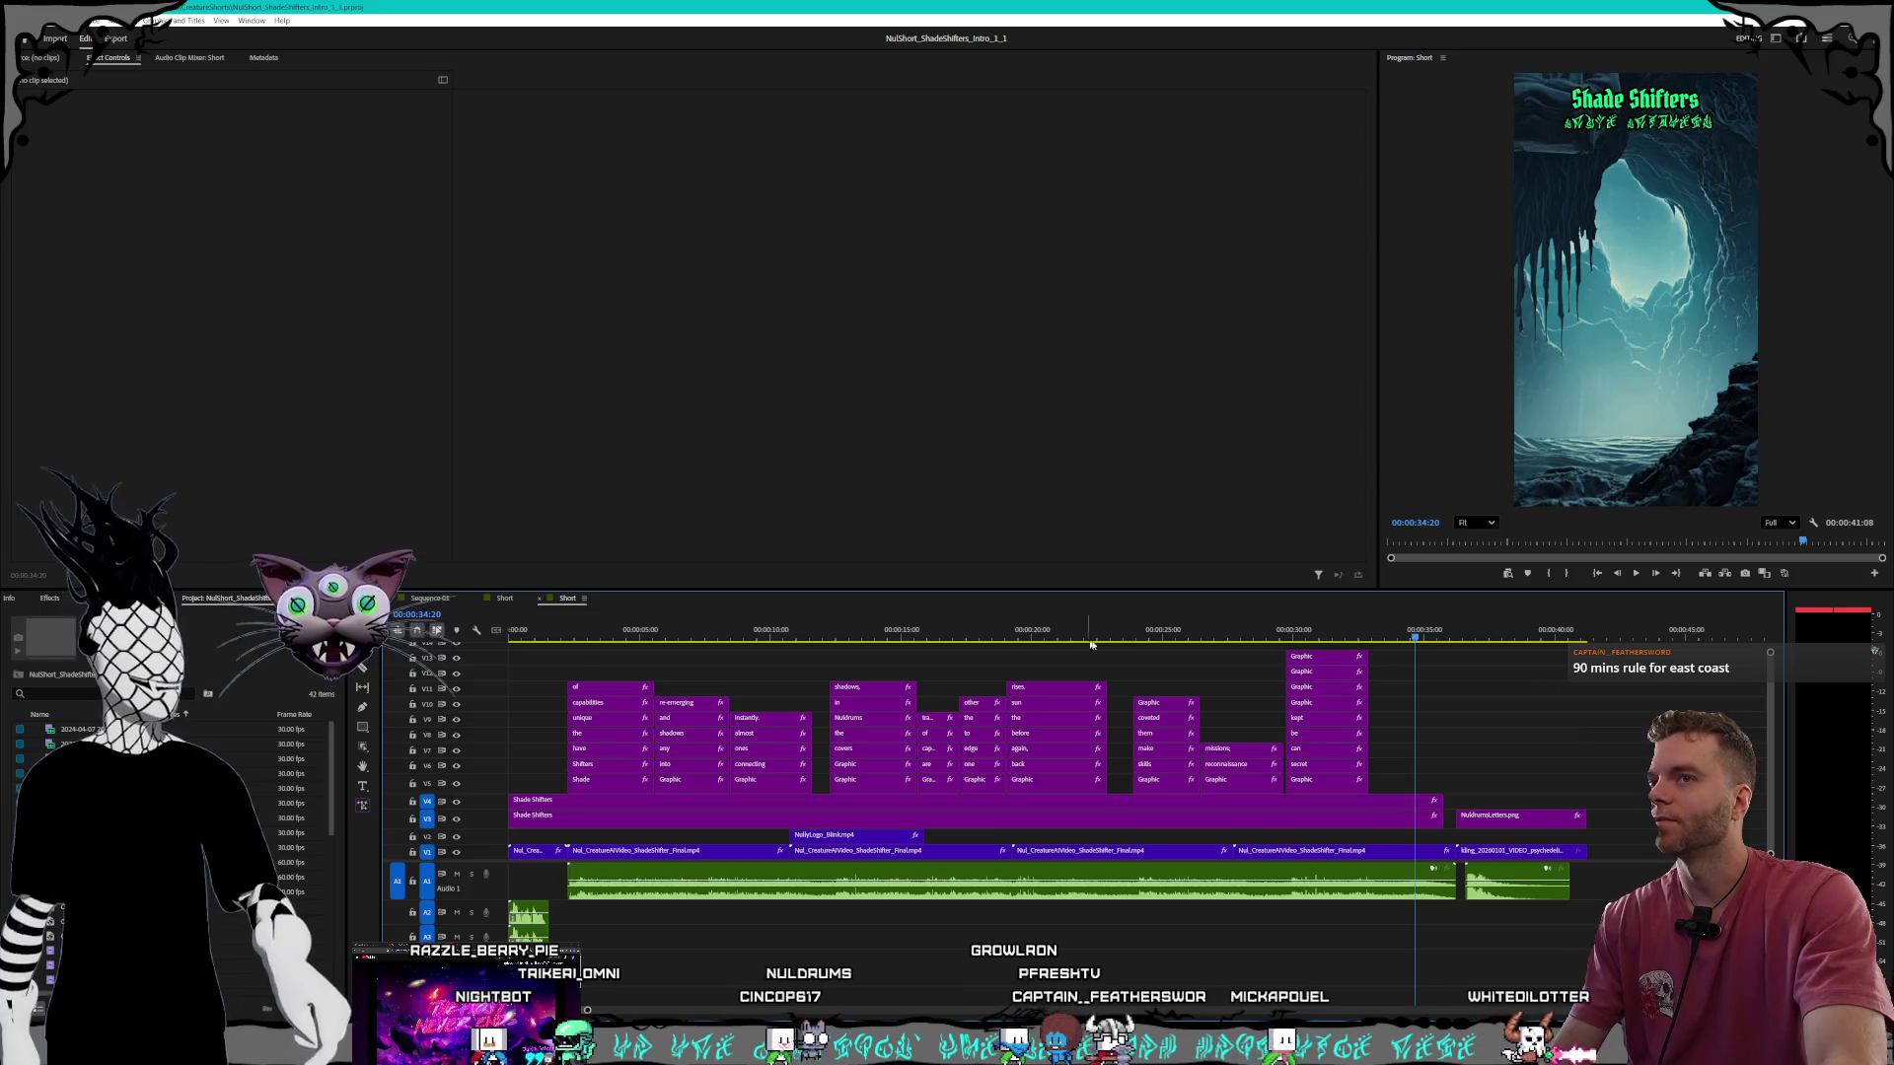
key(space)
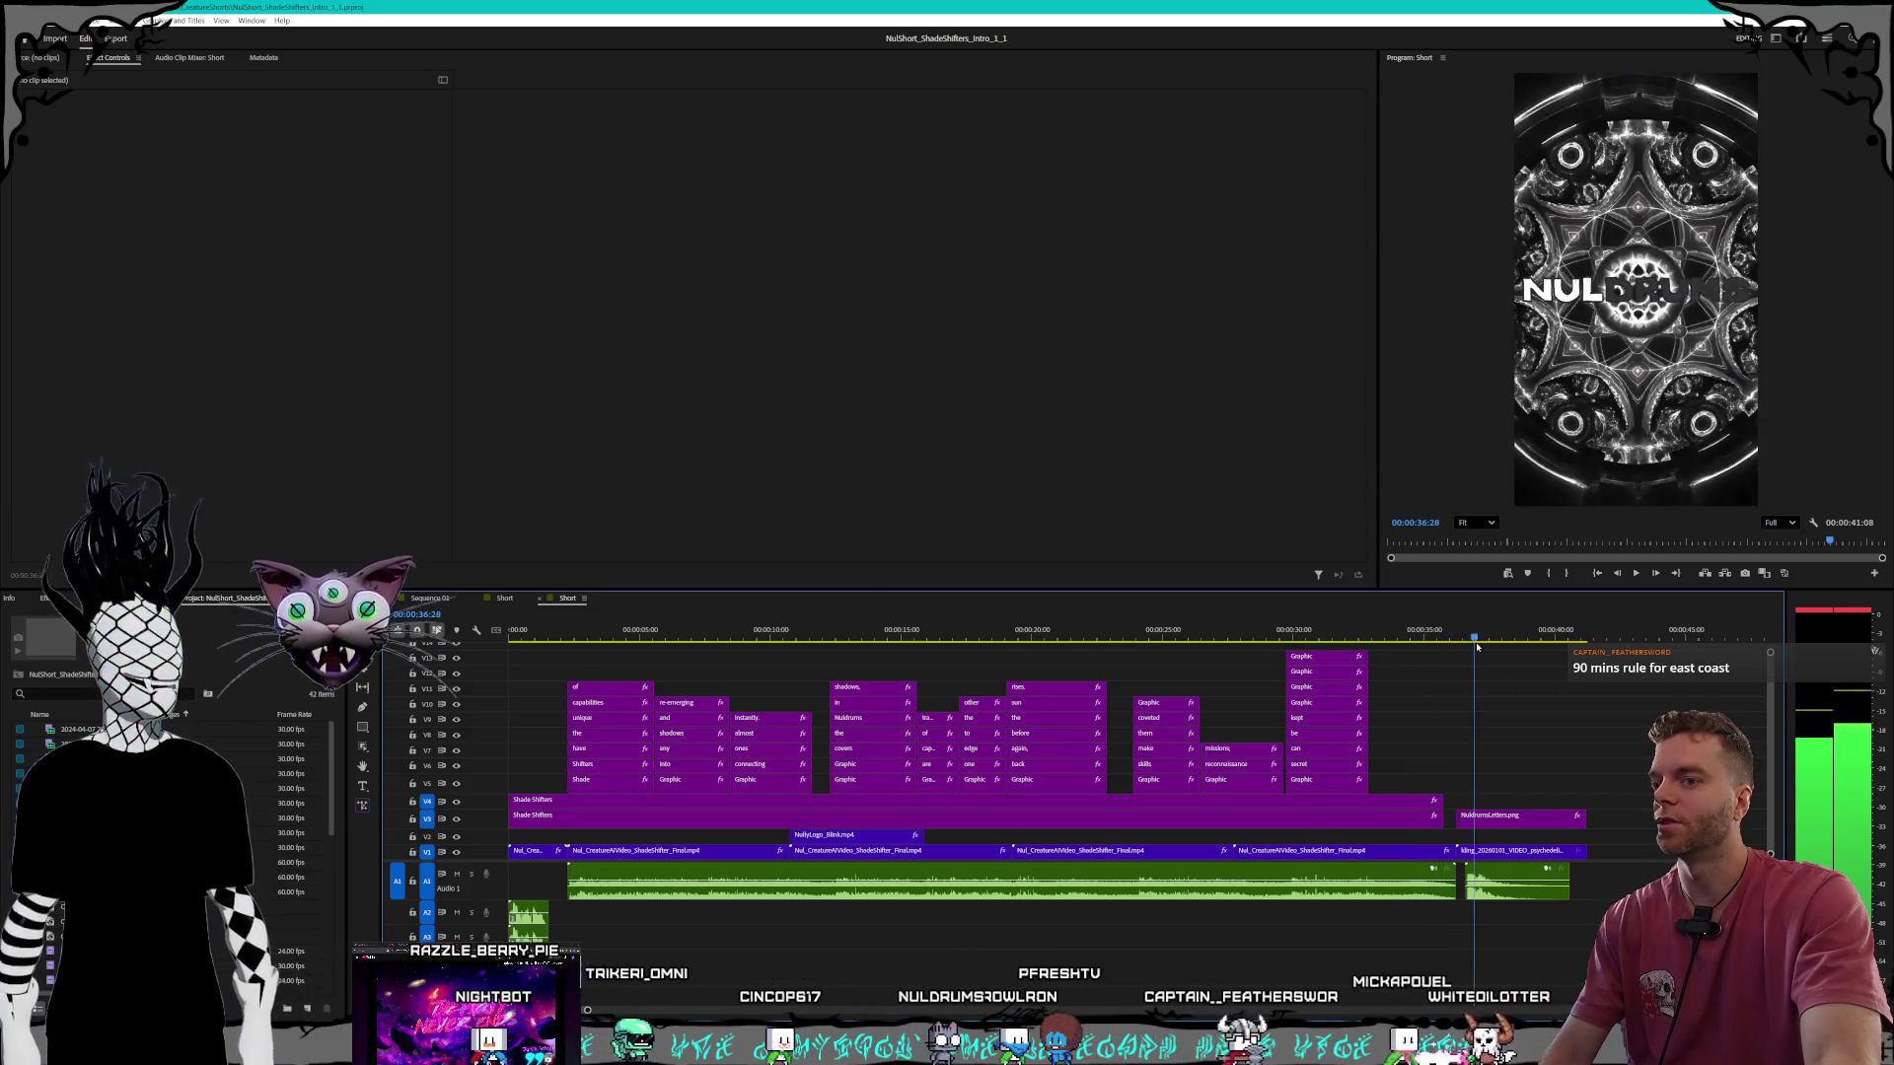
click(1467, 643)
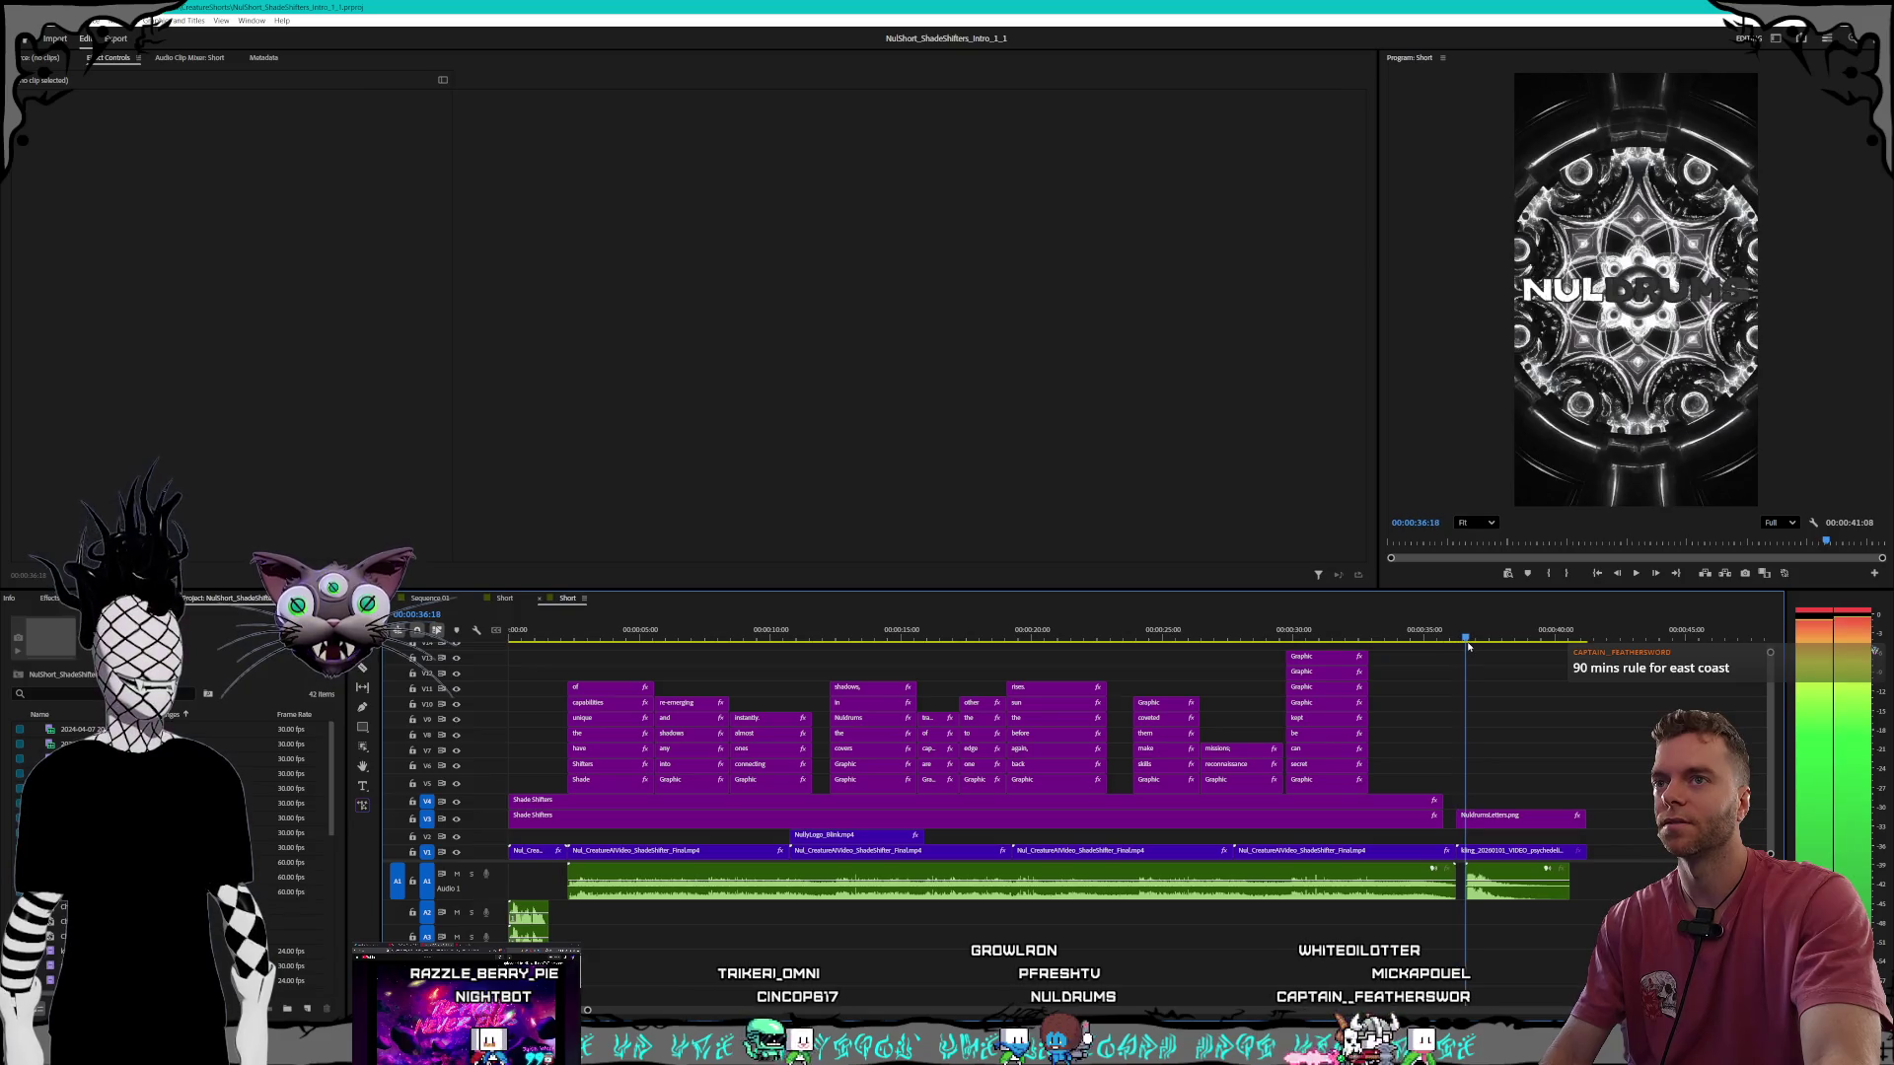
click(569, 637)
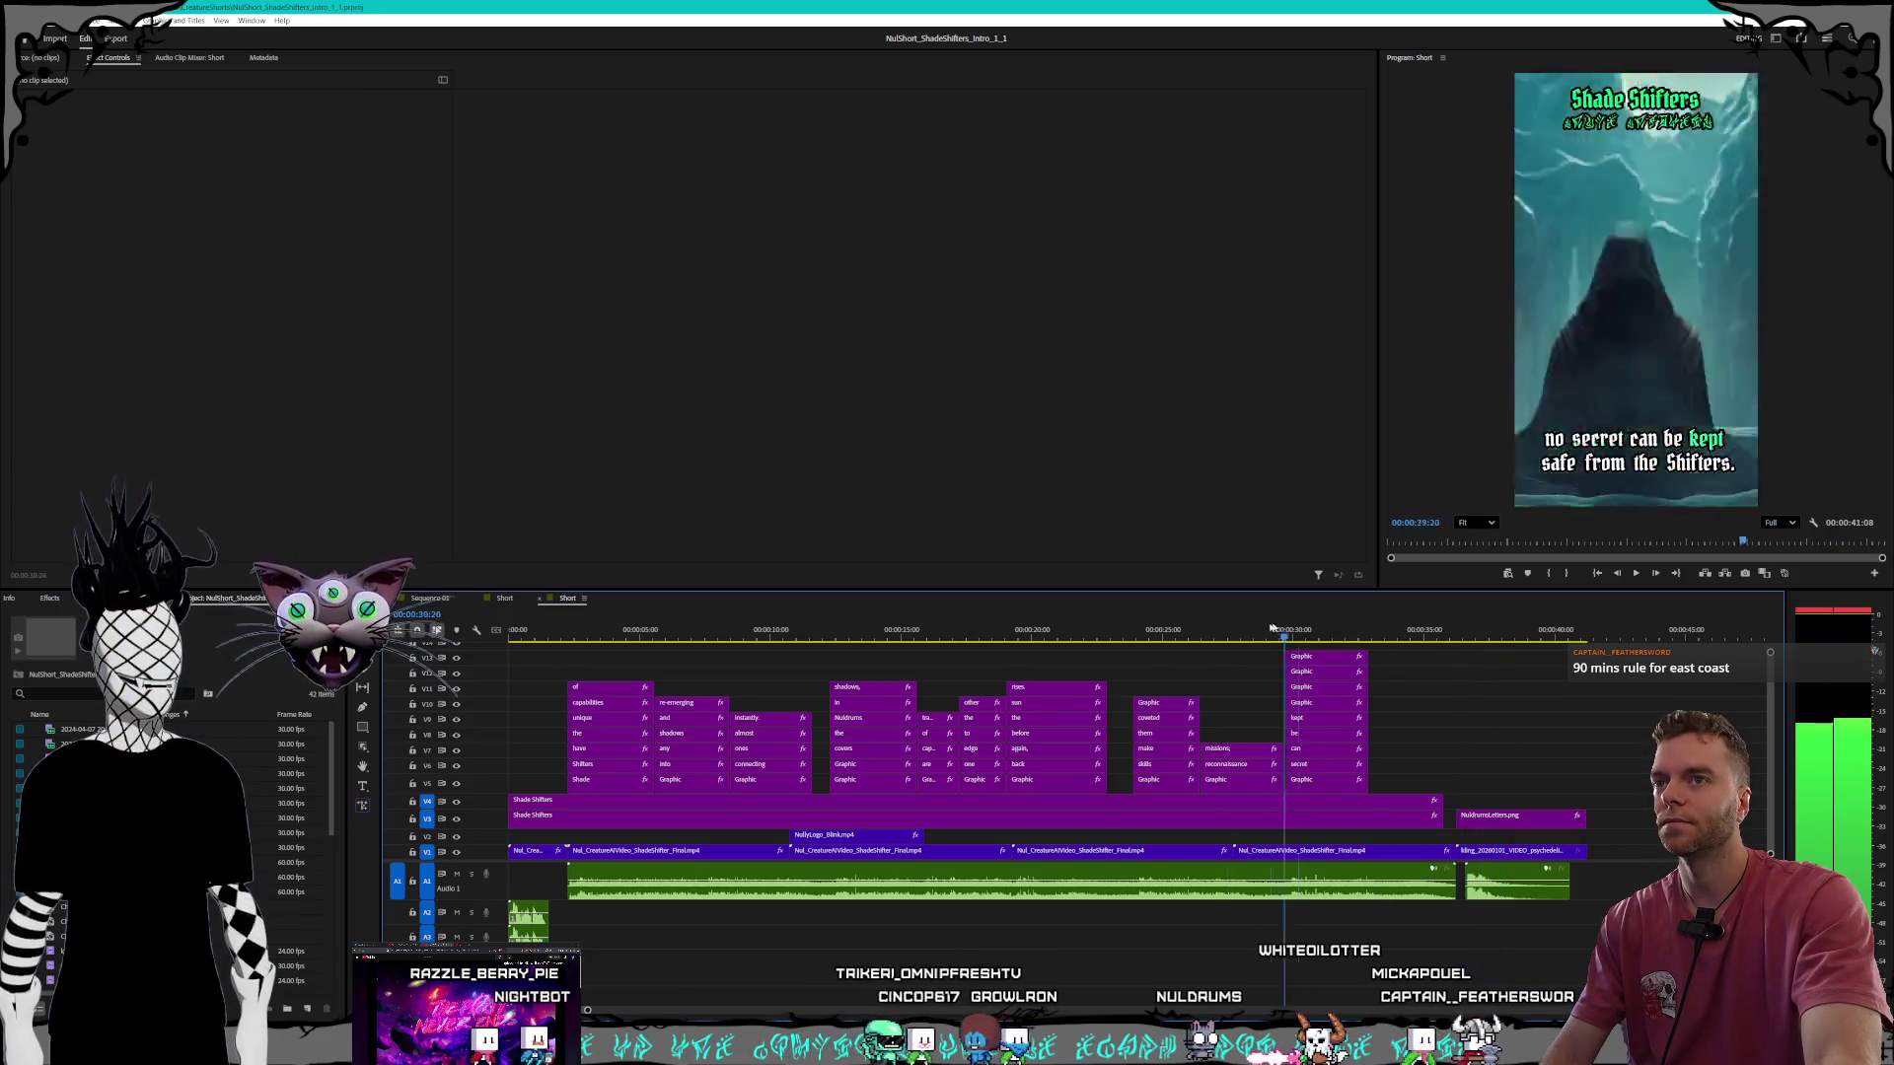
key(Home)
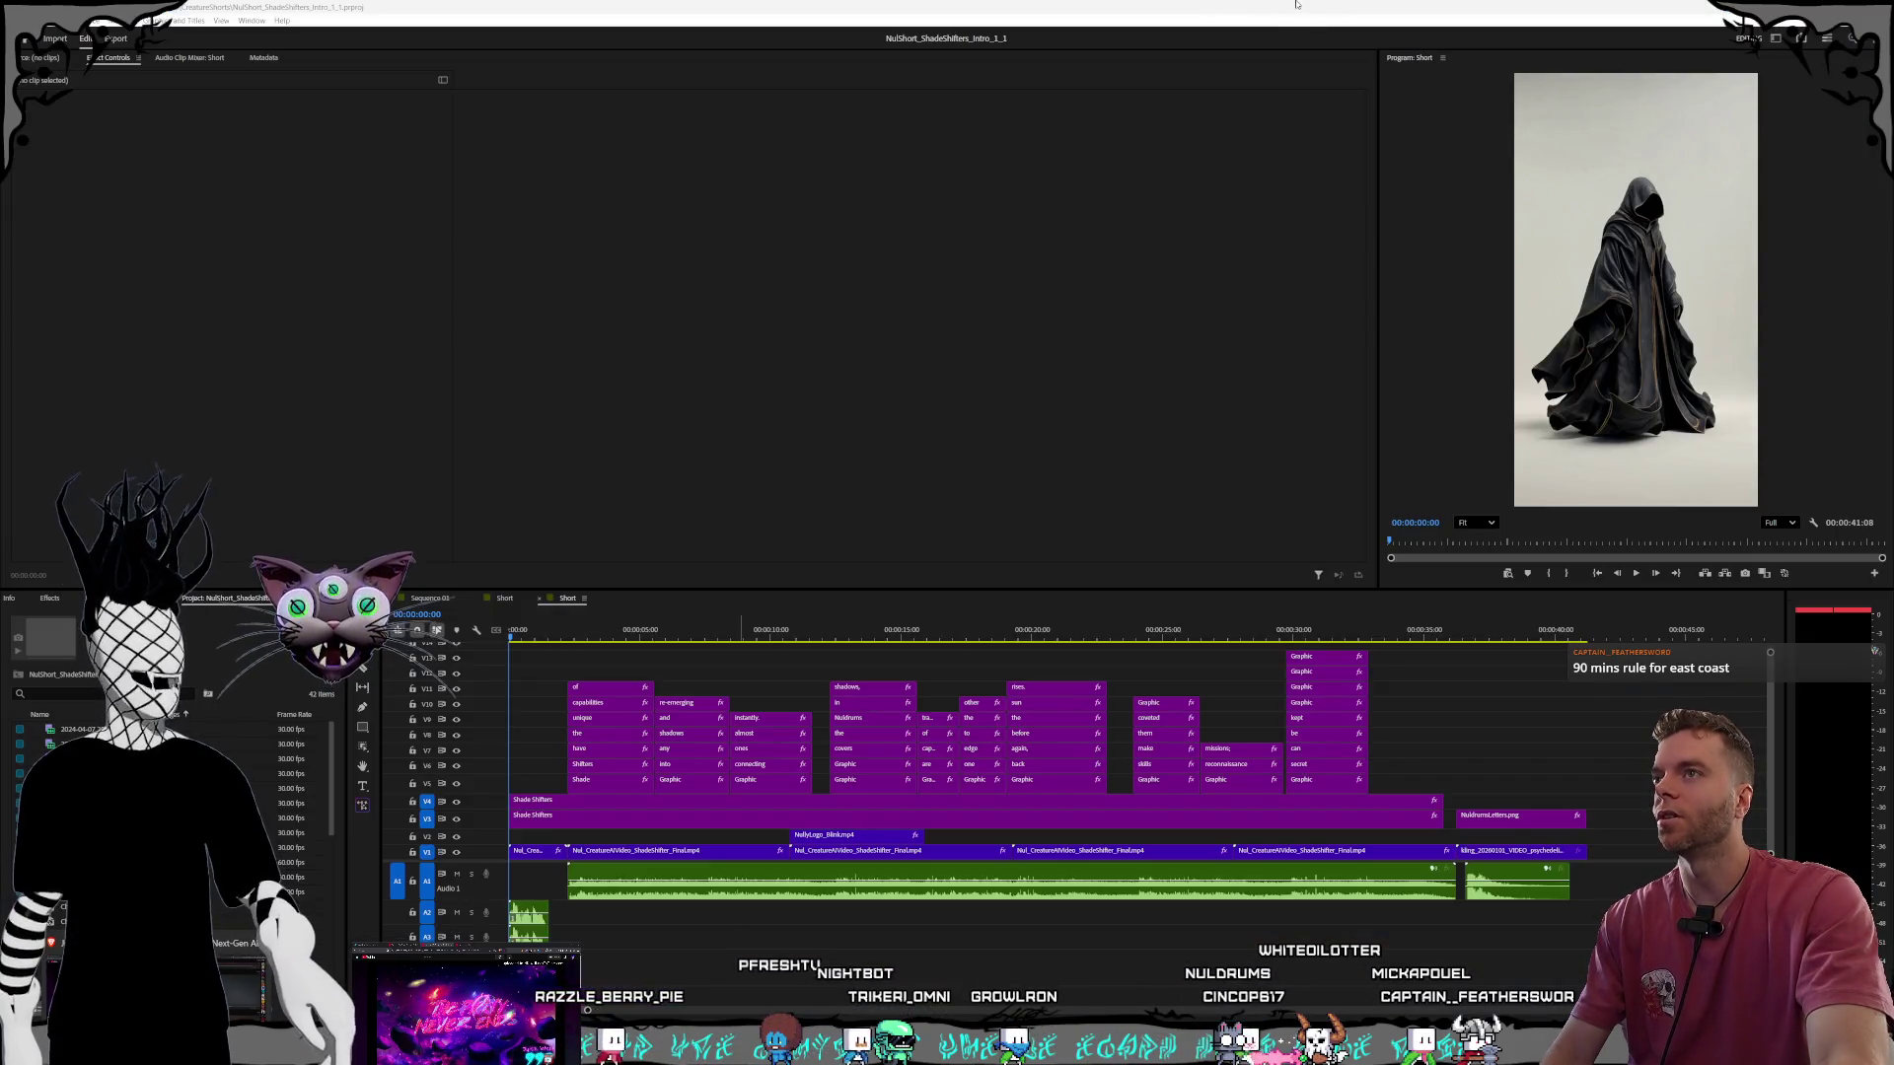
click(1417, 624)
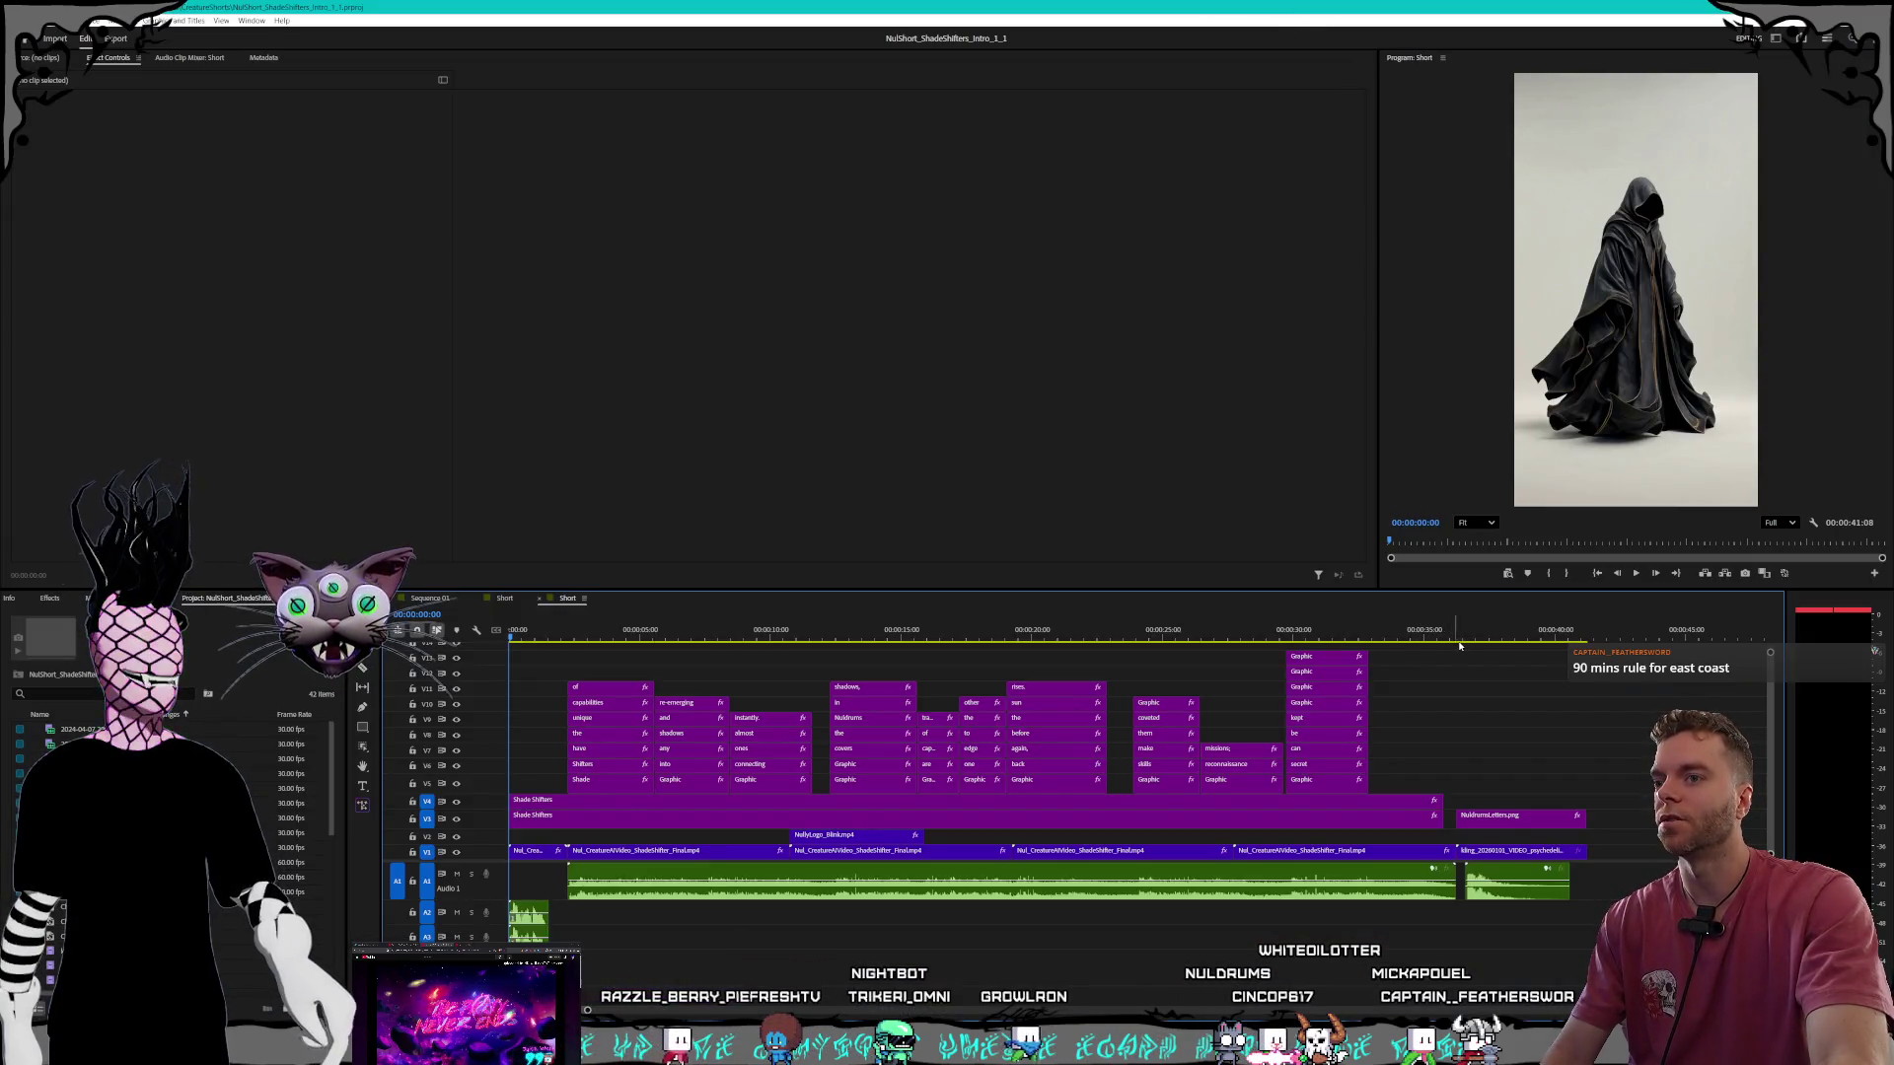
Scrub the playhead to about 00:00:39:07 to view the NUL logo end clip.
mouse_move(1459, 639)
mouse_down()
mouse_move(1561, 643)
mouse_move(1530, 643)
mouse_up()
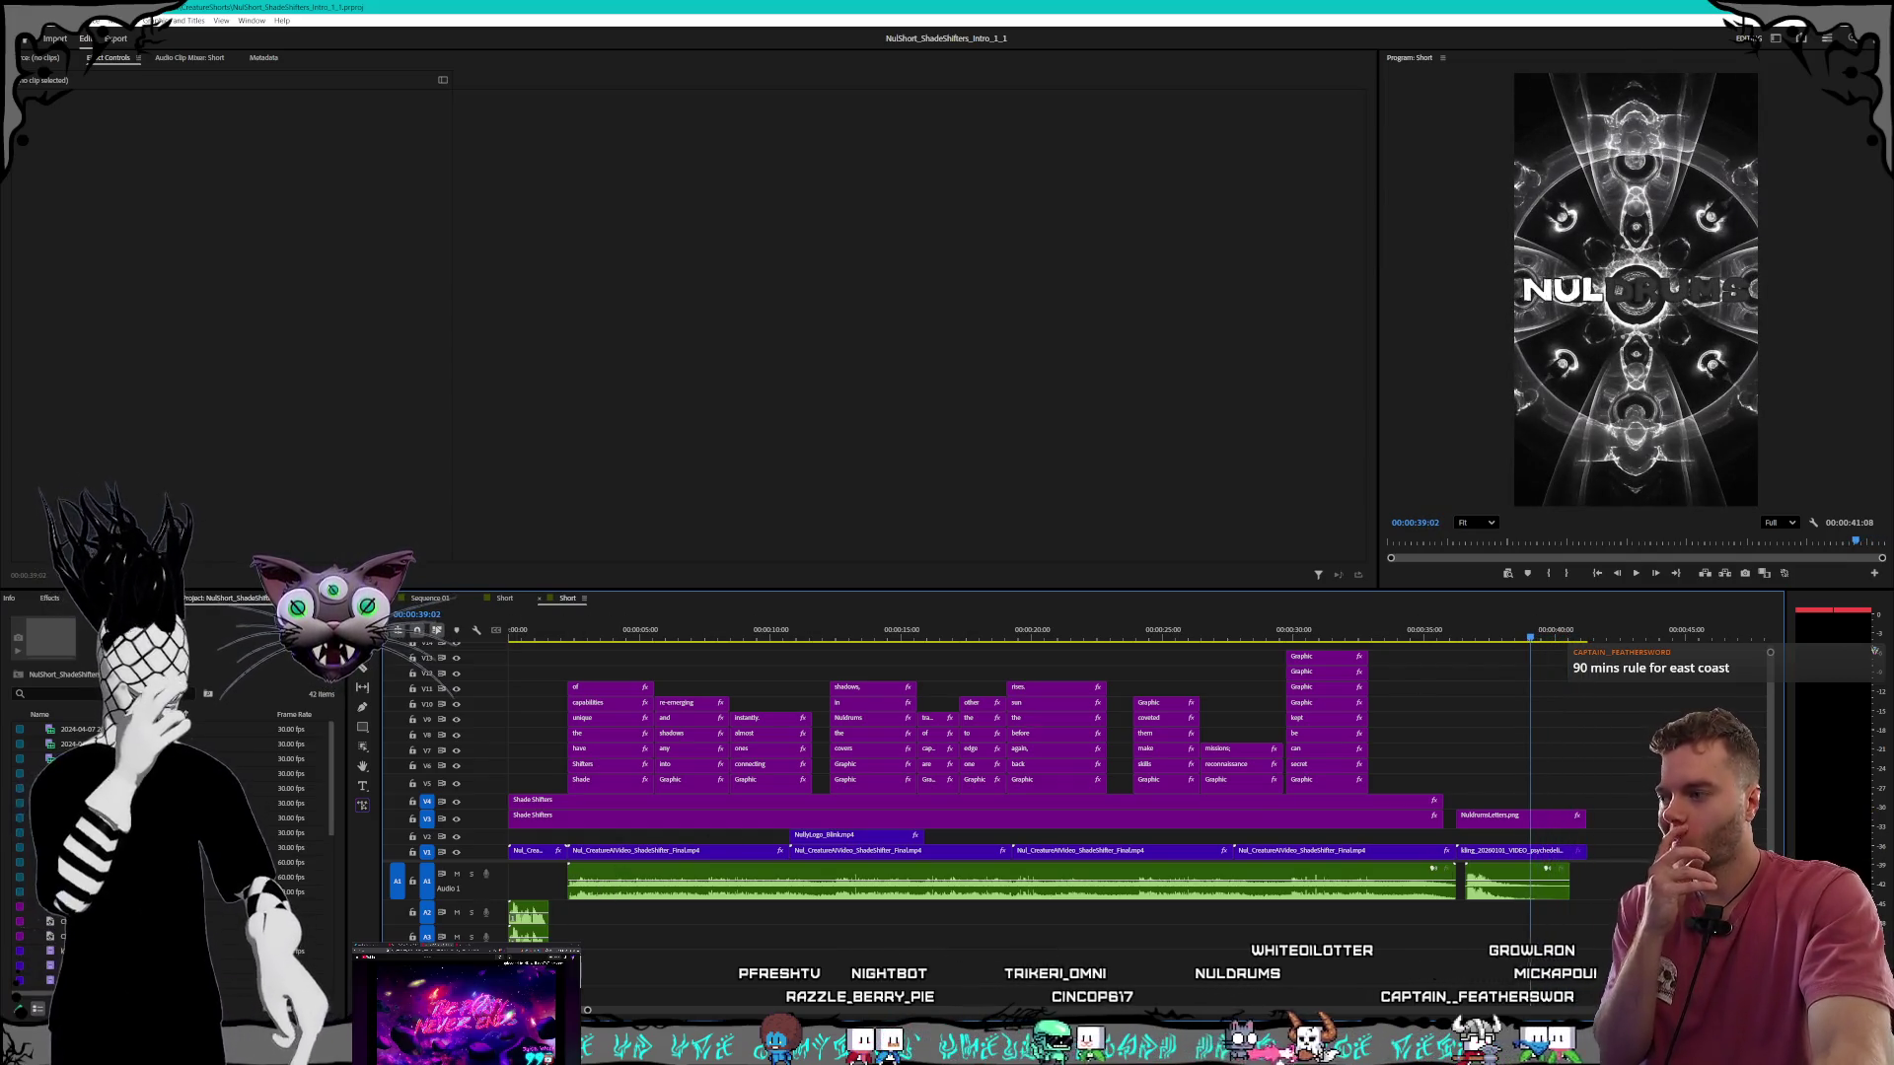
key(alt+Tab)
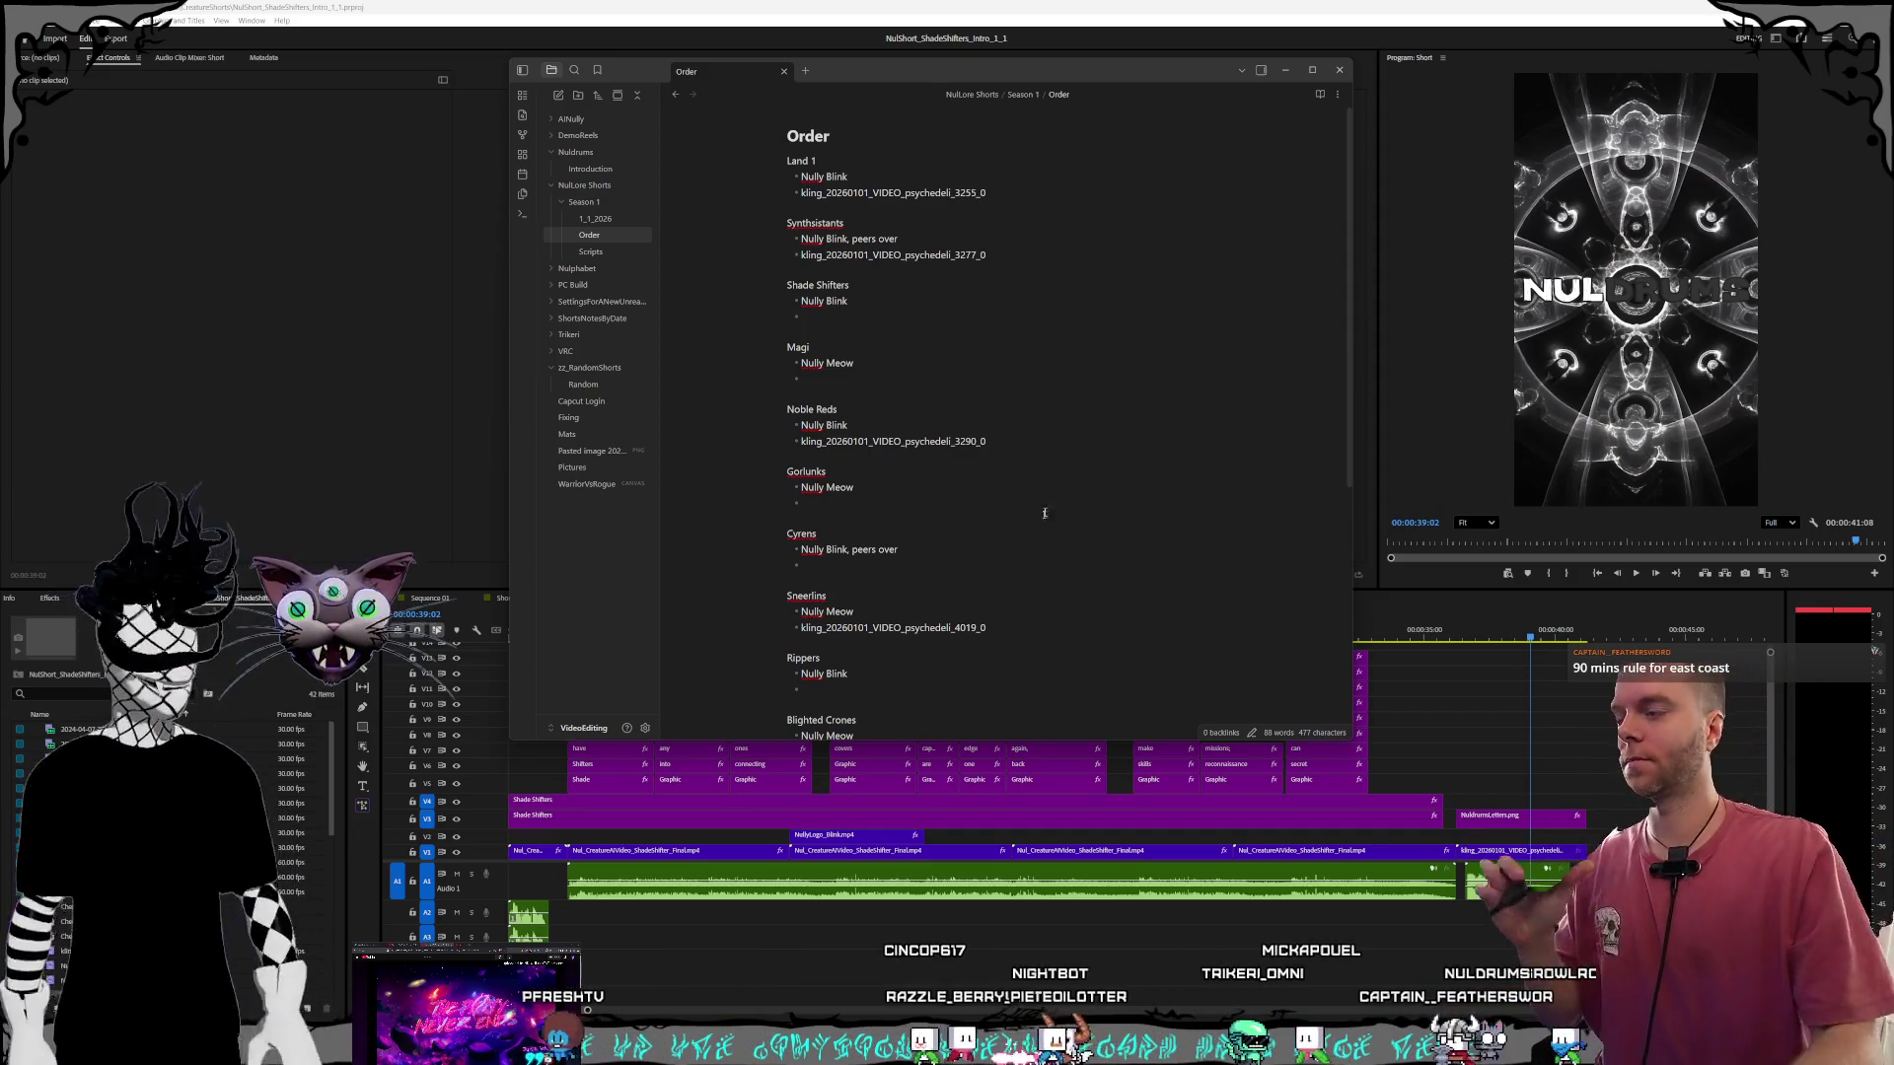
Bring up the LogoSplash folder beside the Order note and scroll through the note's clip list.
key(alt+Tab)
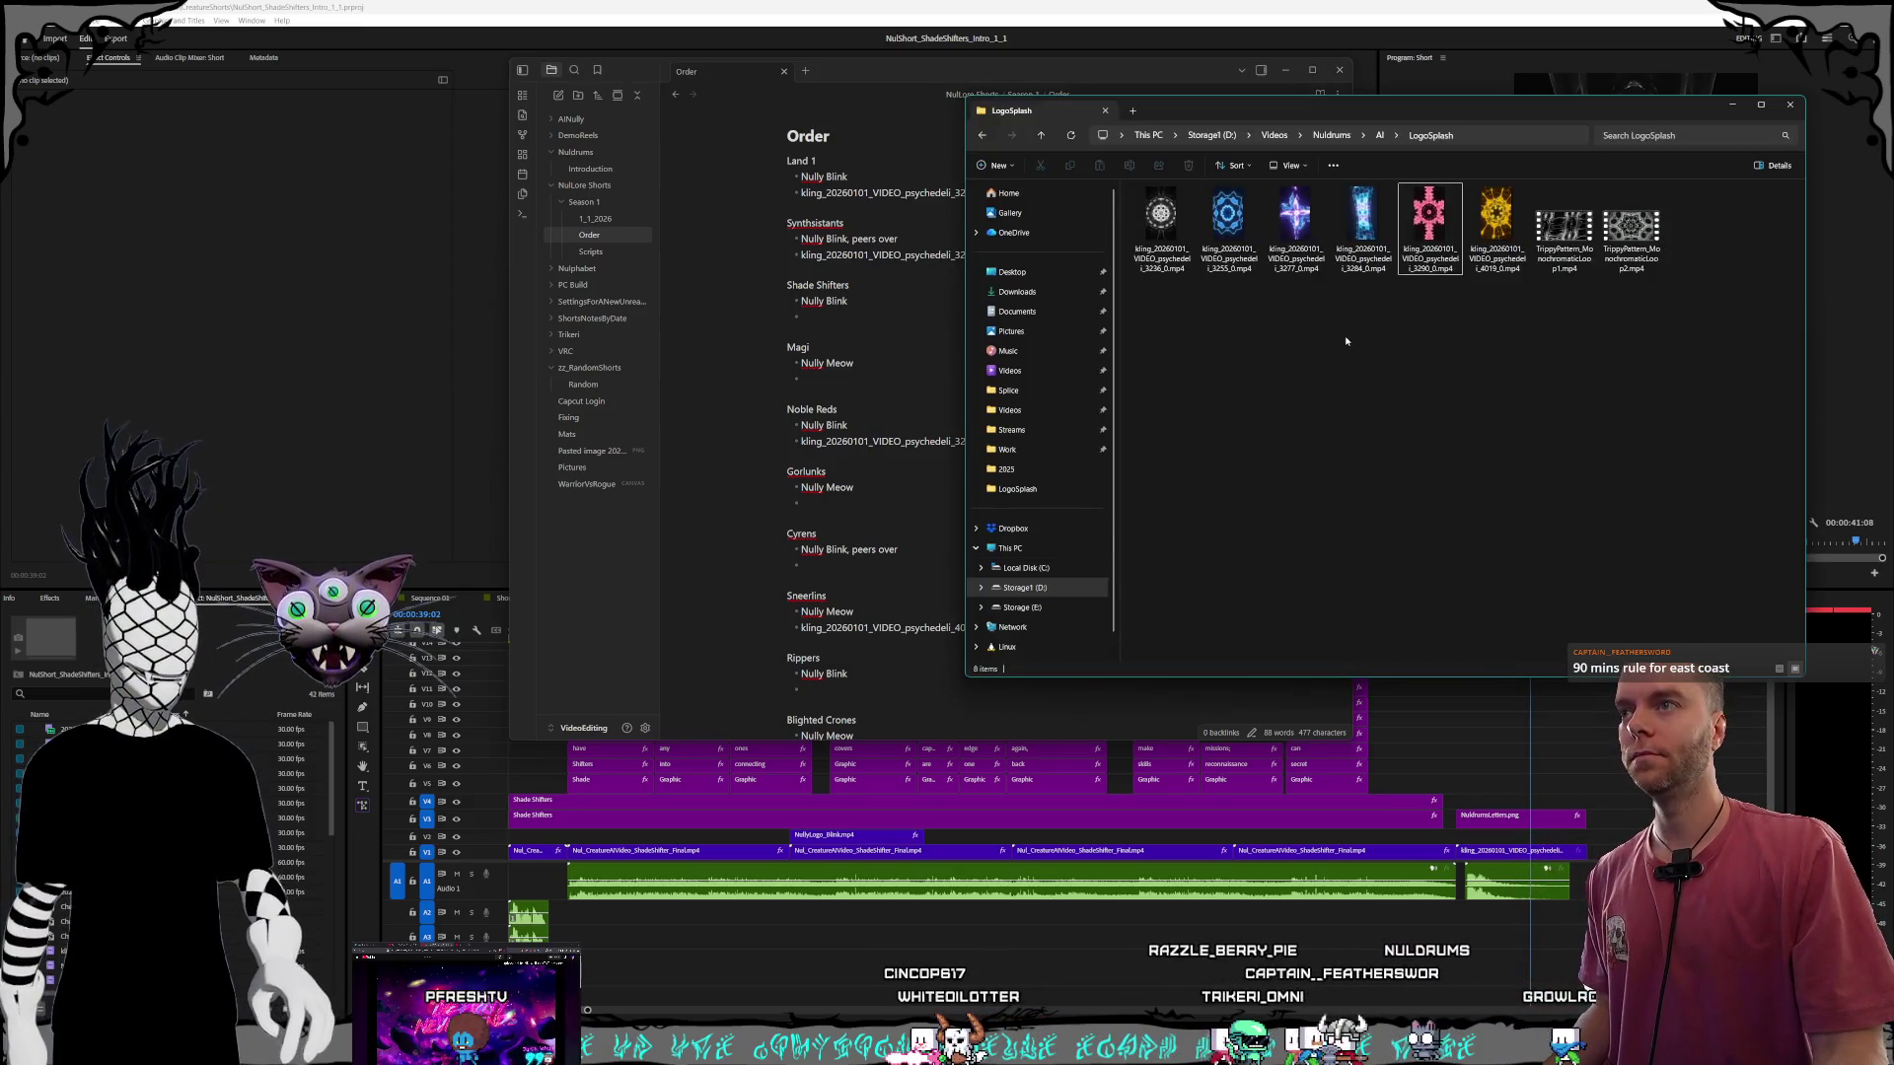
drag(1120, 72, 1109, 70)
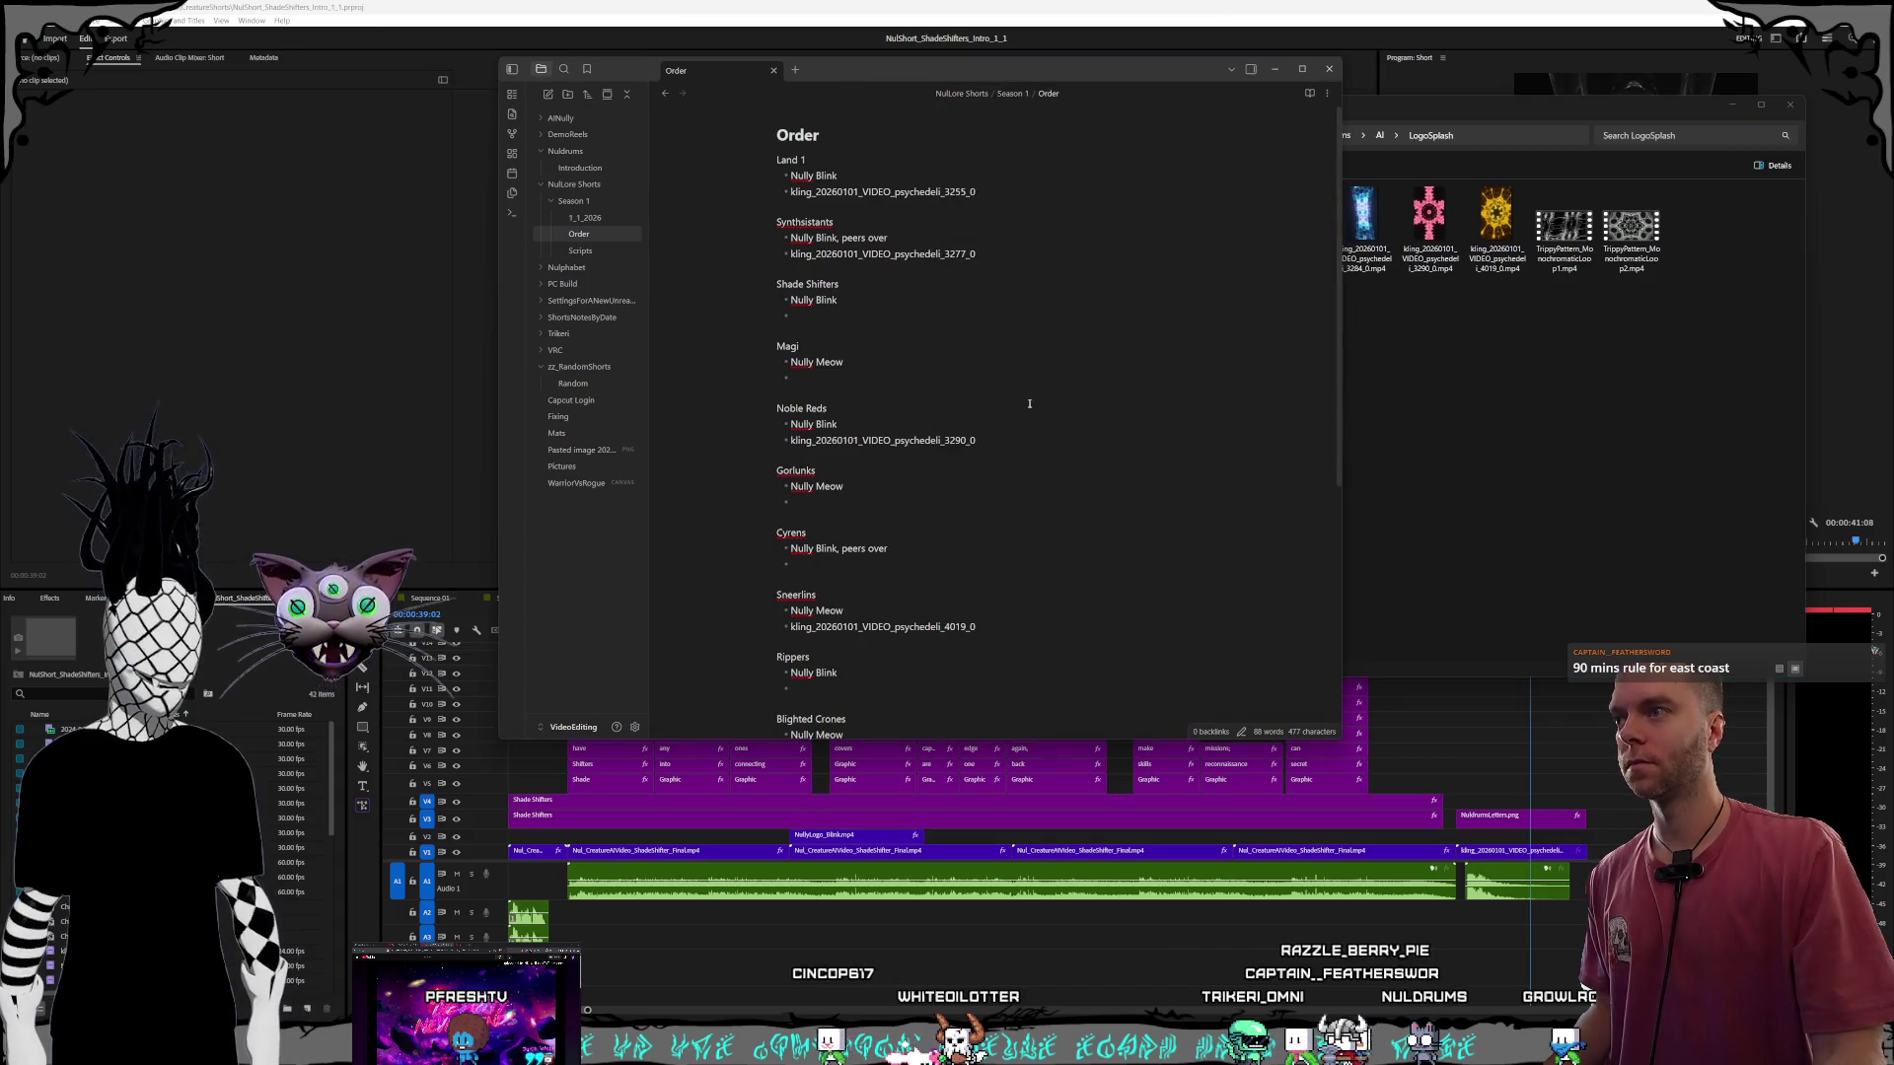
scroll(1031, 404, down, 3)
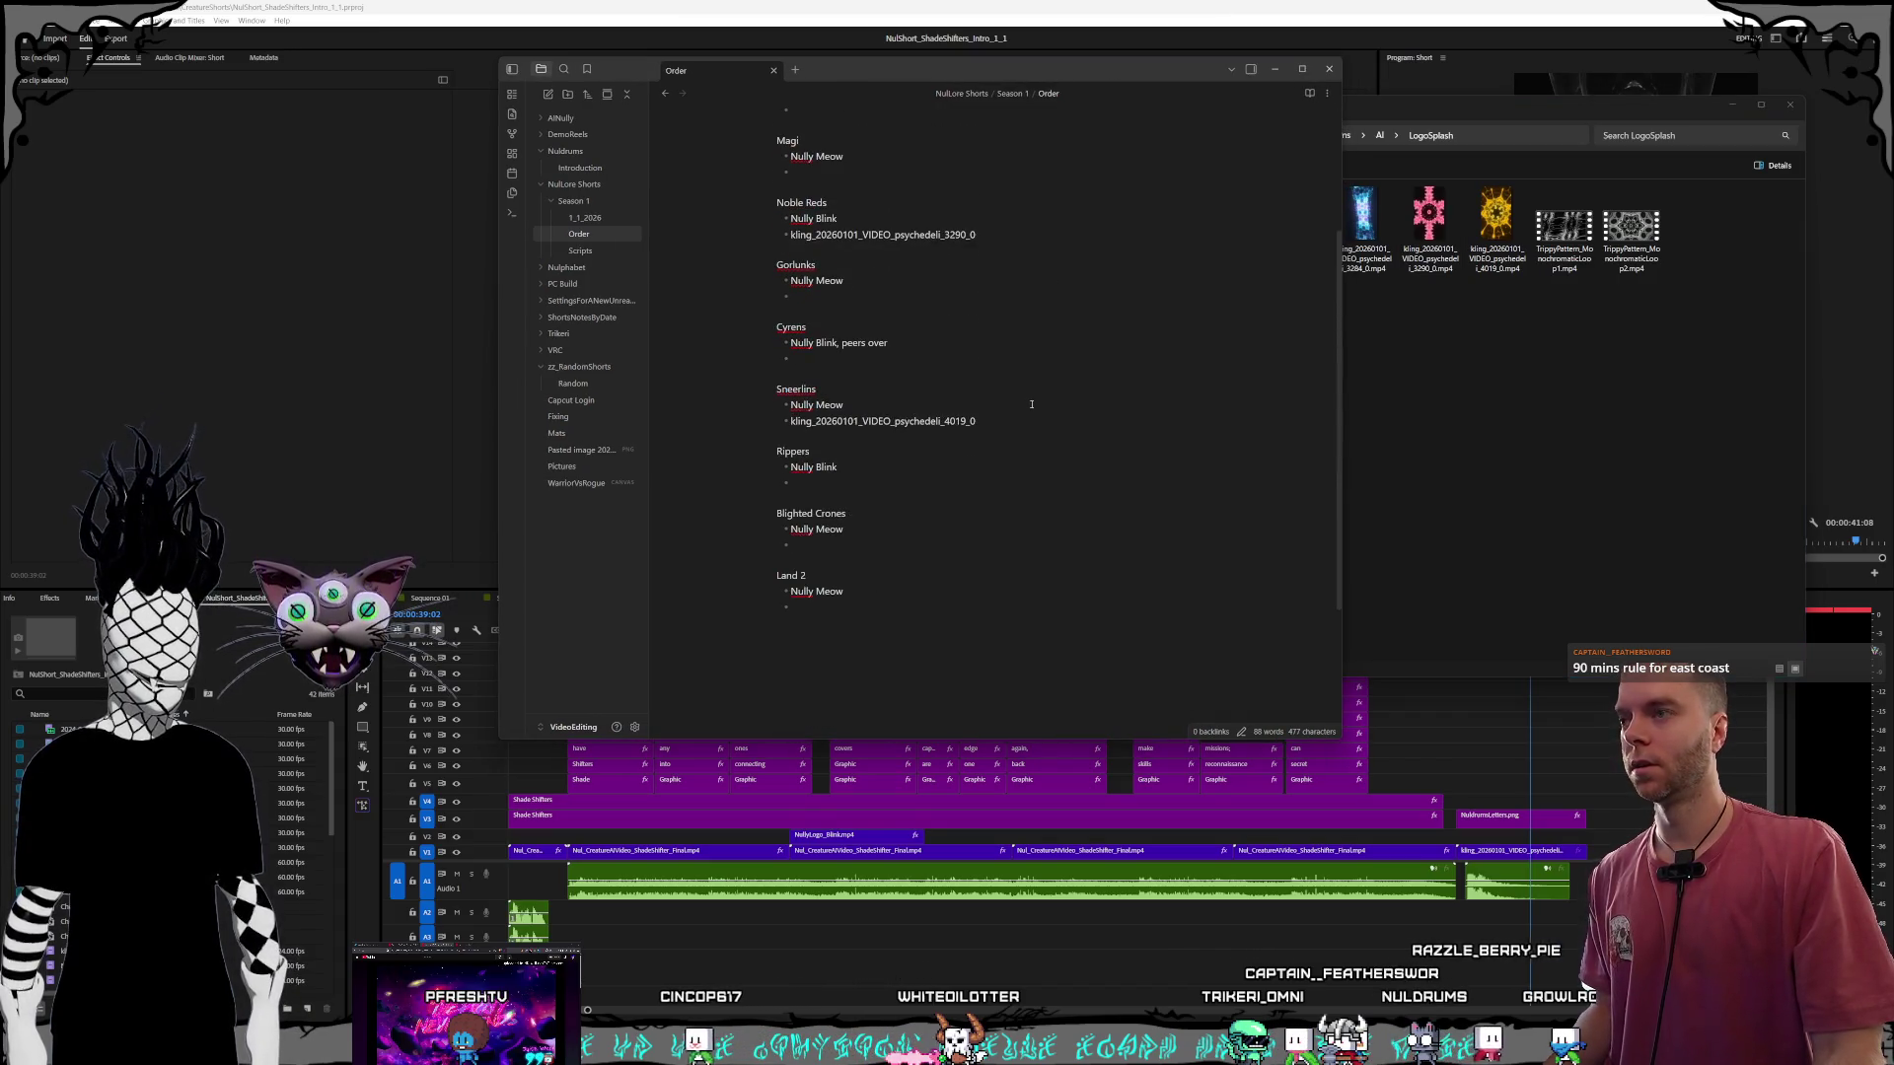
scroll(1032, 405, up, 3)
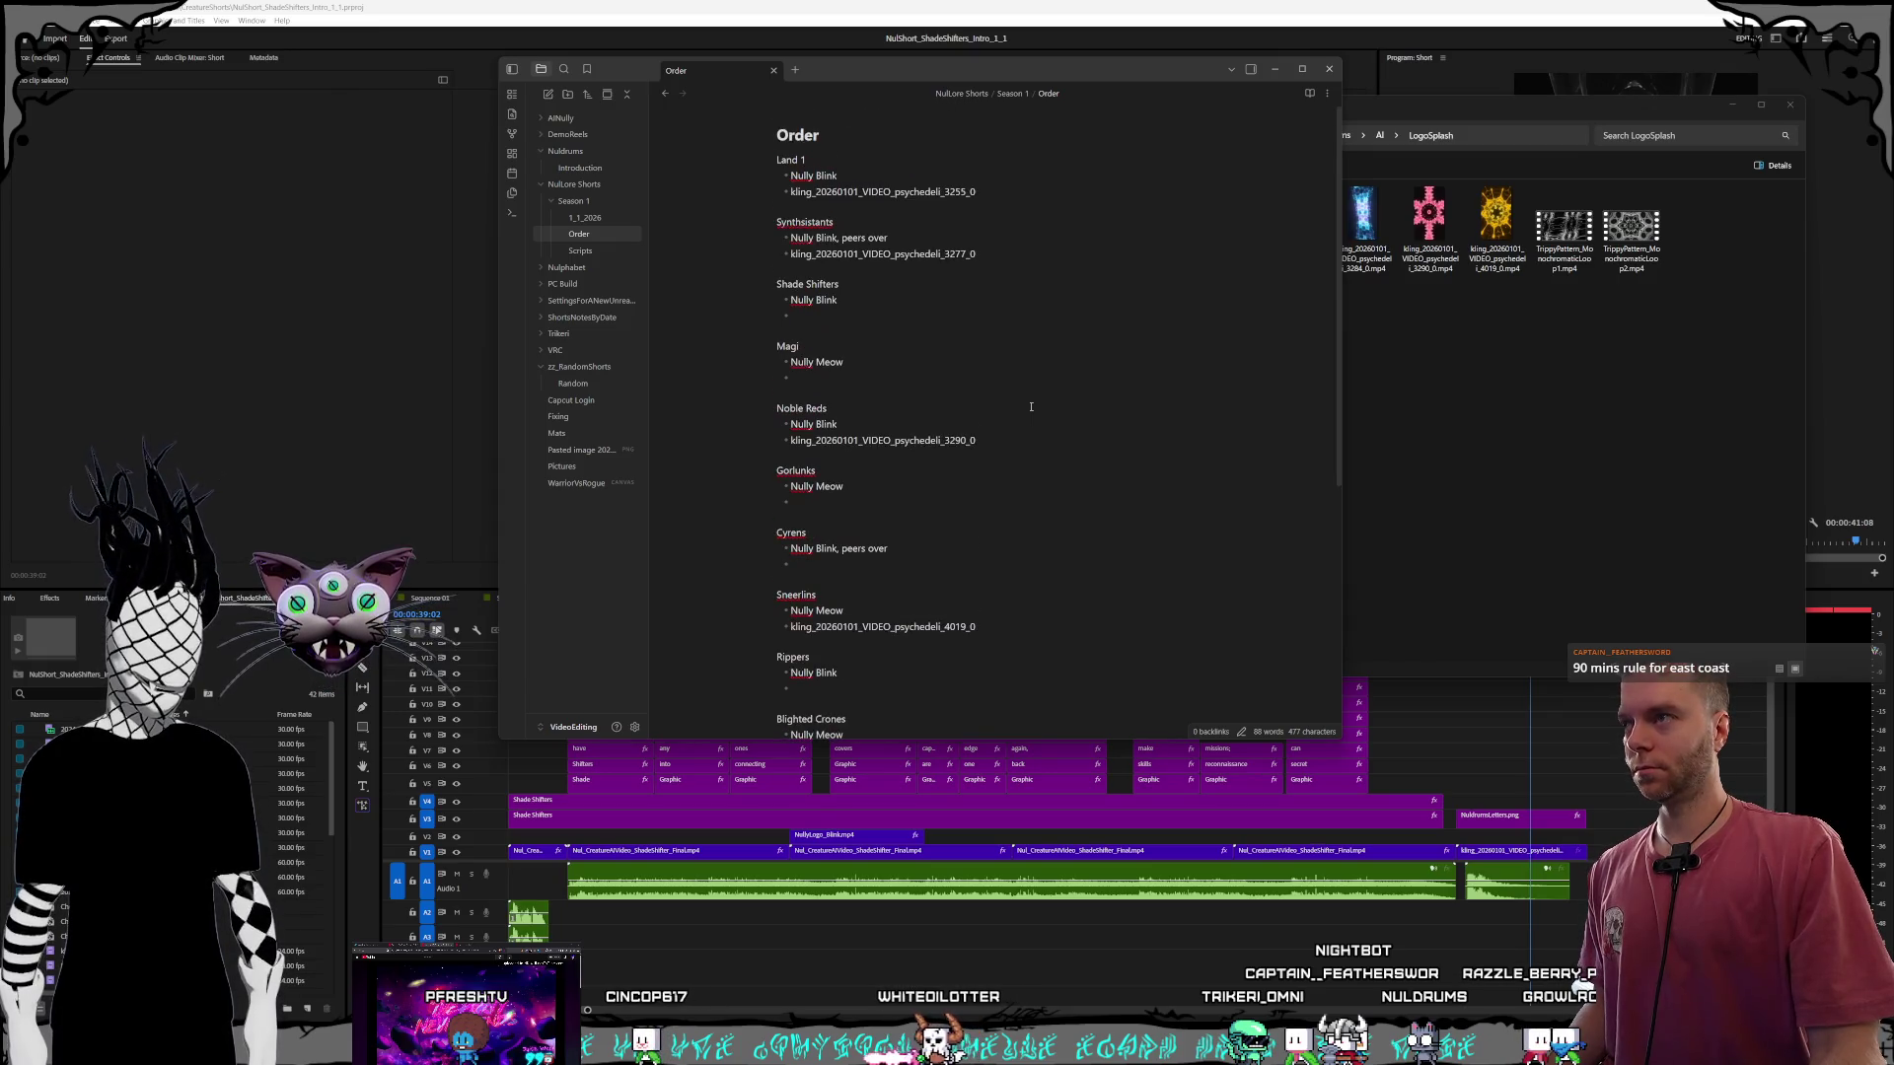
click(1571, 434)
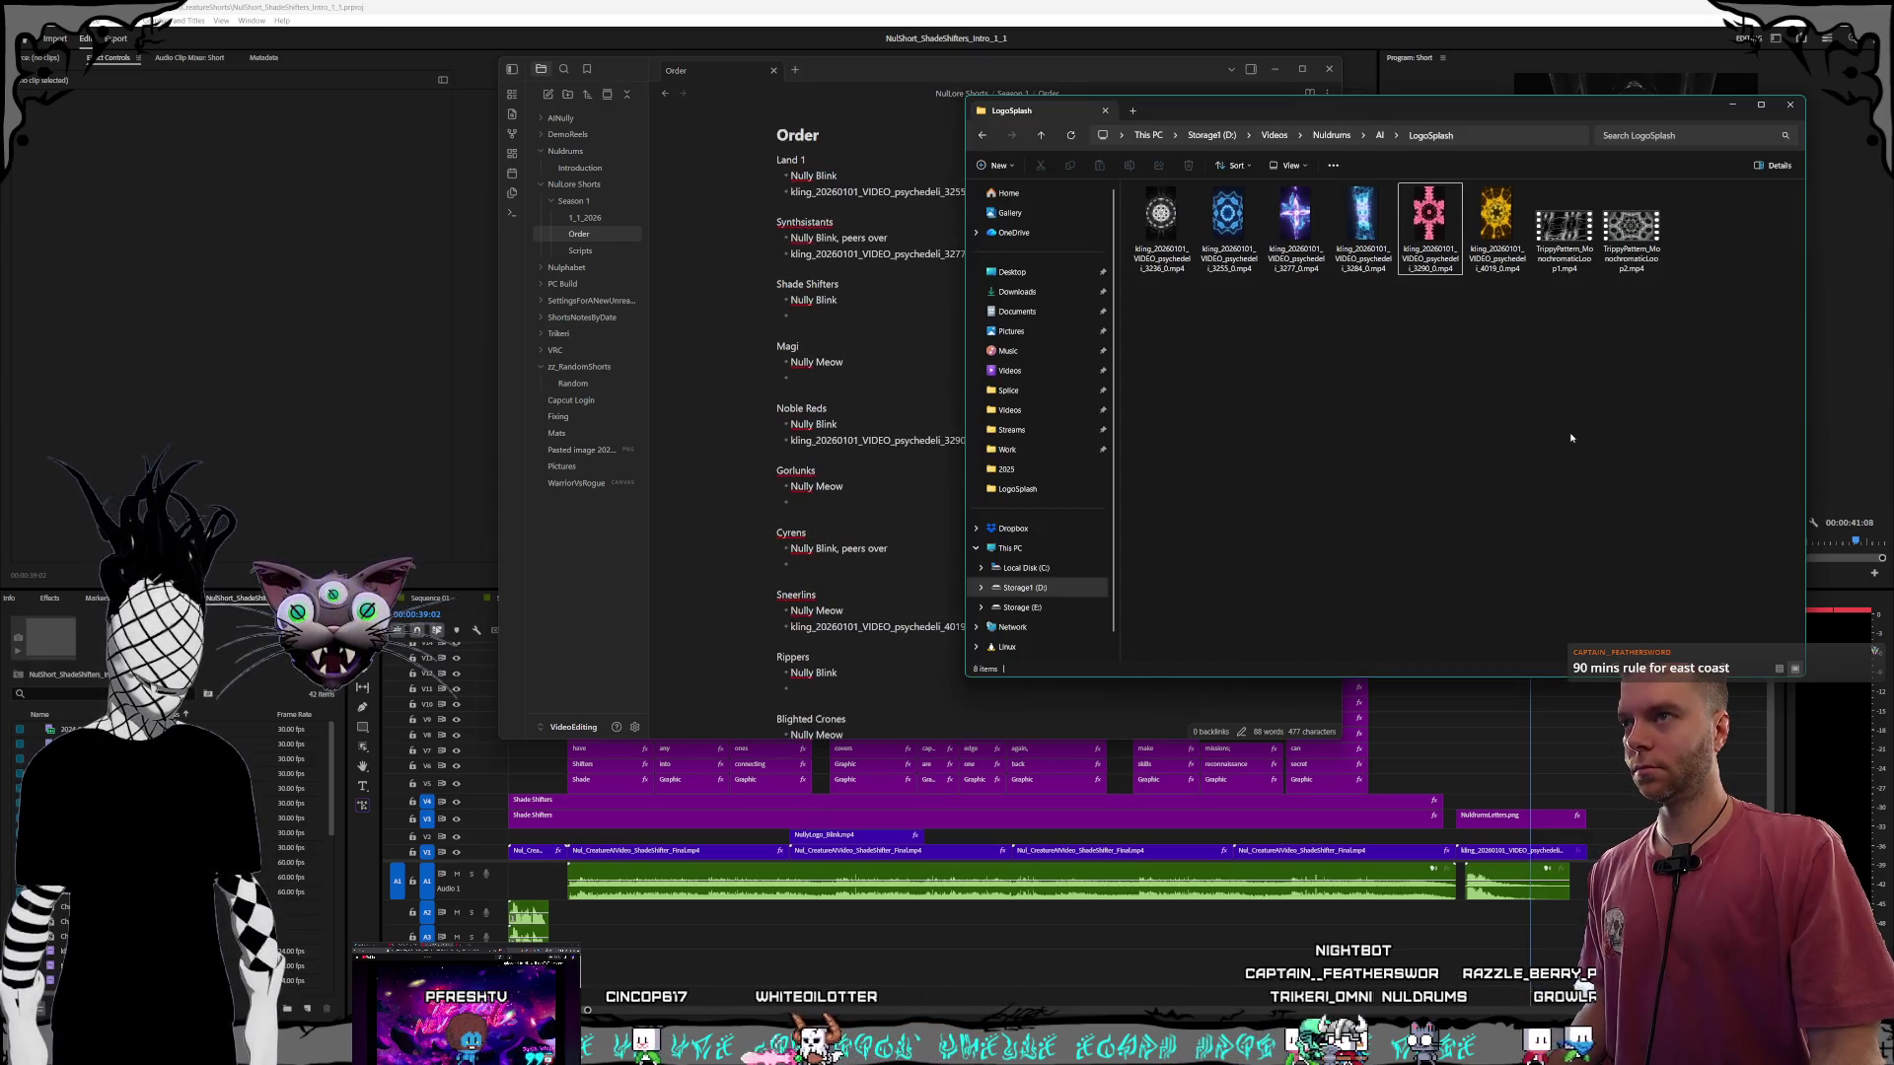
click(937, 335)
scroll(1011, 332, down, 3)
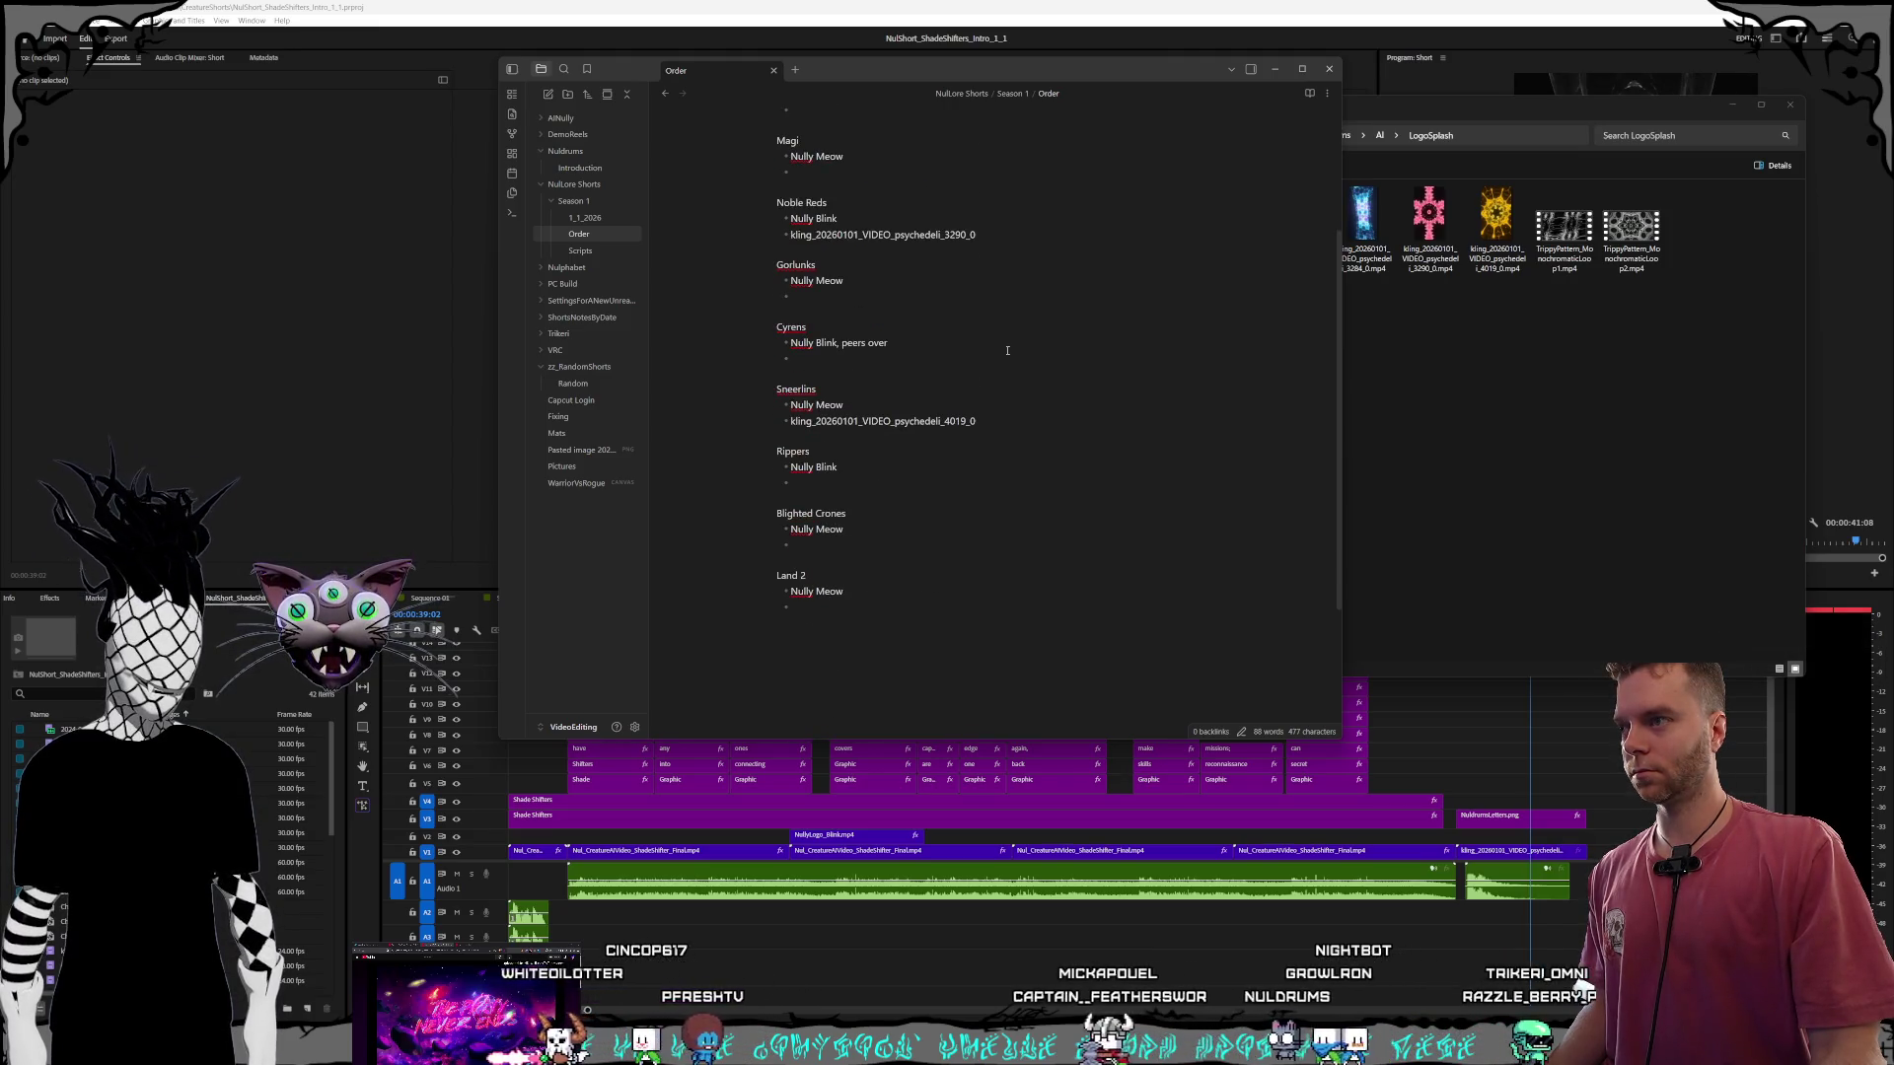
scroll(1007, 350, up, 2)
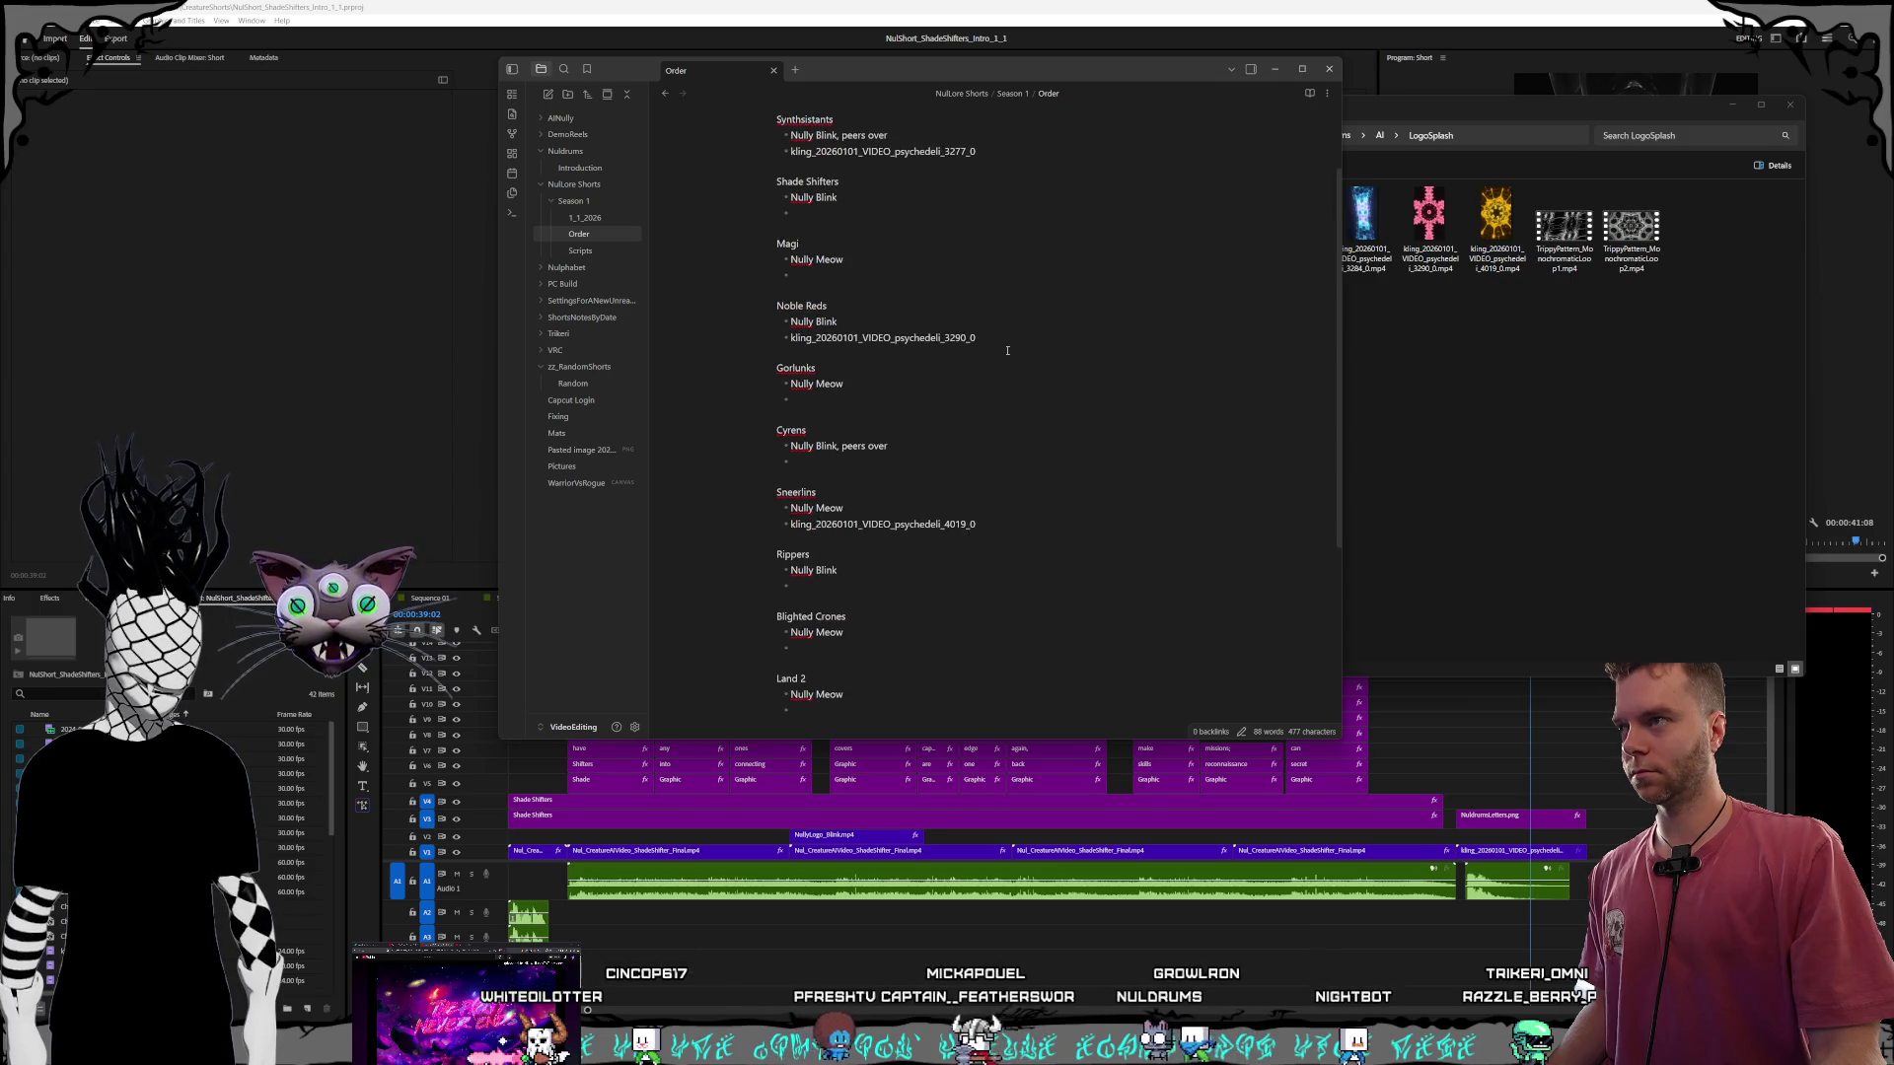
scroll(1007, 350, up, 2)
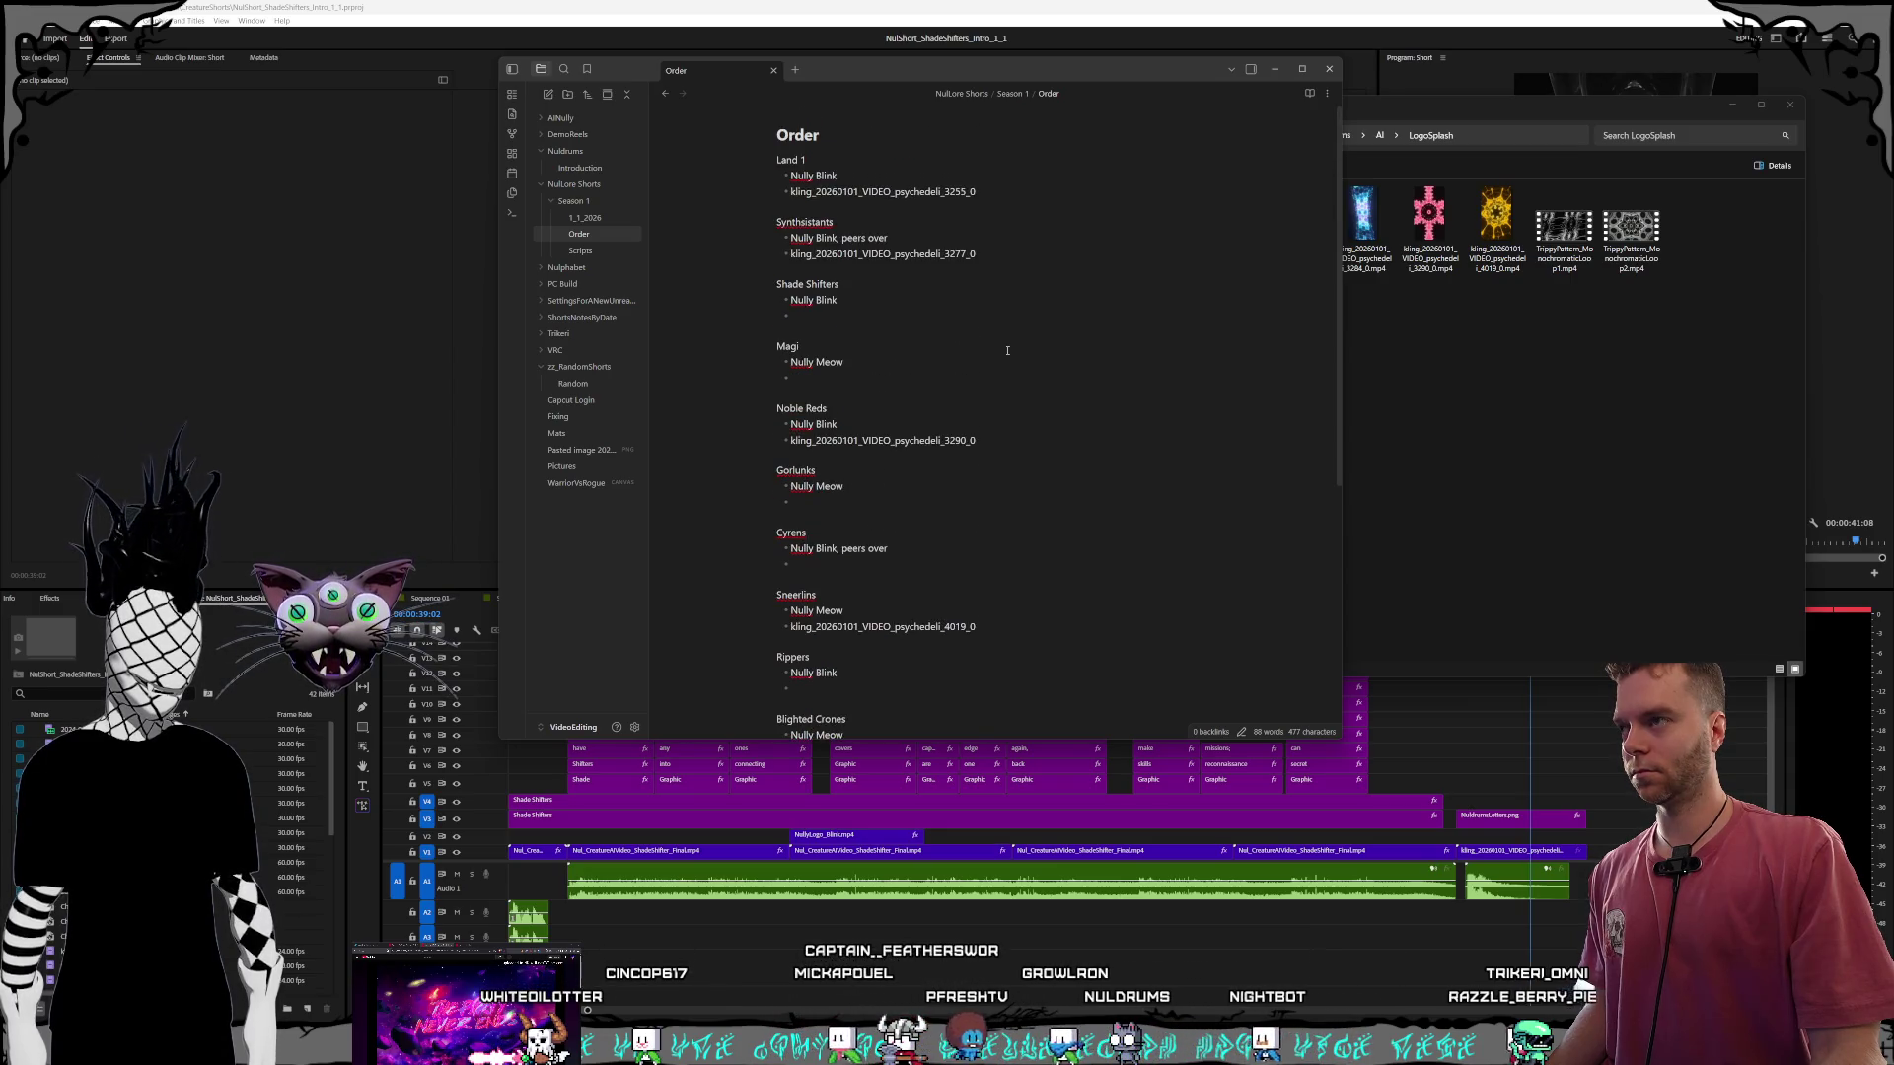
Compare the note's empty Land 2 and Magi entries against the LogoSplash video files.
key(alt+Tab)
click(1148, 256)
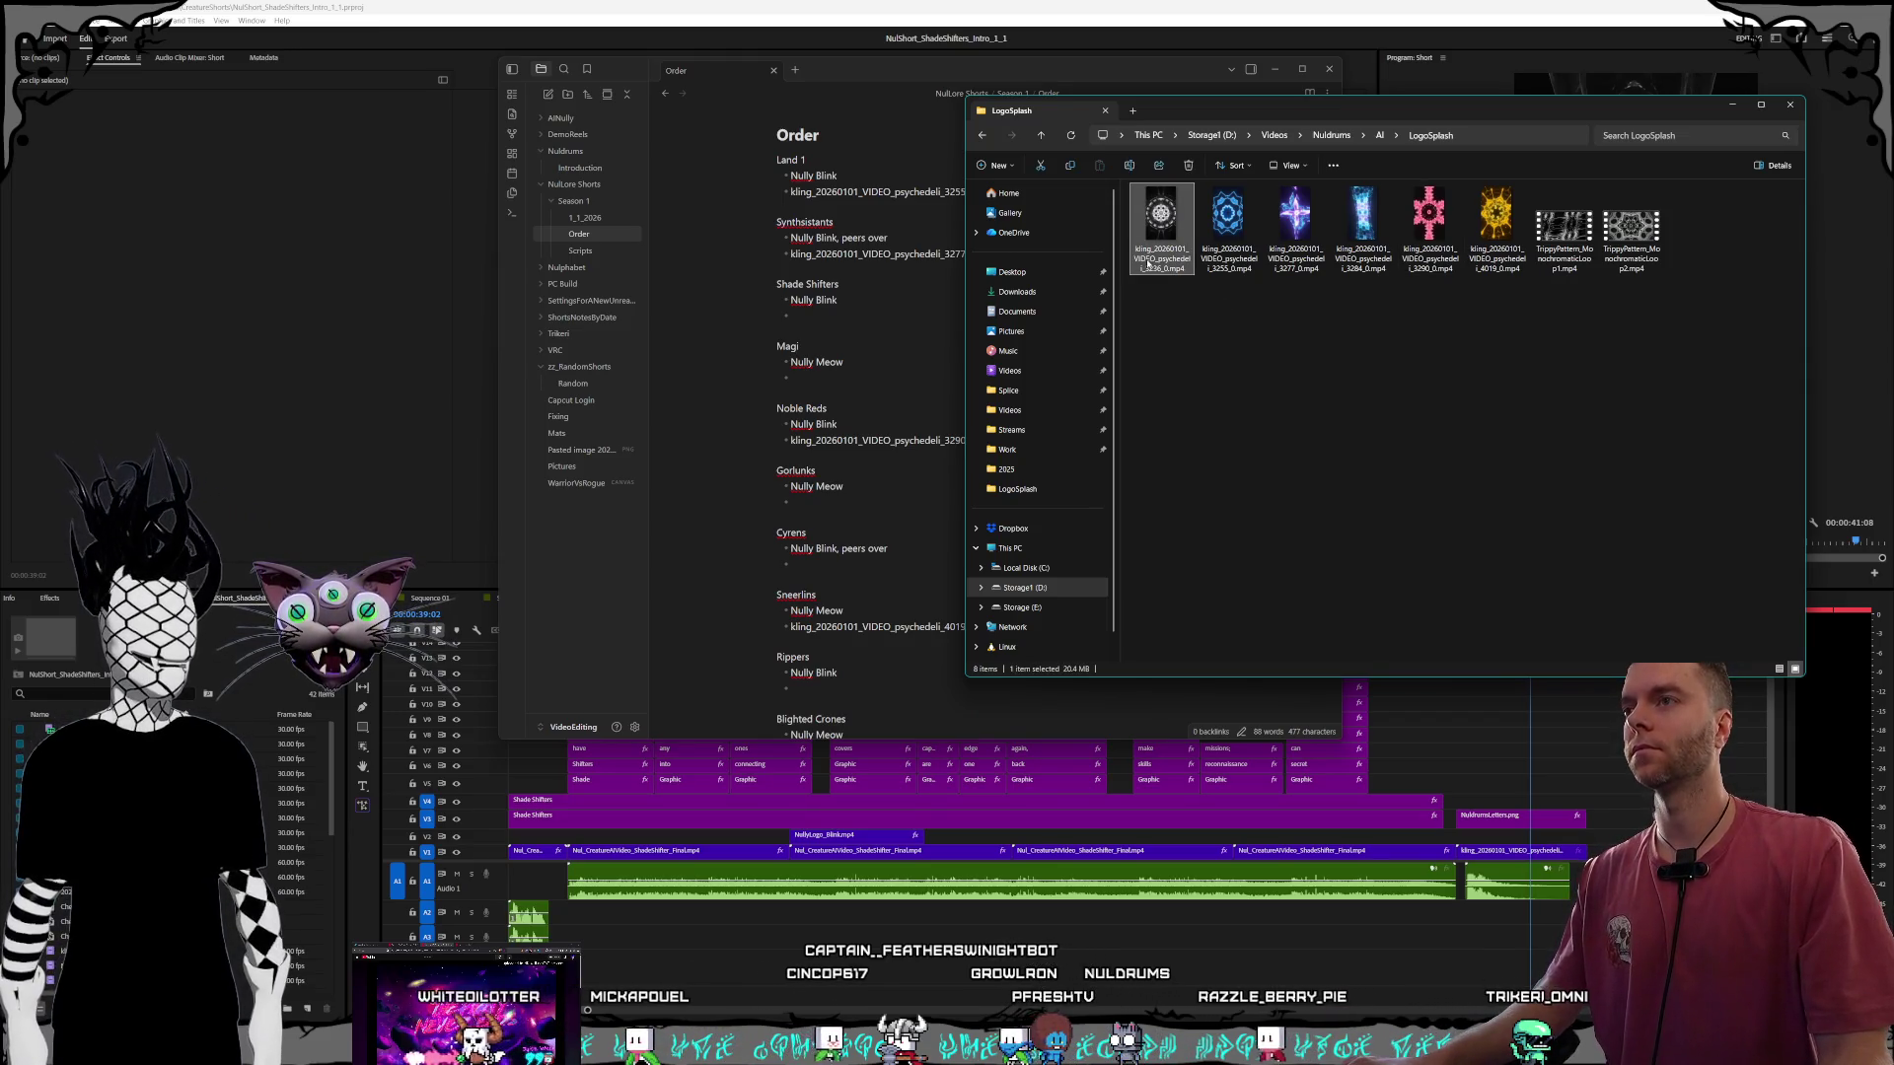
scroll(858, 507, down, 6)
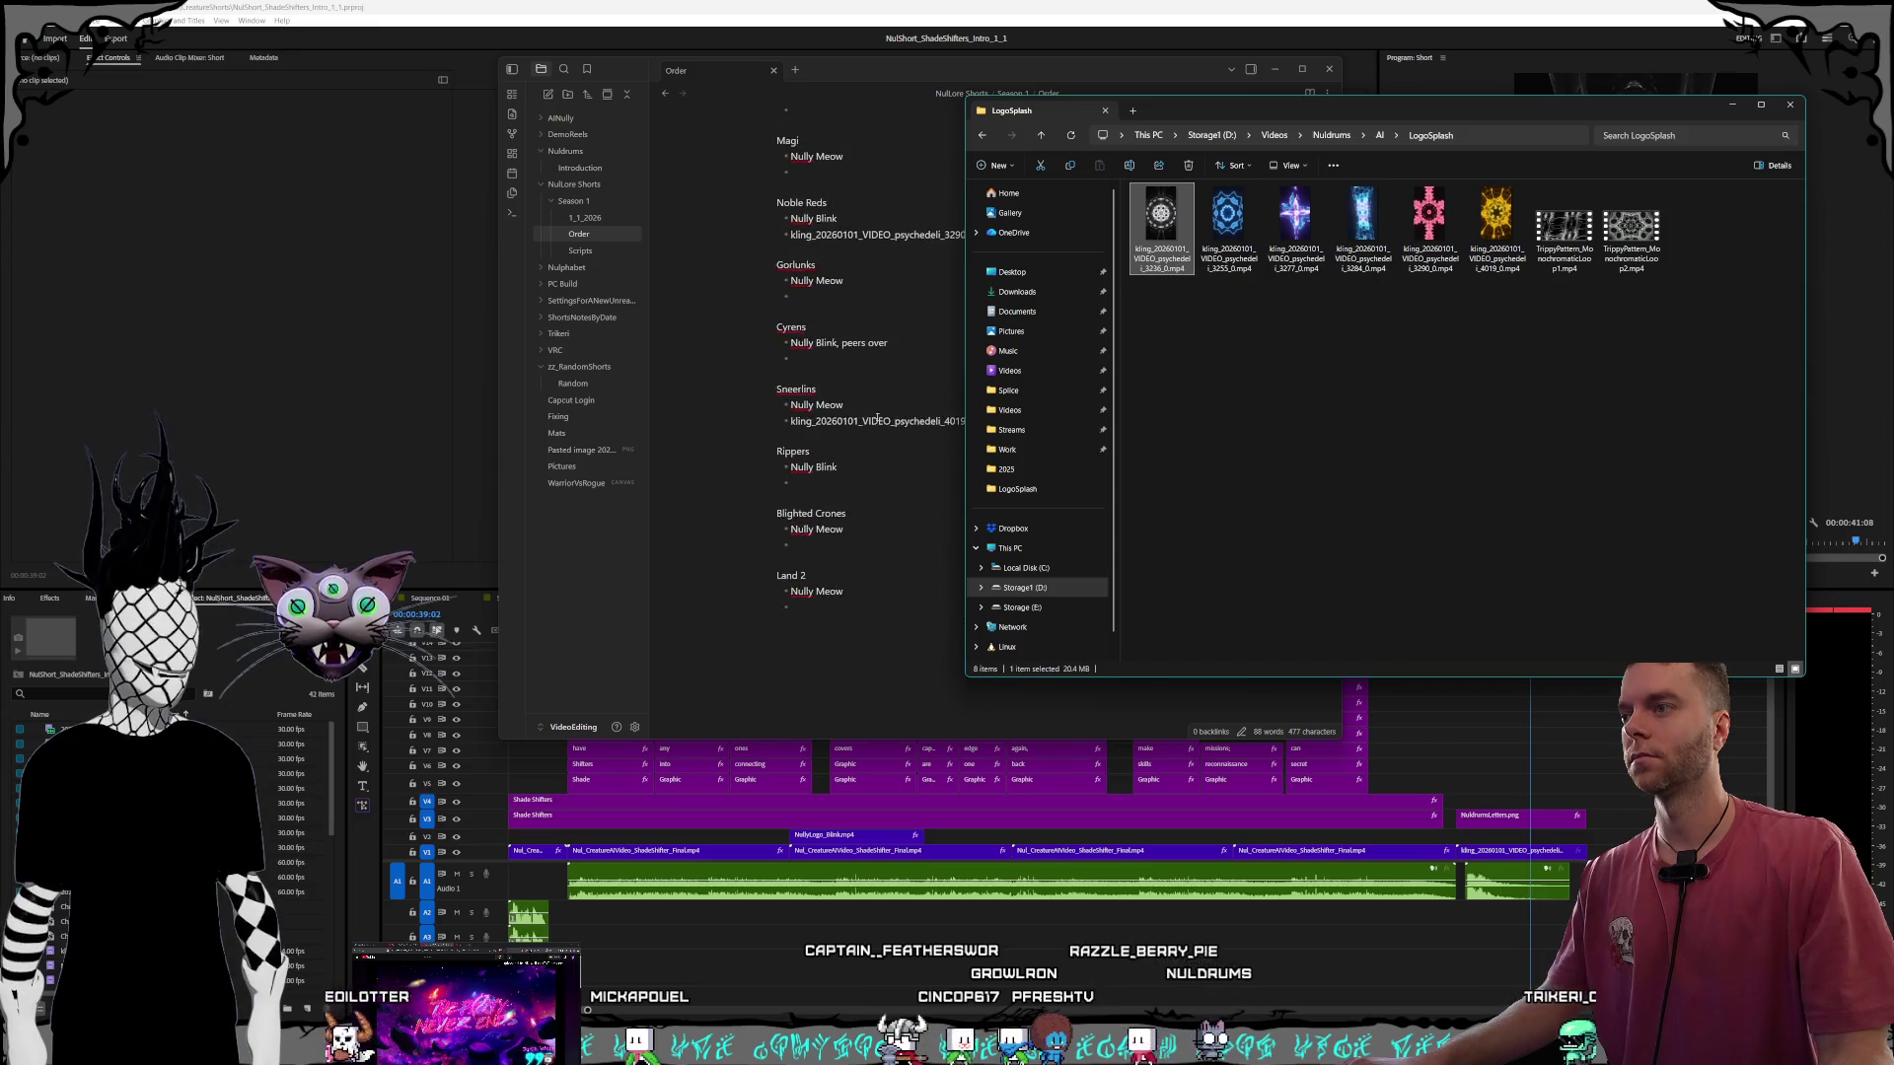
click(857, 506)
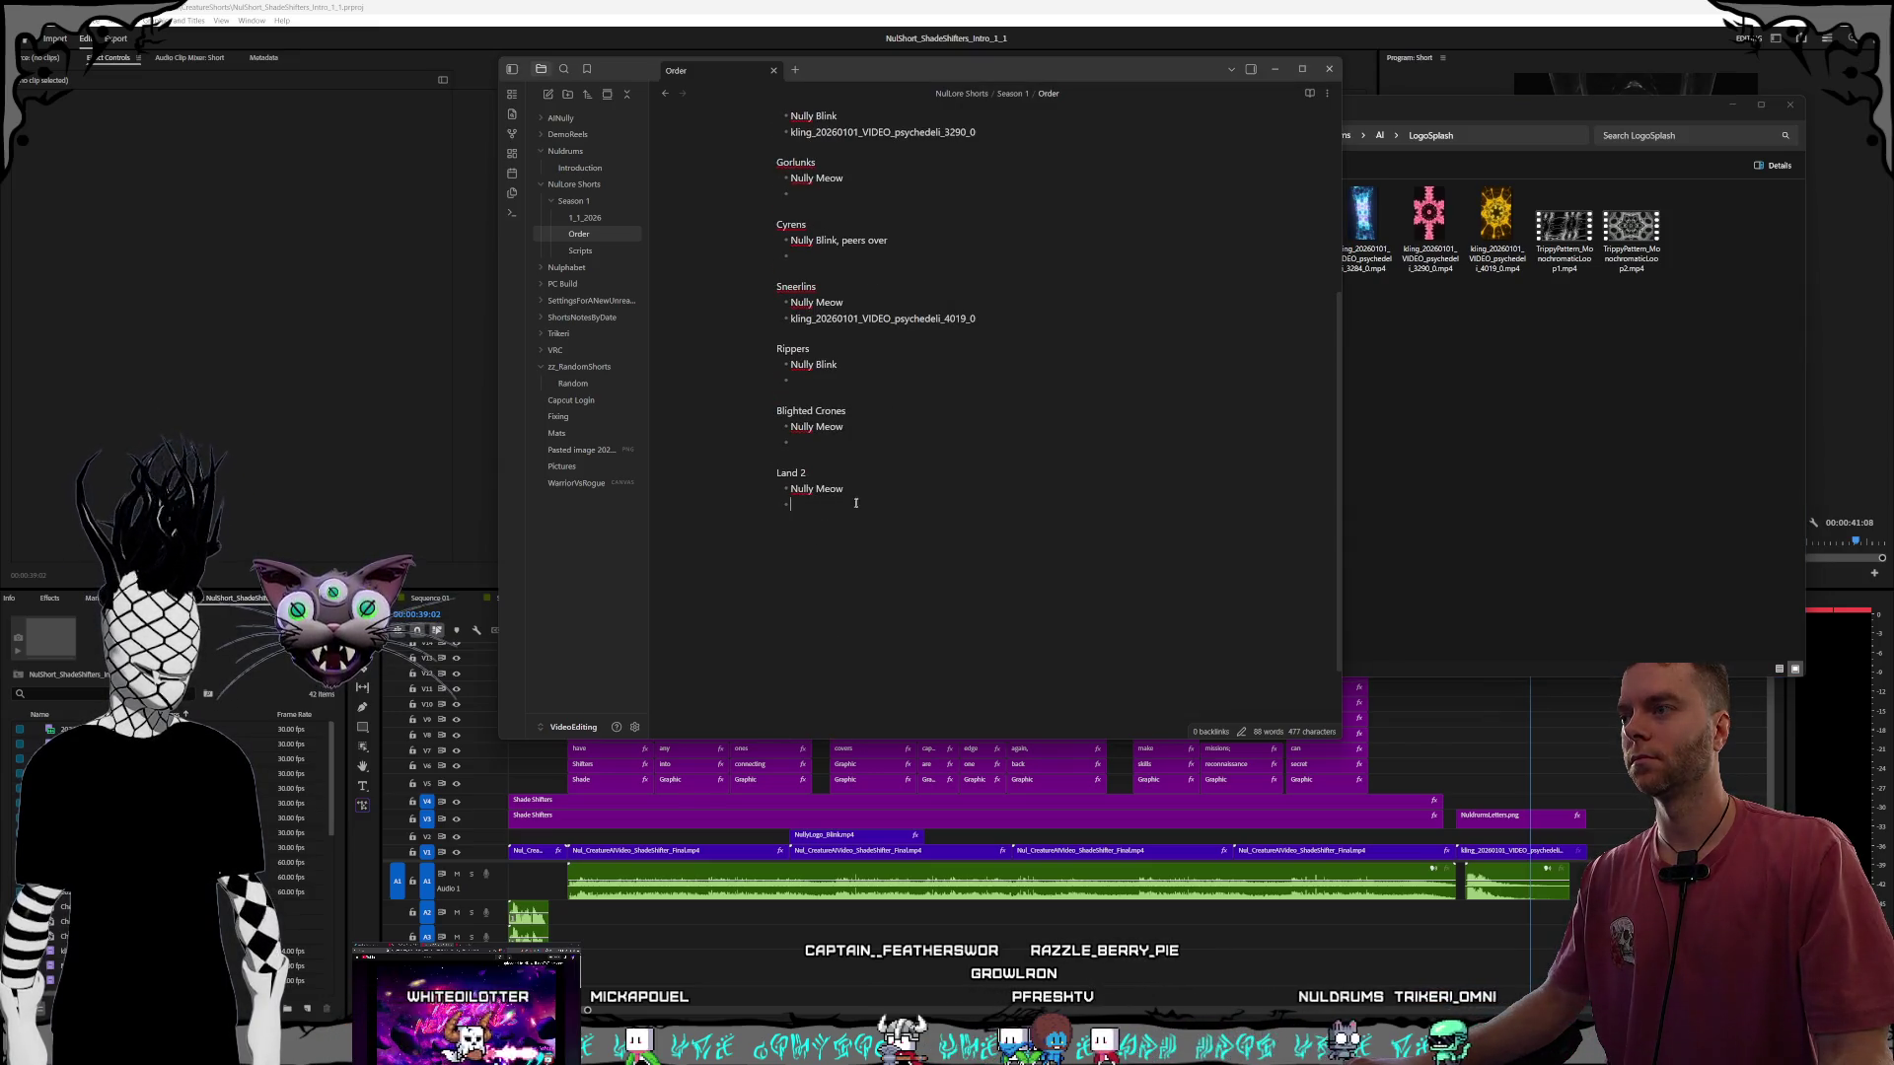
click(1484, 507)
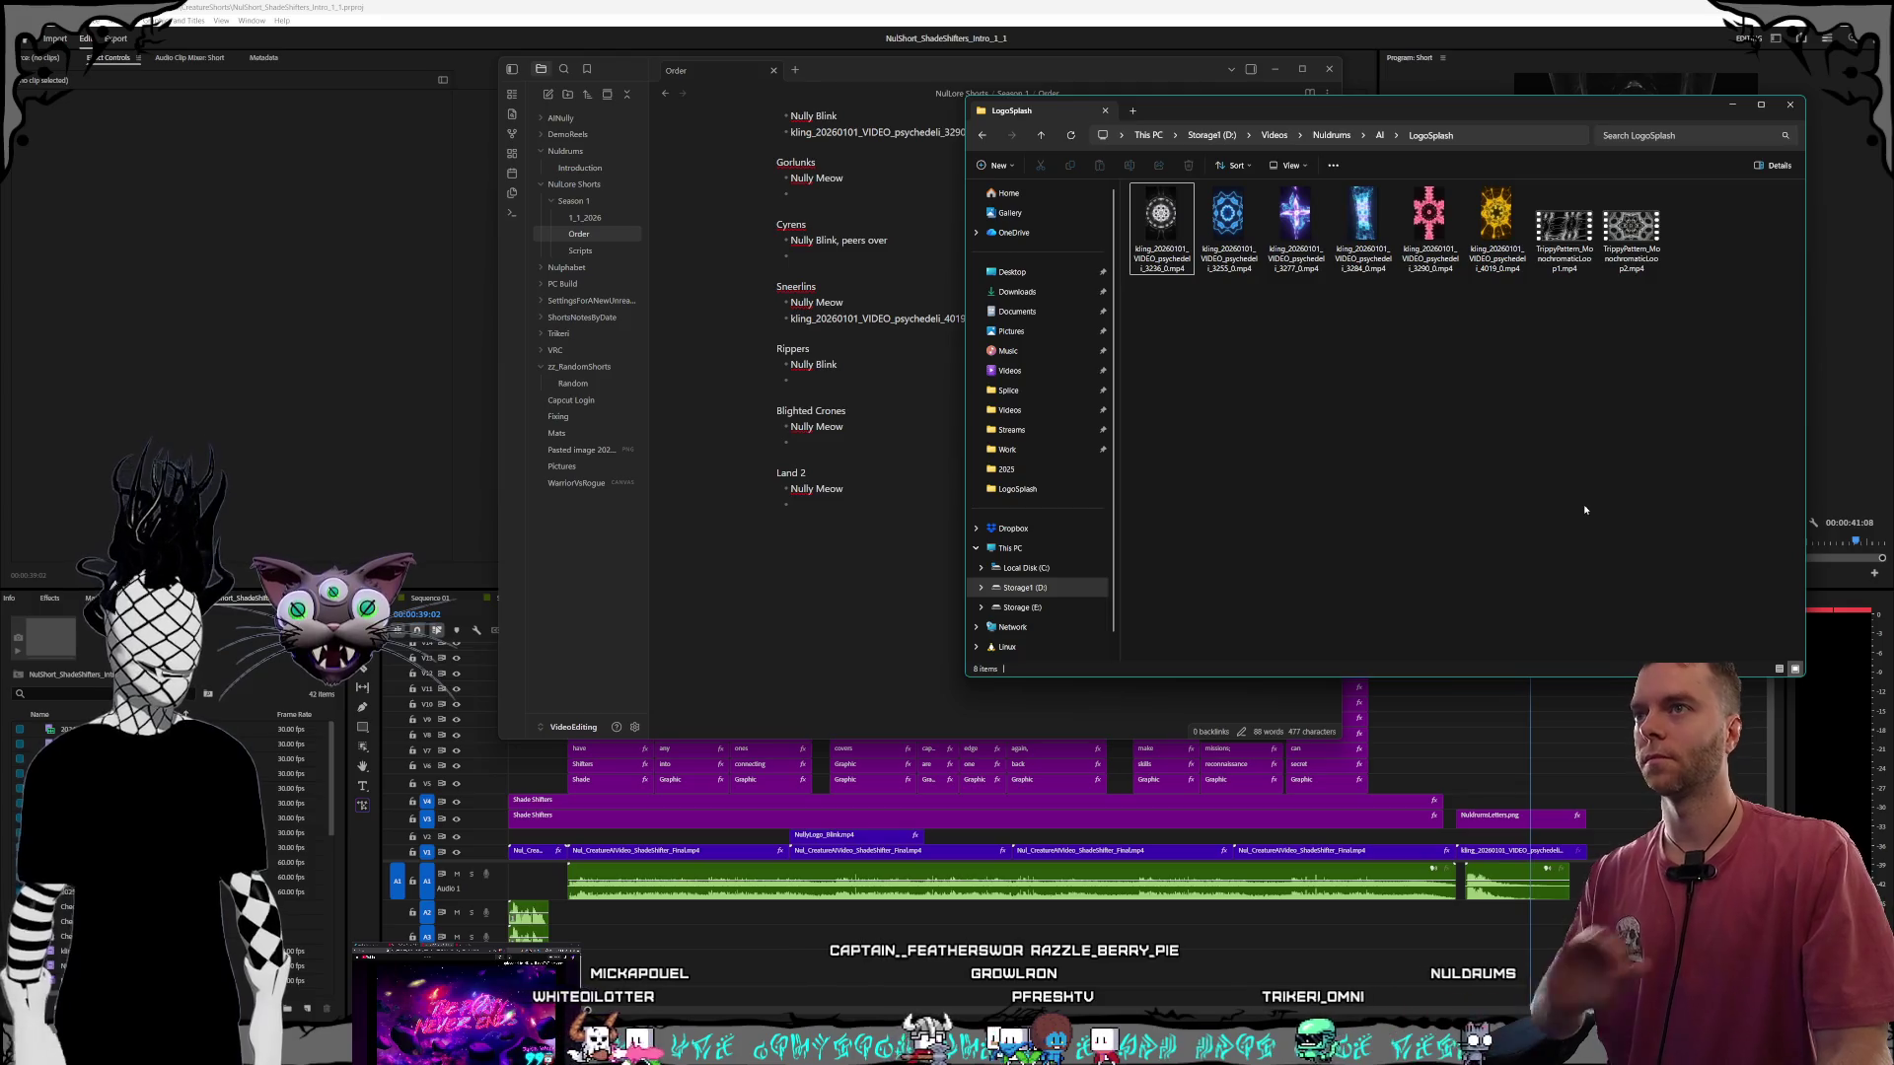
scroll(900, 453, up, 6)
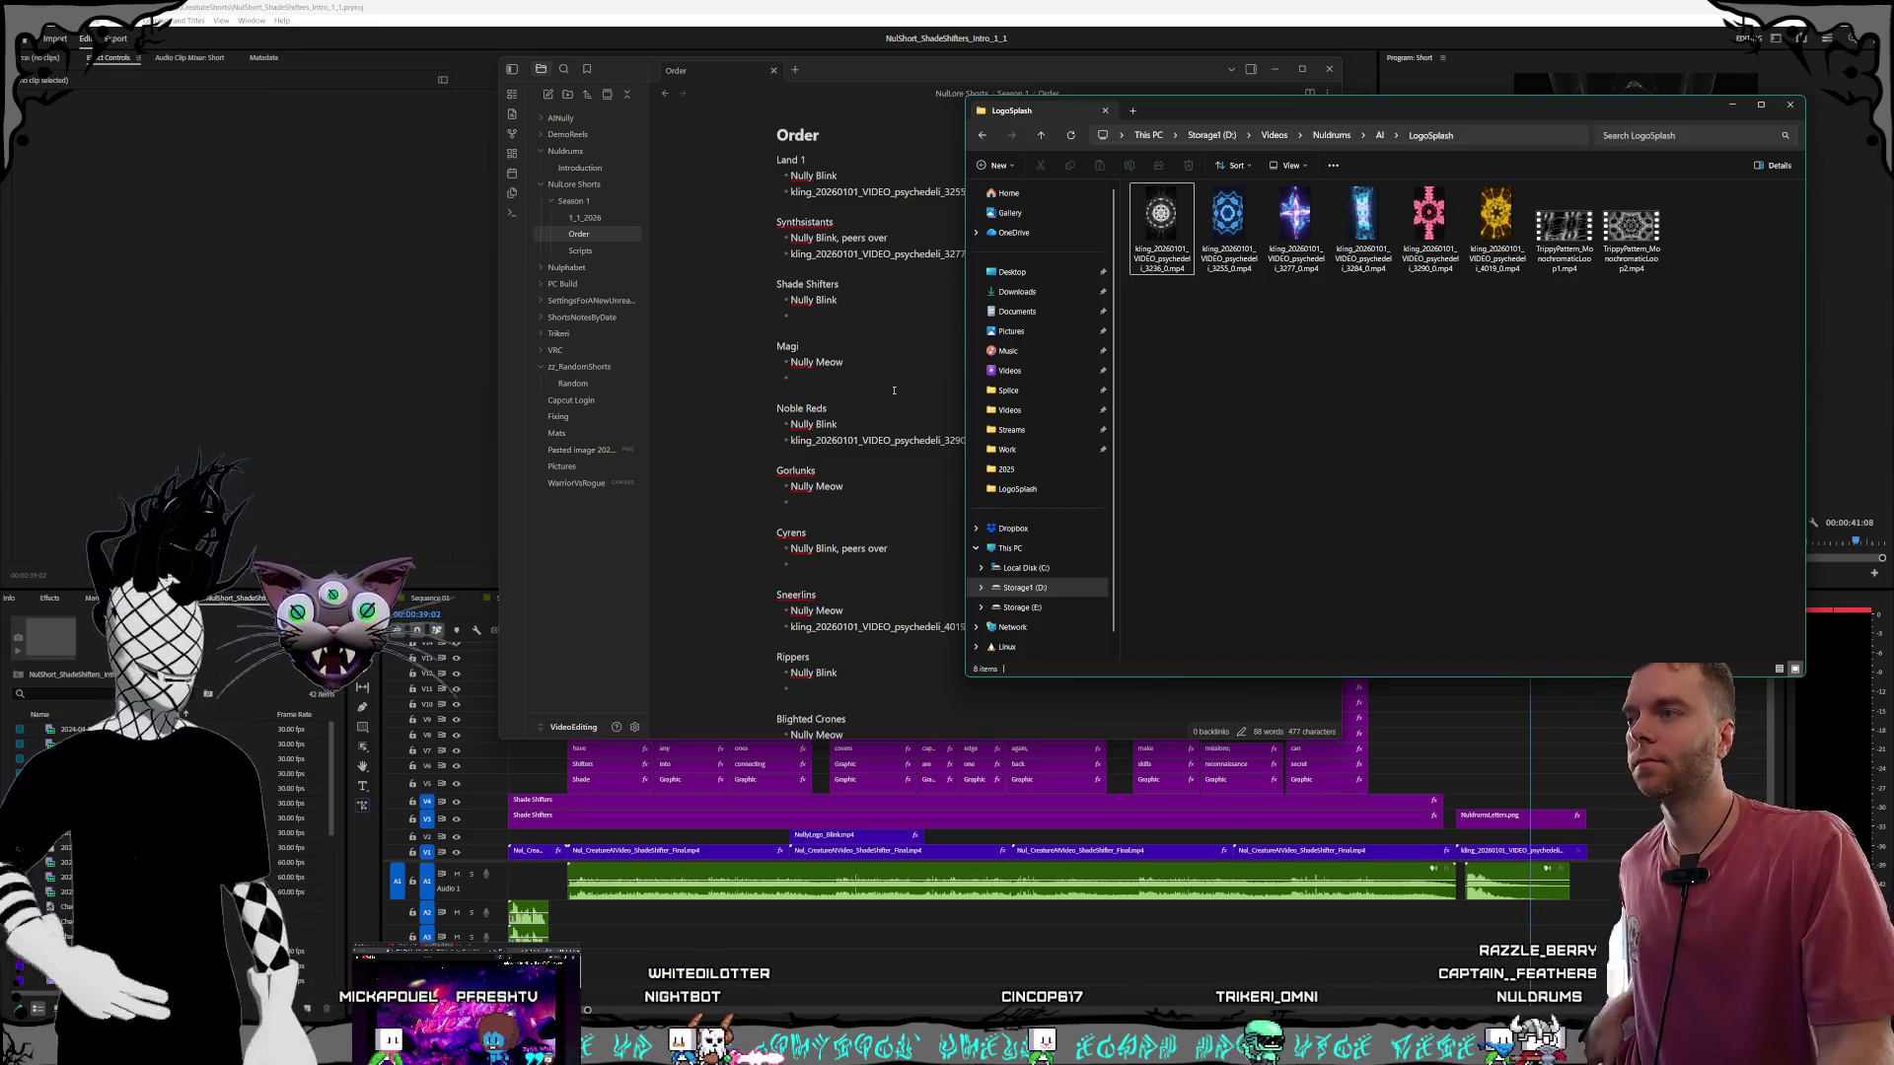
click(893, 391)
scroll(896, 387, down, 3)
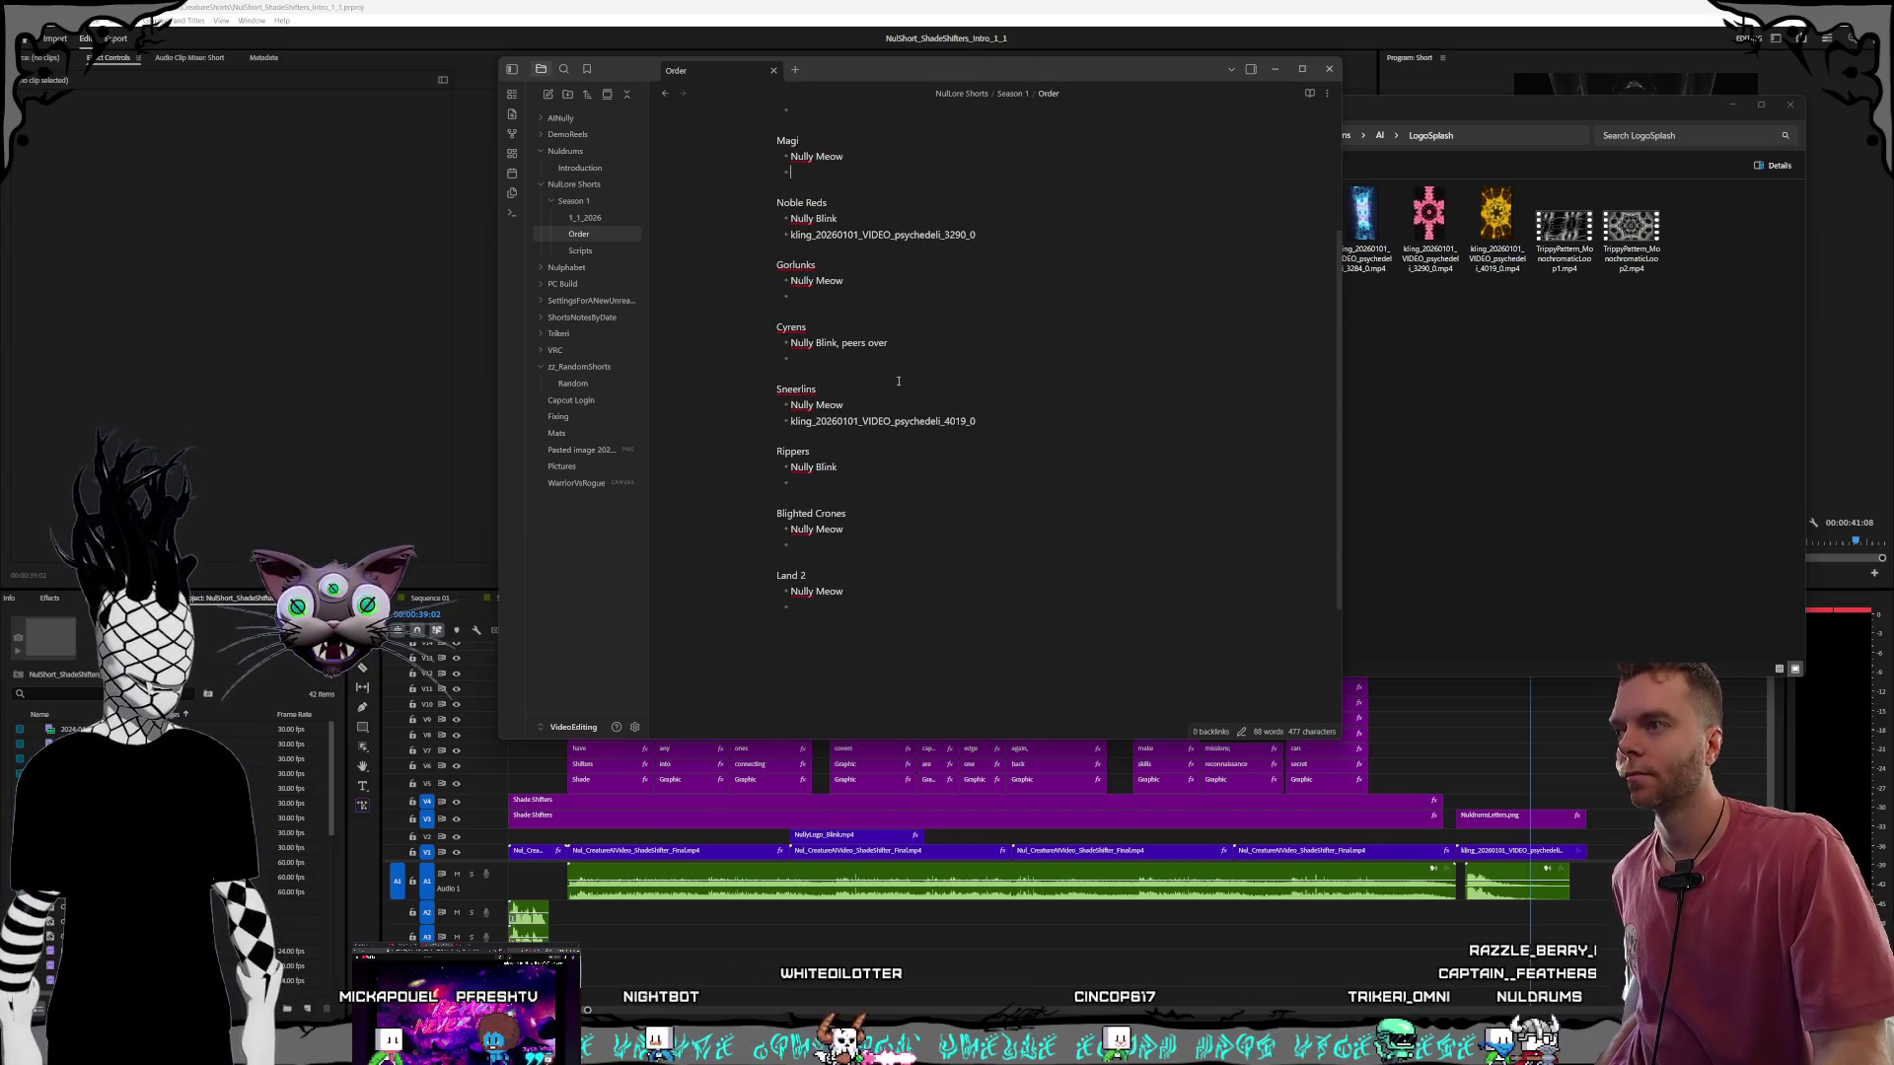
scroll(897, 380, up, 2)
Select then clear the first LogoSplash video and switch back to Kling AI.
key(alt+Tab)
click(1157, 241)
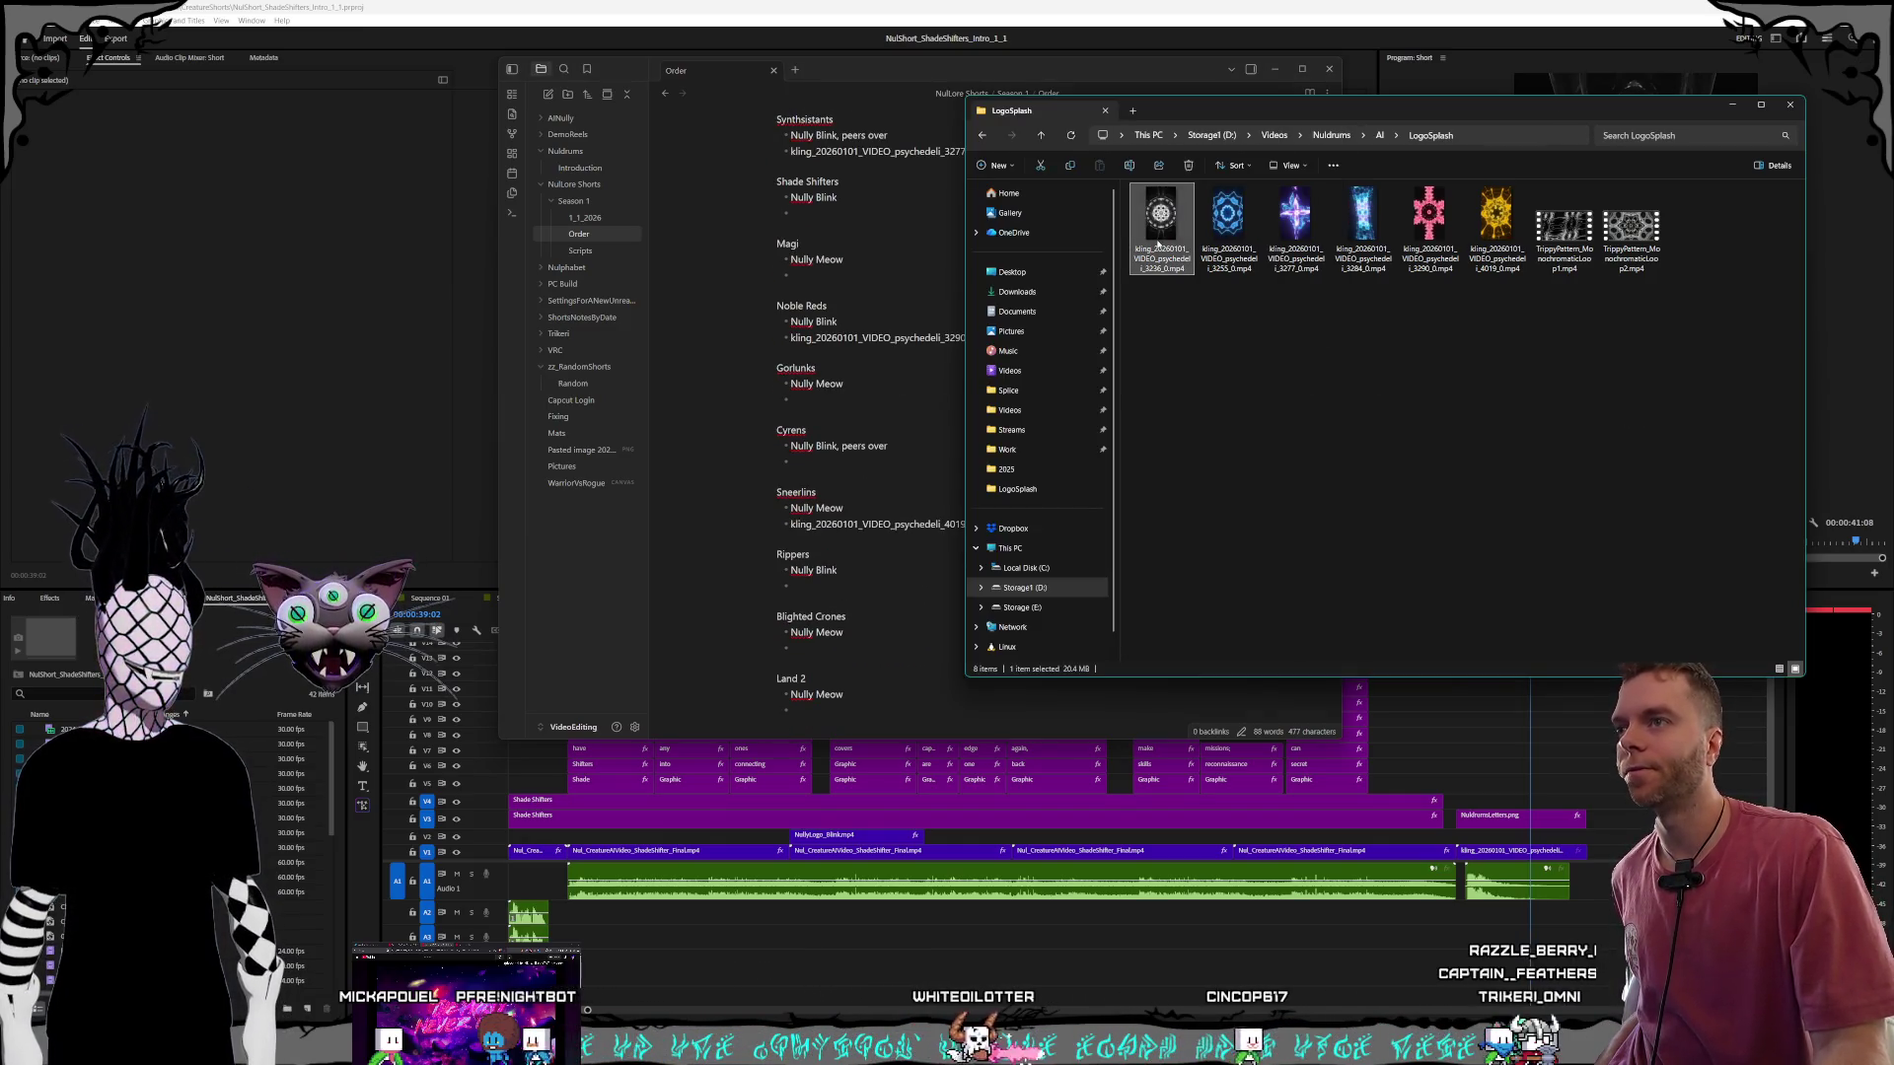
click(1156, 479)
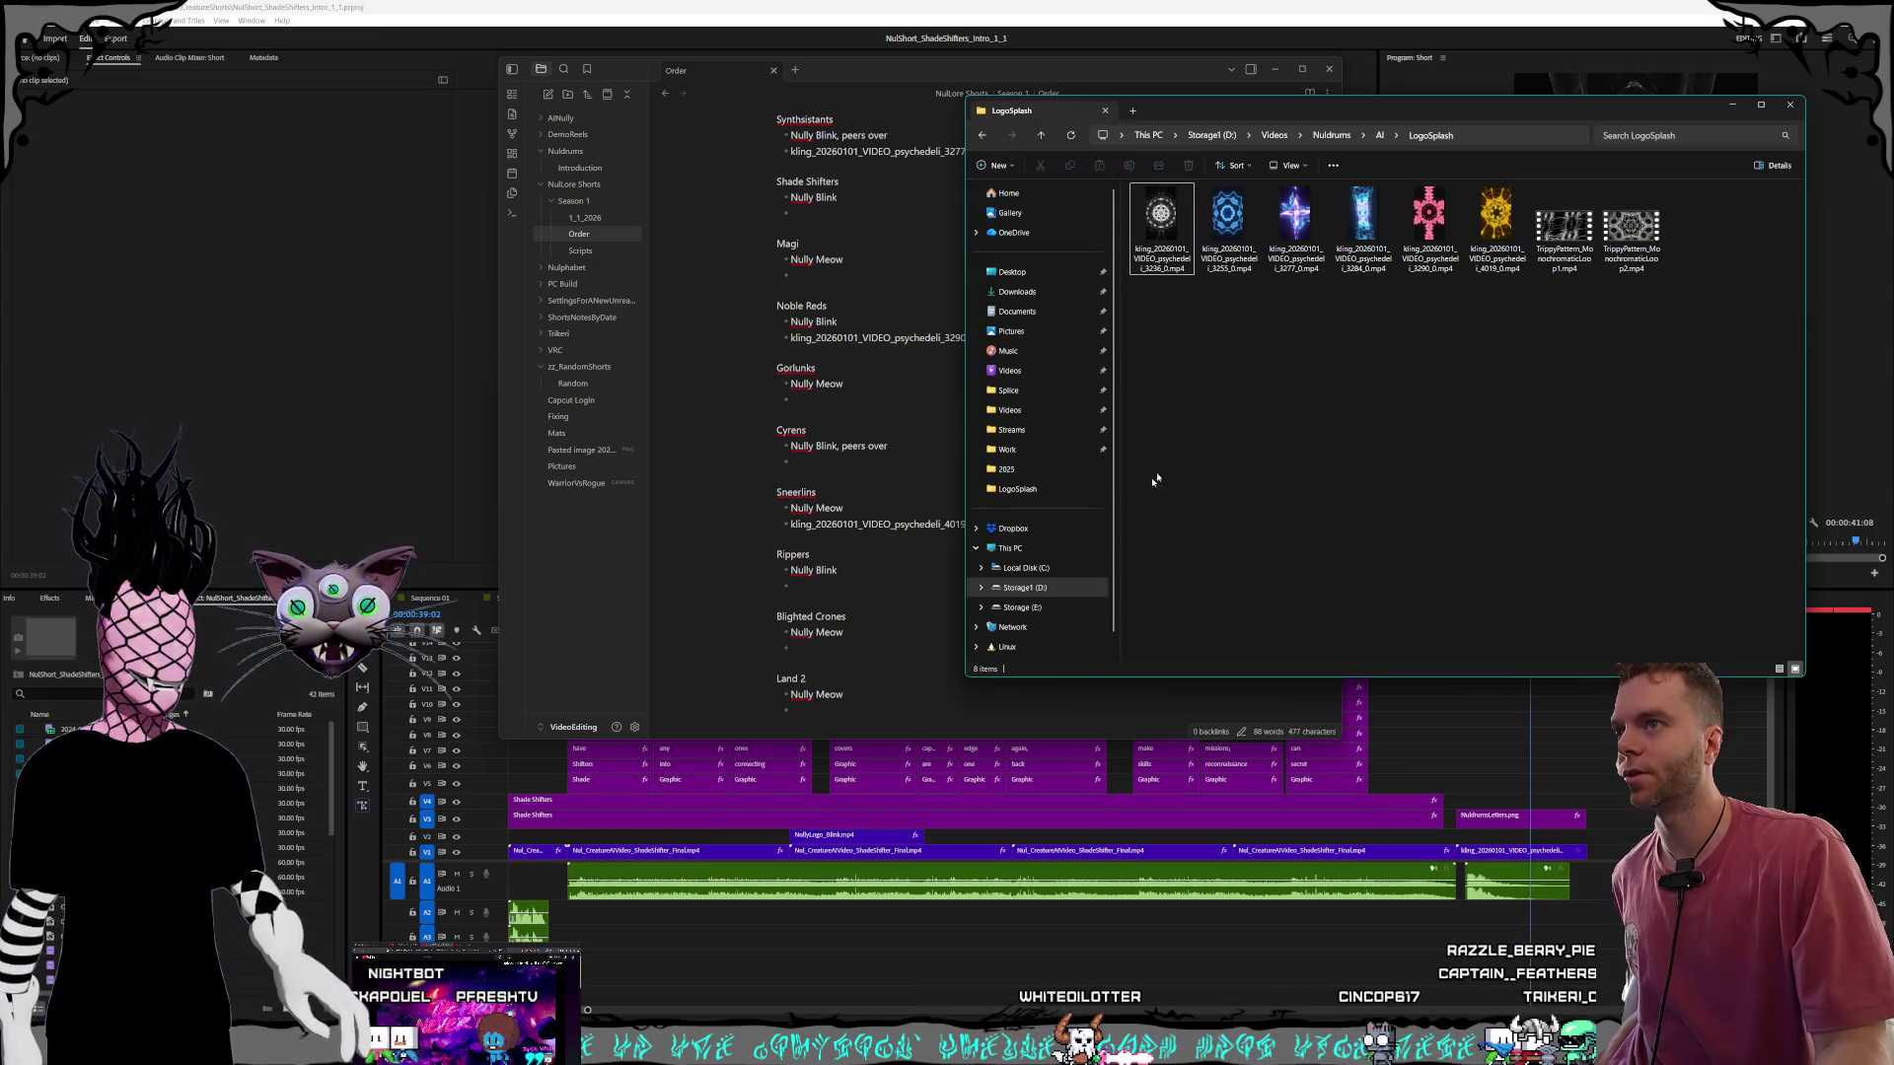
click(1258, 435)
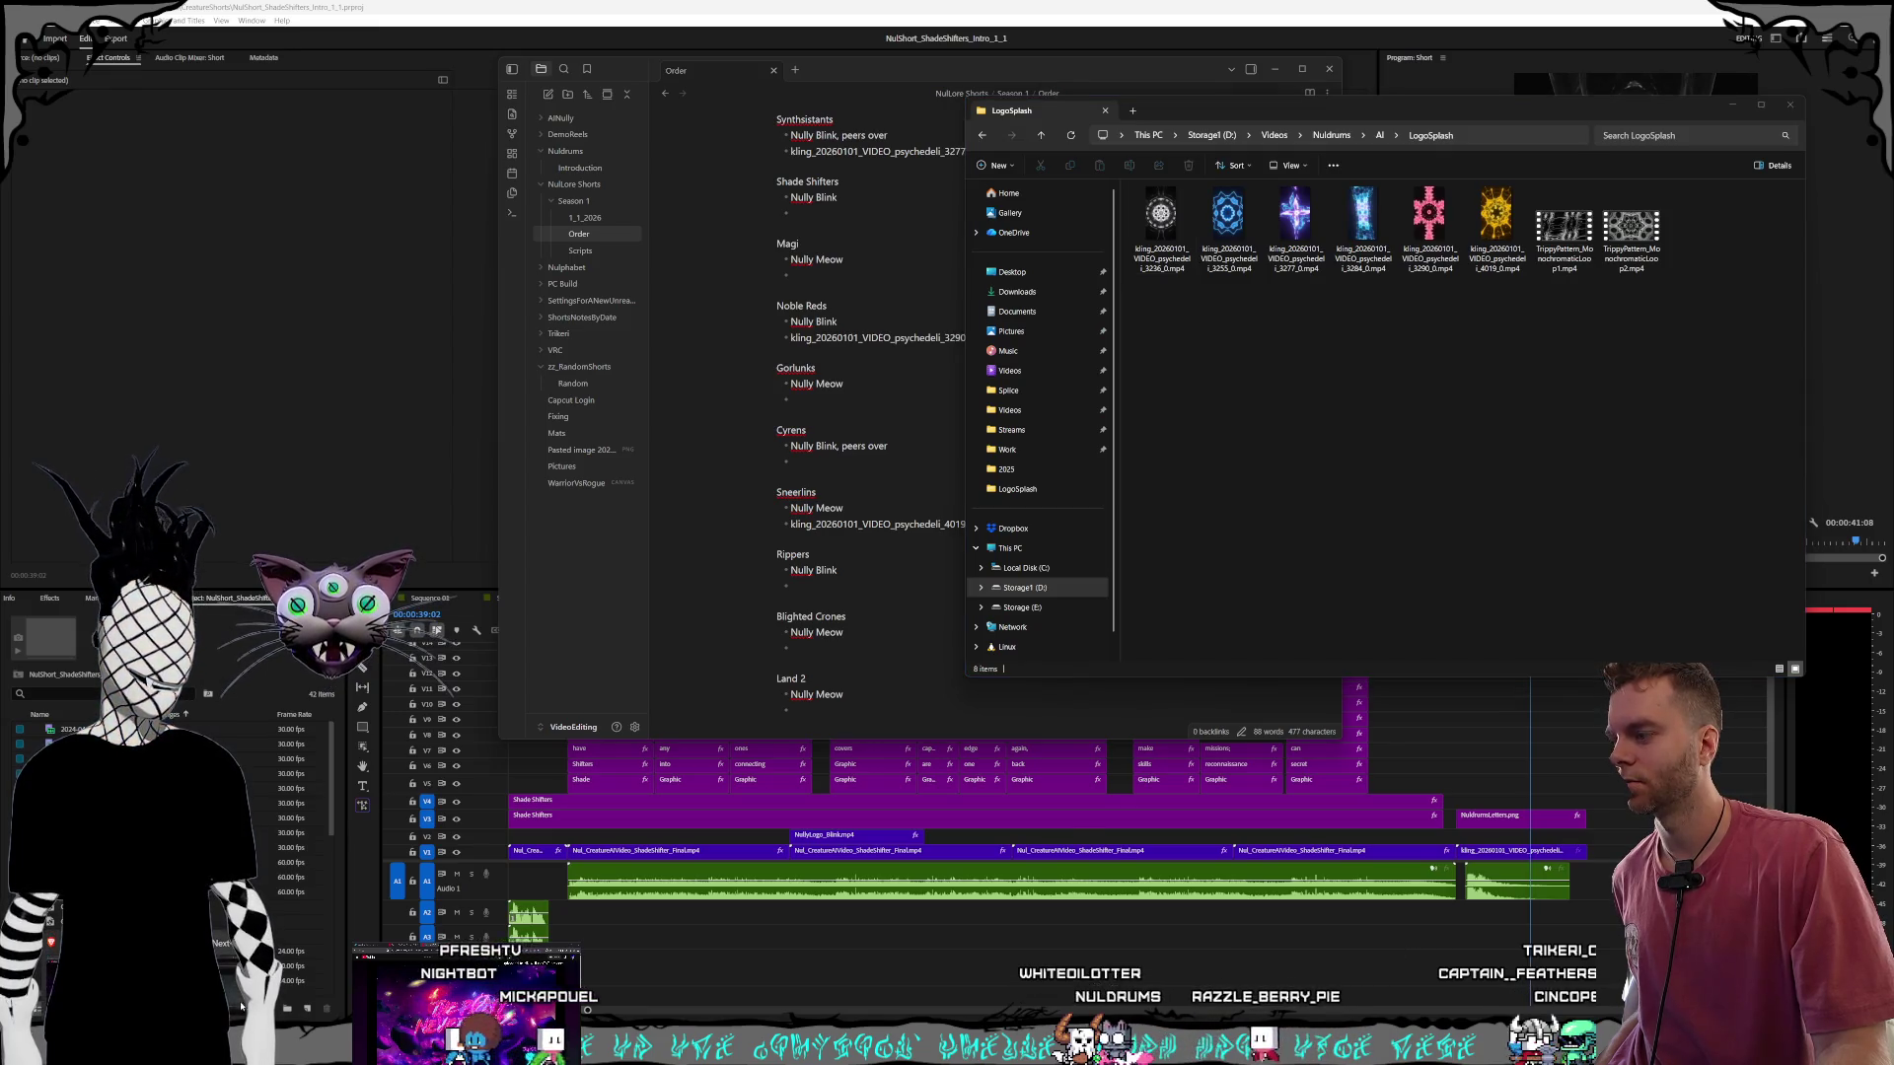
key(alt+Tab)
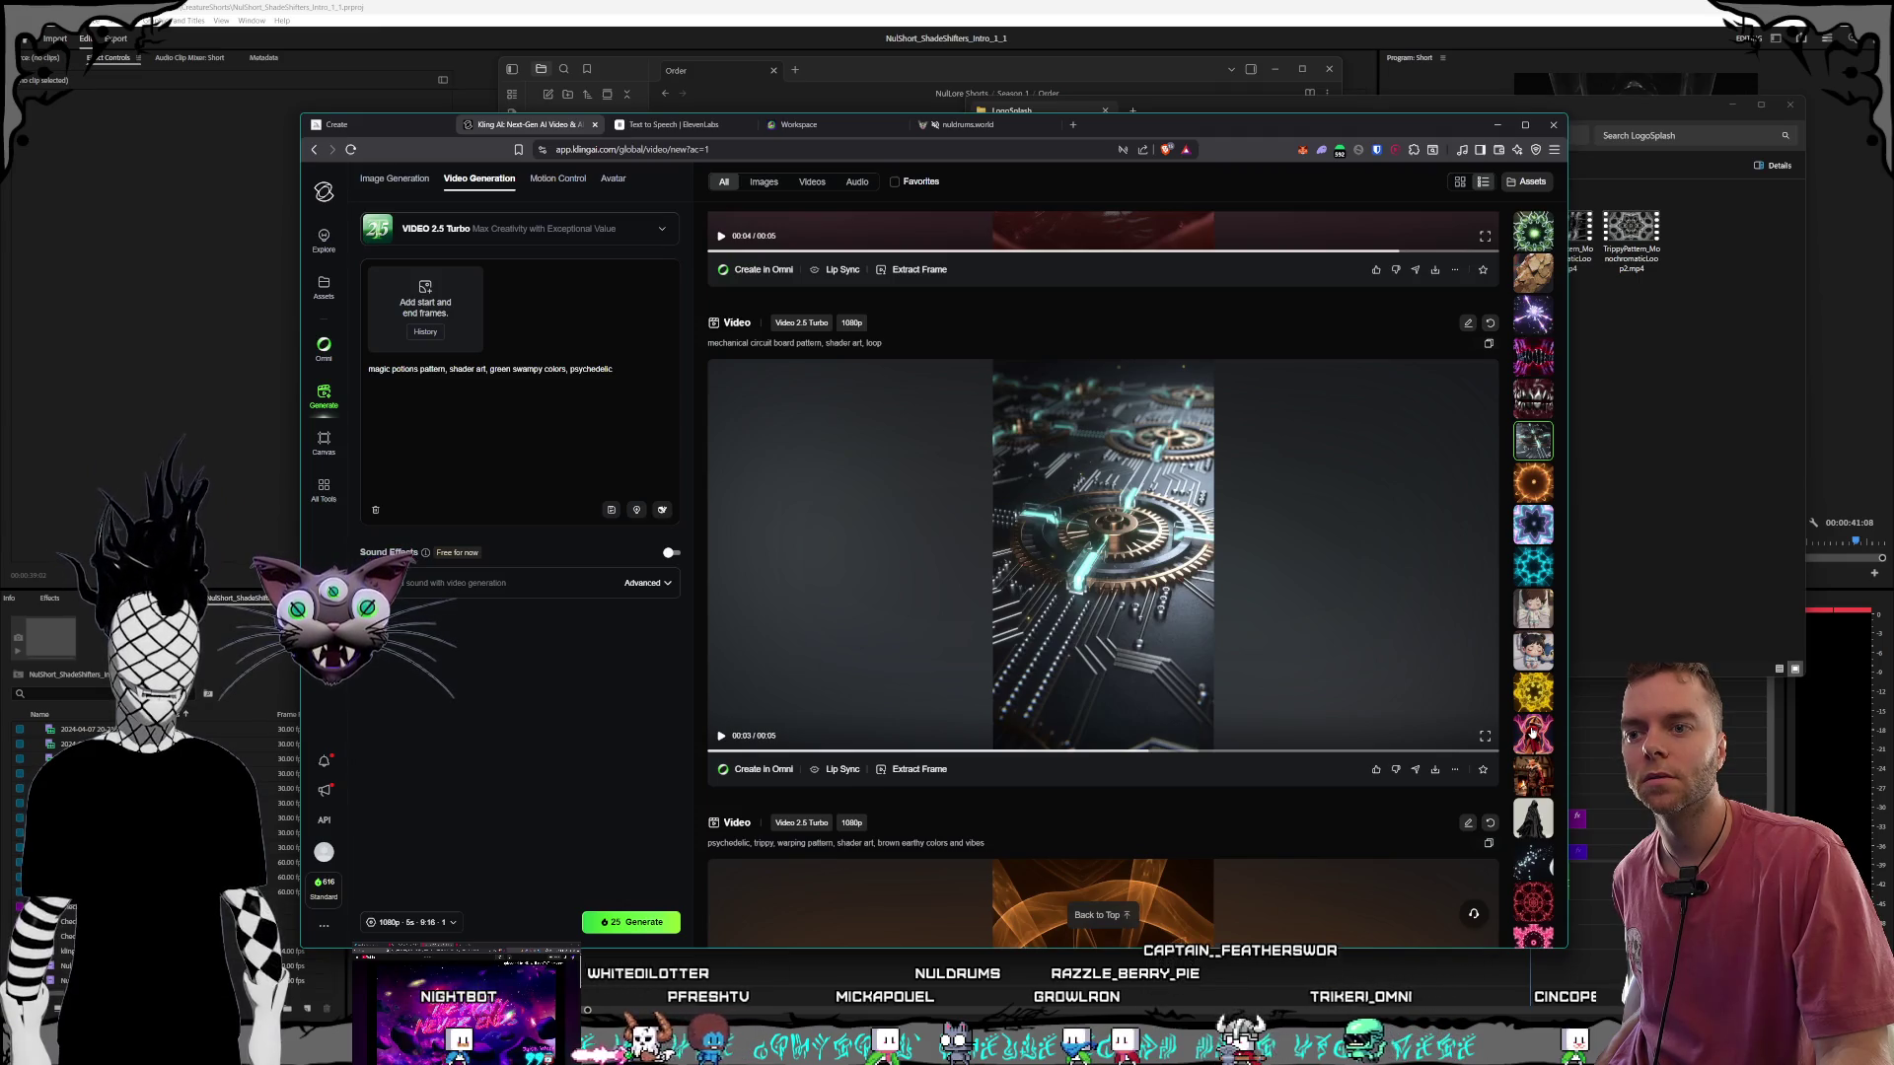
Preview the teal kaleidoscope, orange earthy, circuit board and magic potions pattern clips in Assets.
scroll(1532, 733, down, 2)
scroll(1534, 750, down, 2)
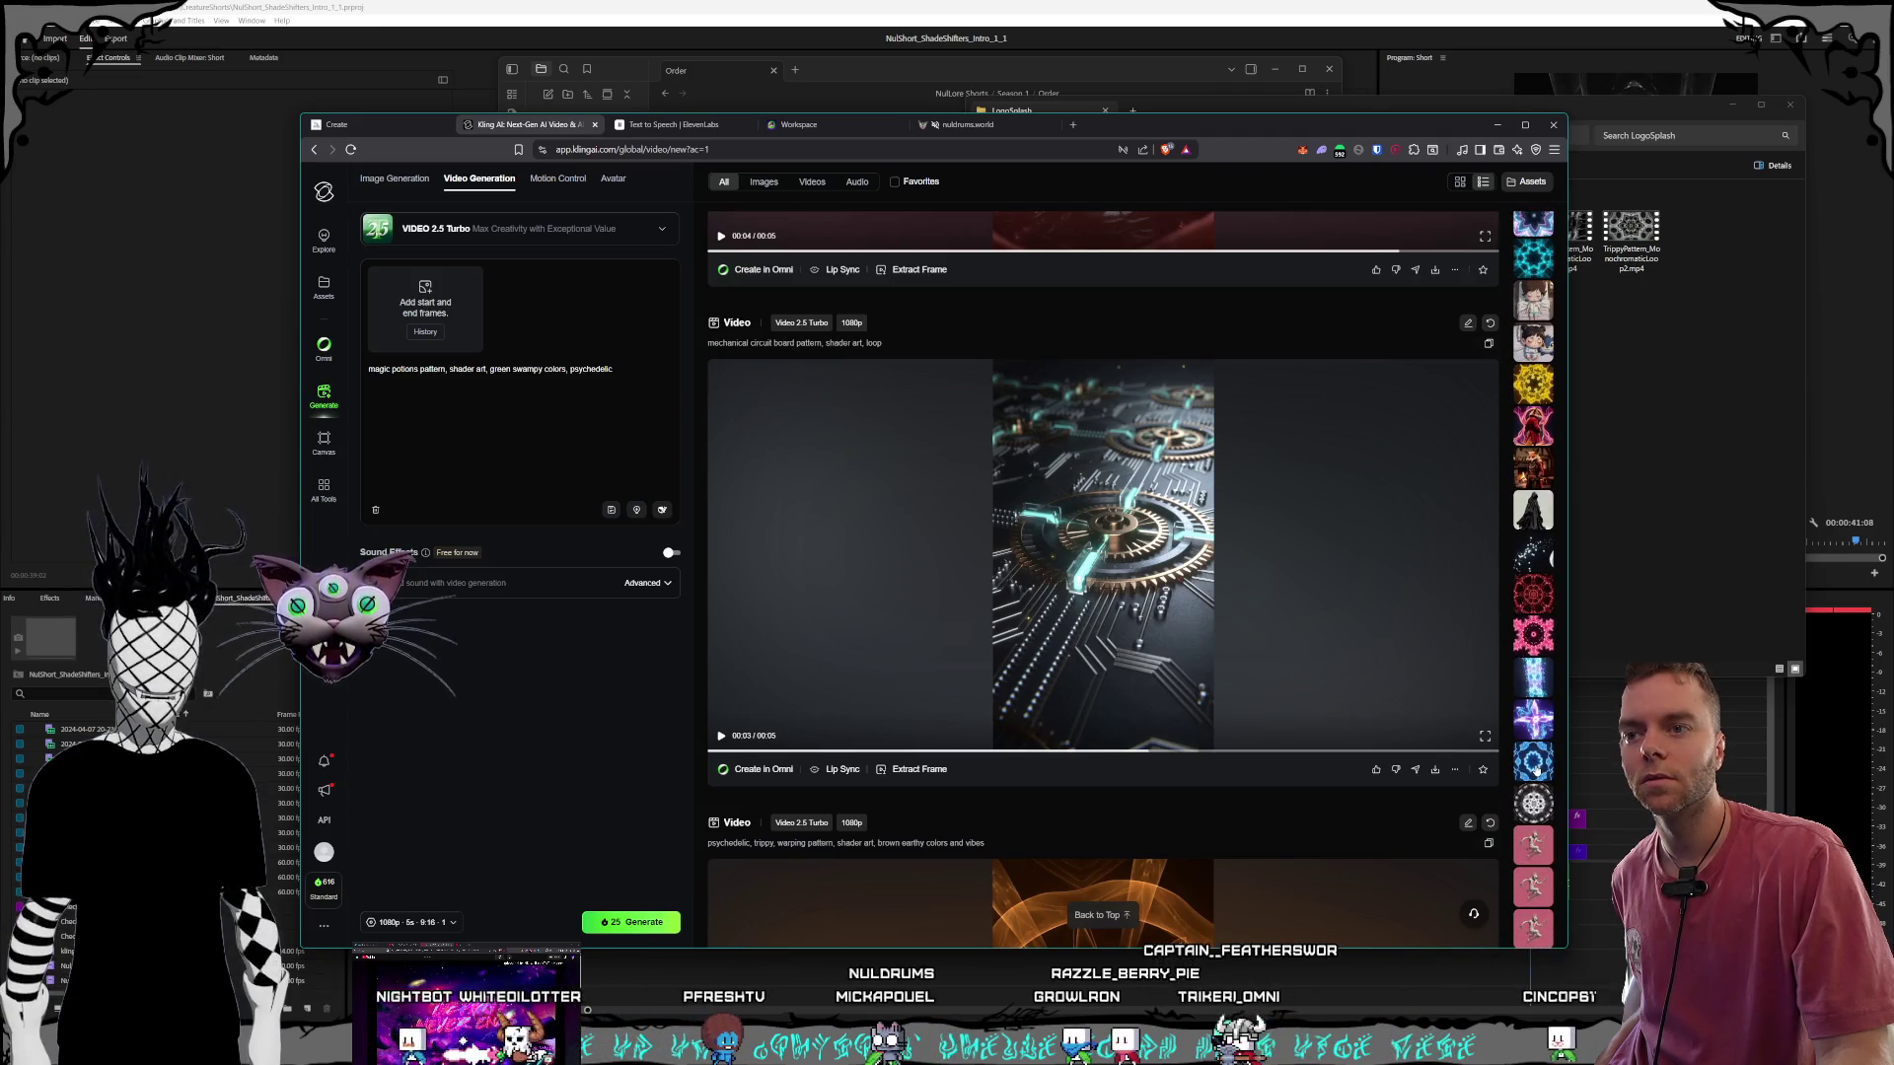
scroll(1537, 776, up, 3)
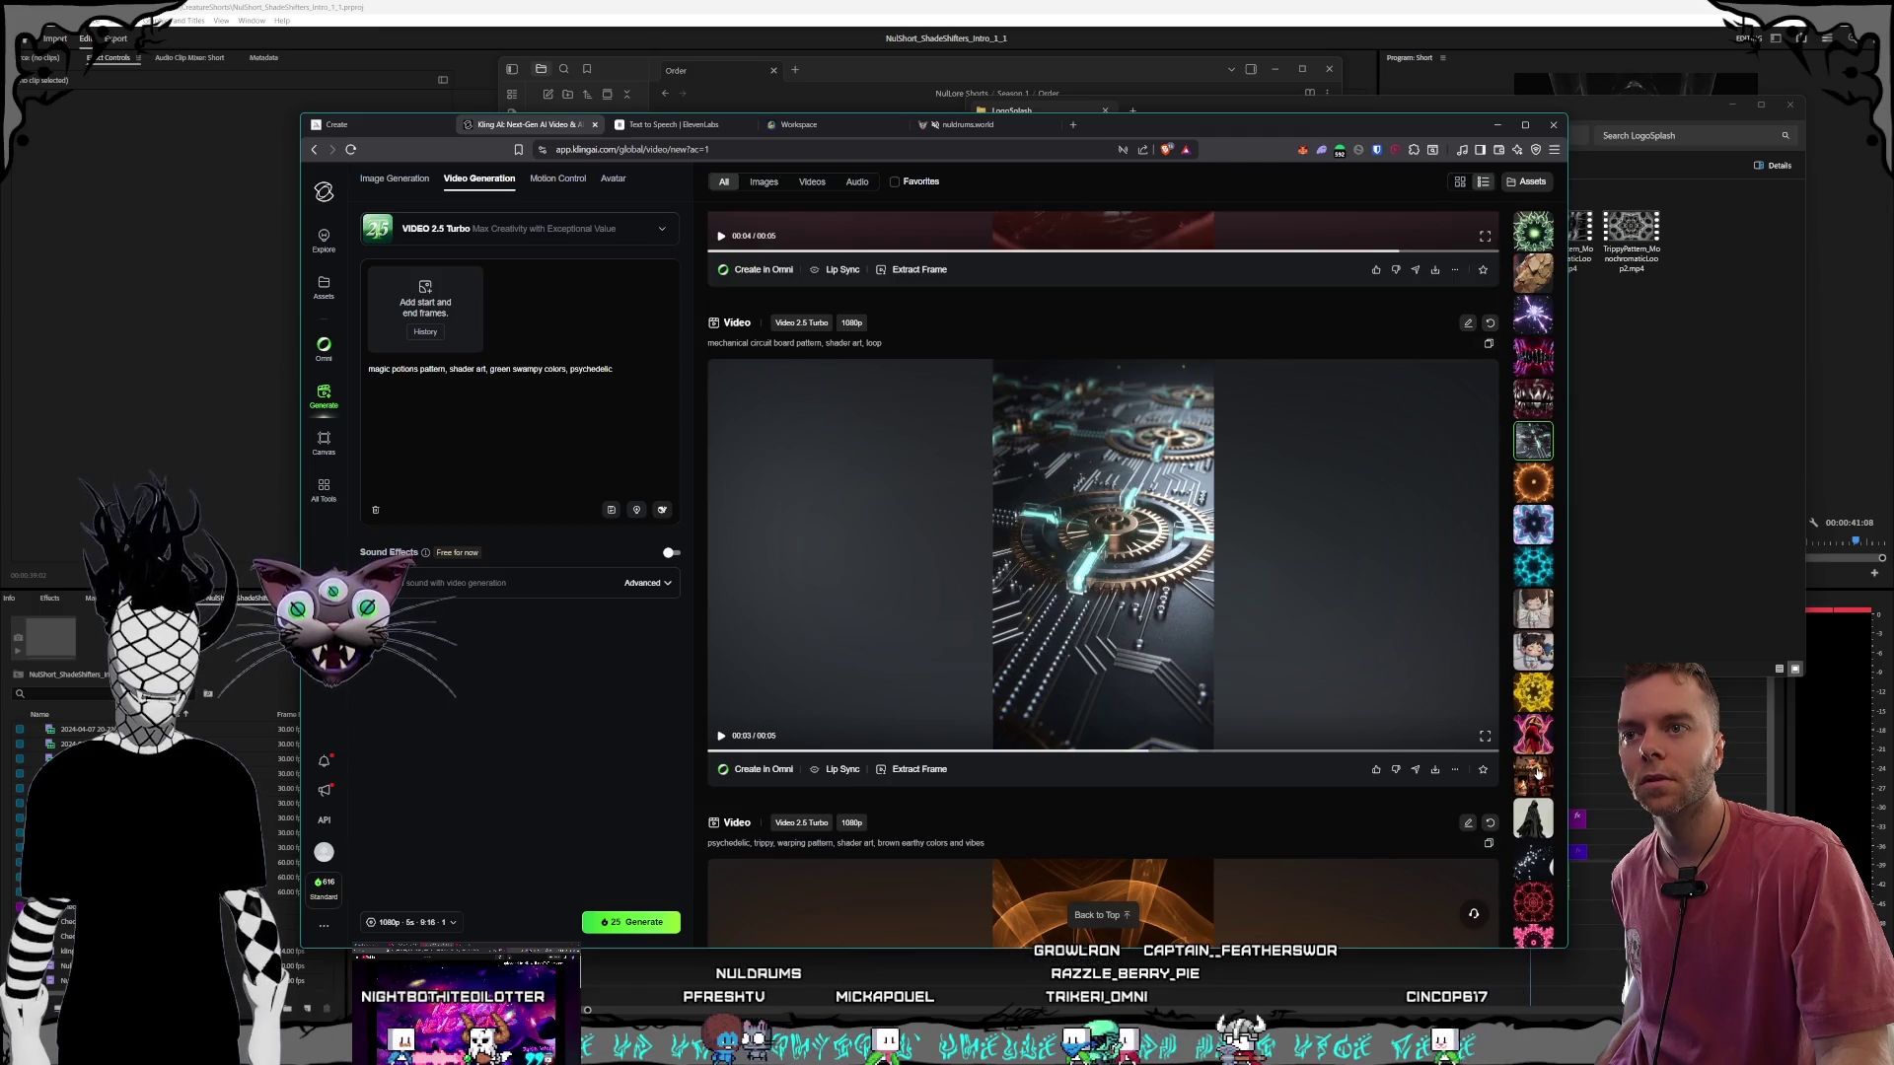
click(1537, 568)
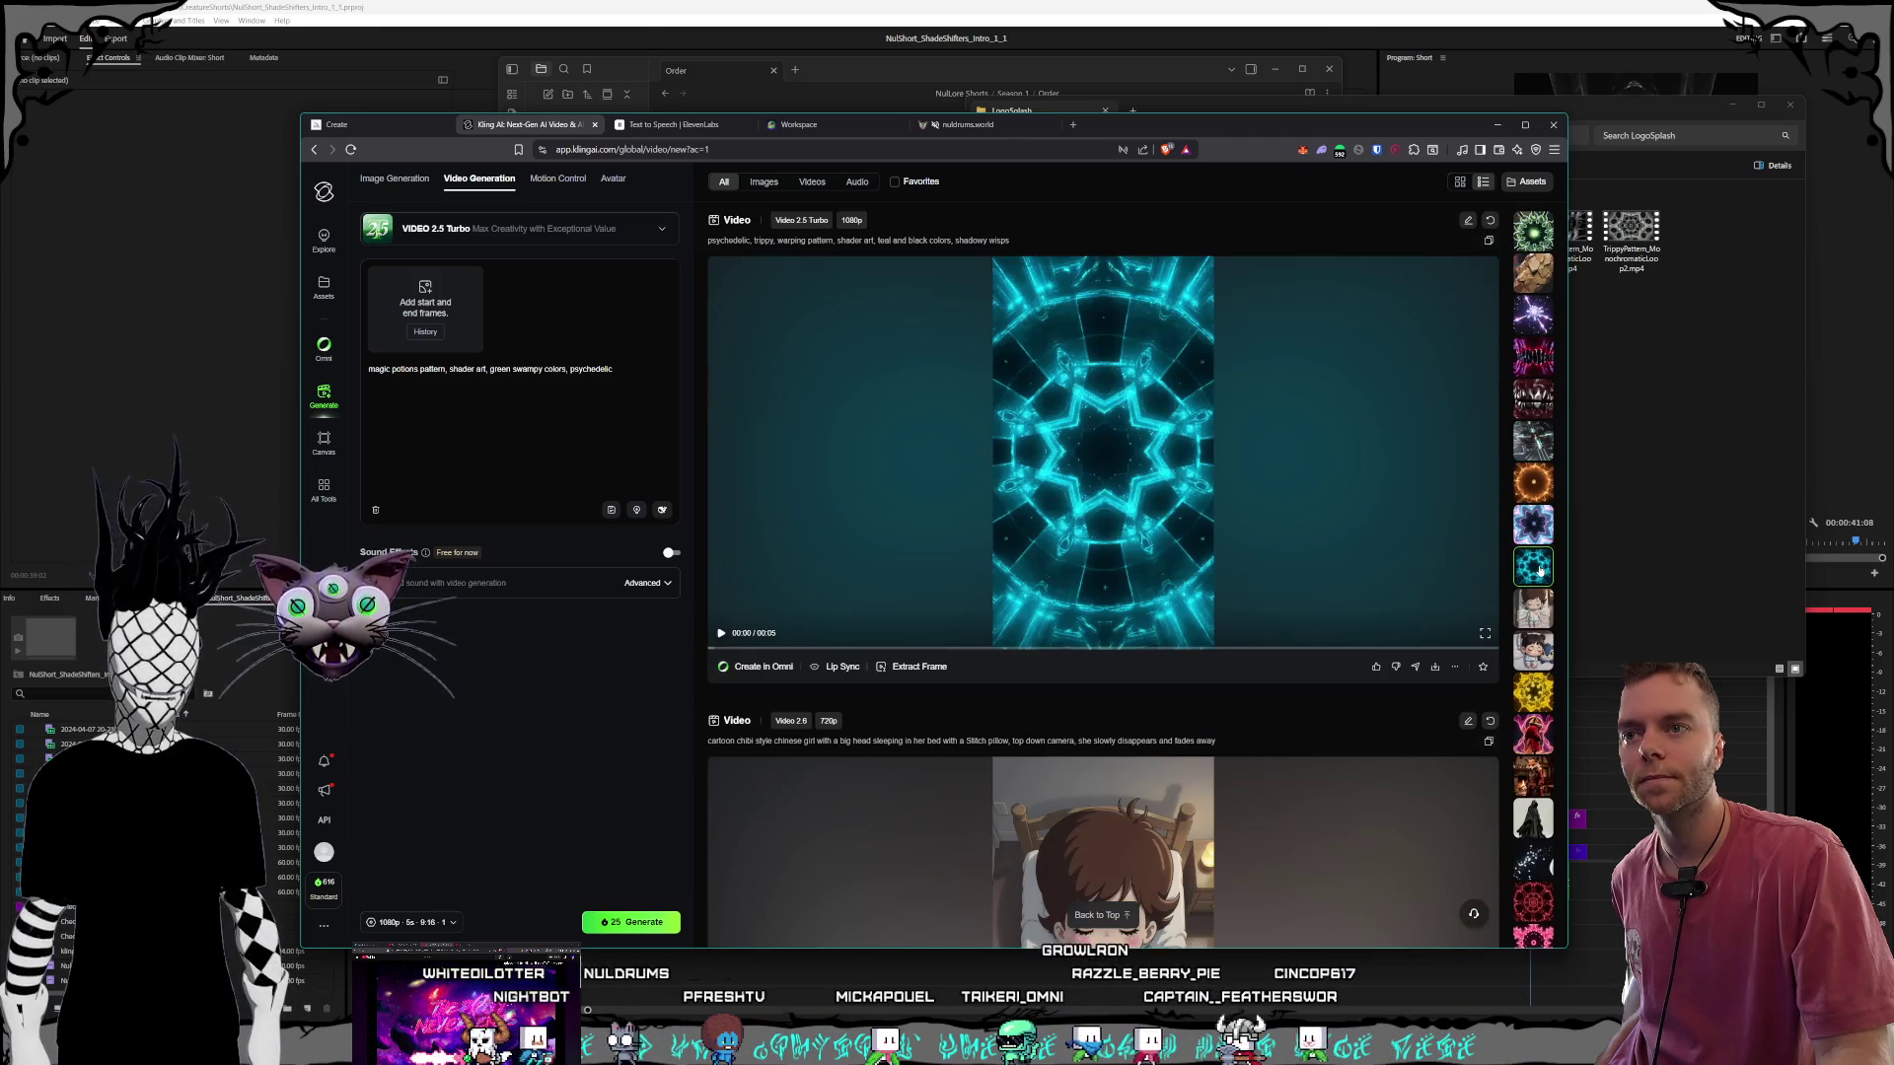
click(1546, 528)
click(1536, 491)
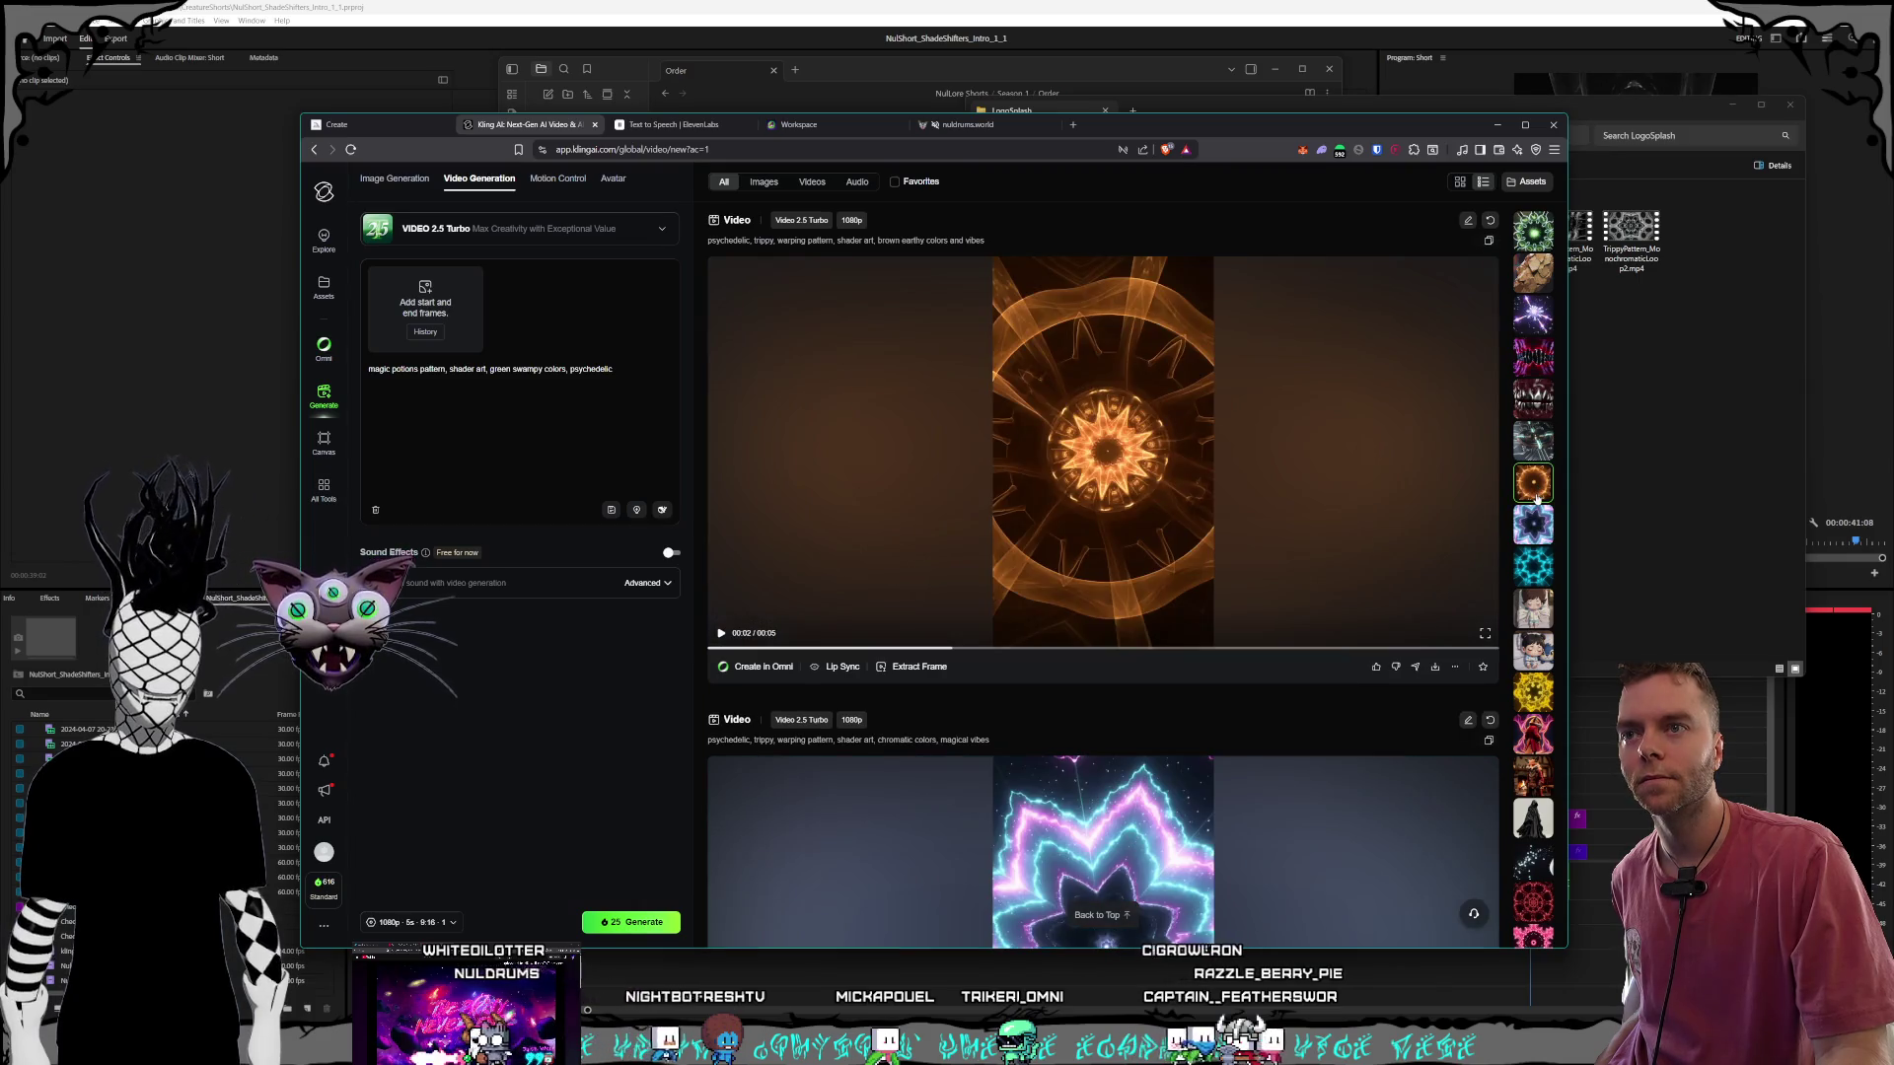
click(1533, 441)
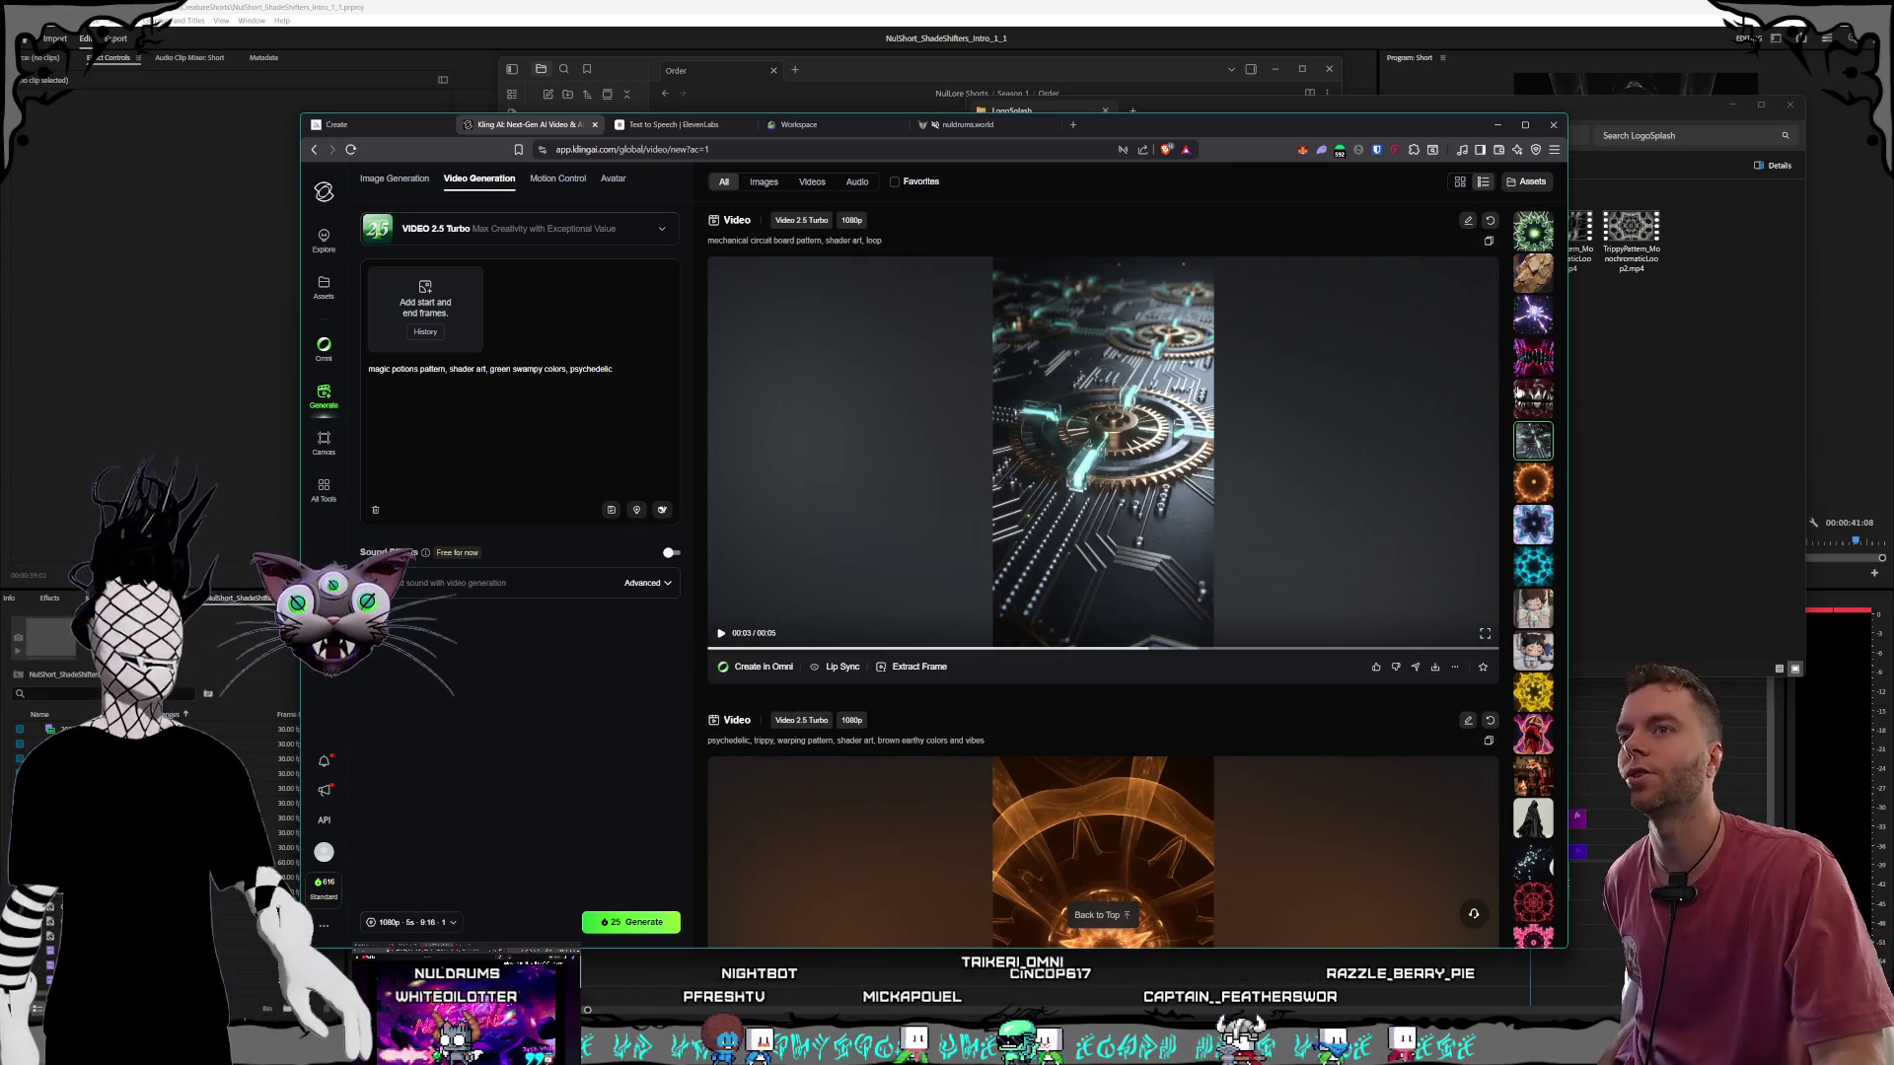
click(1533, 231)
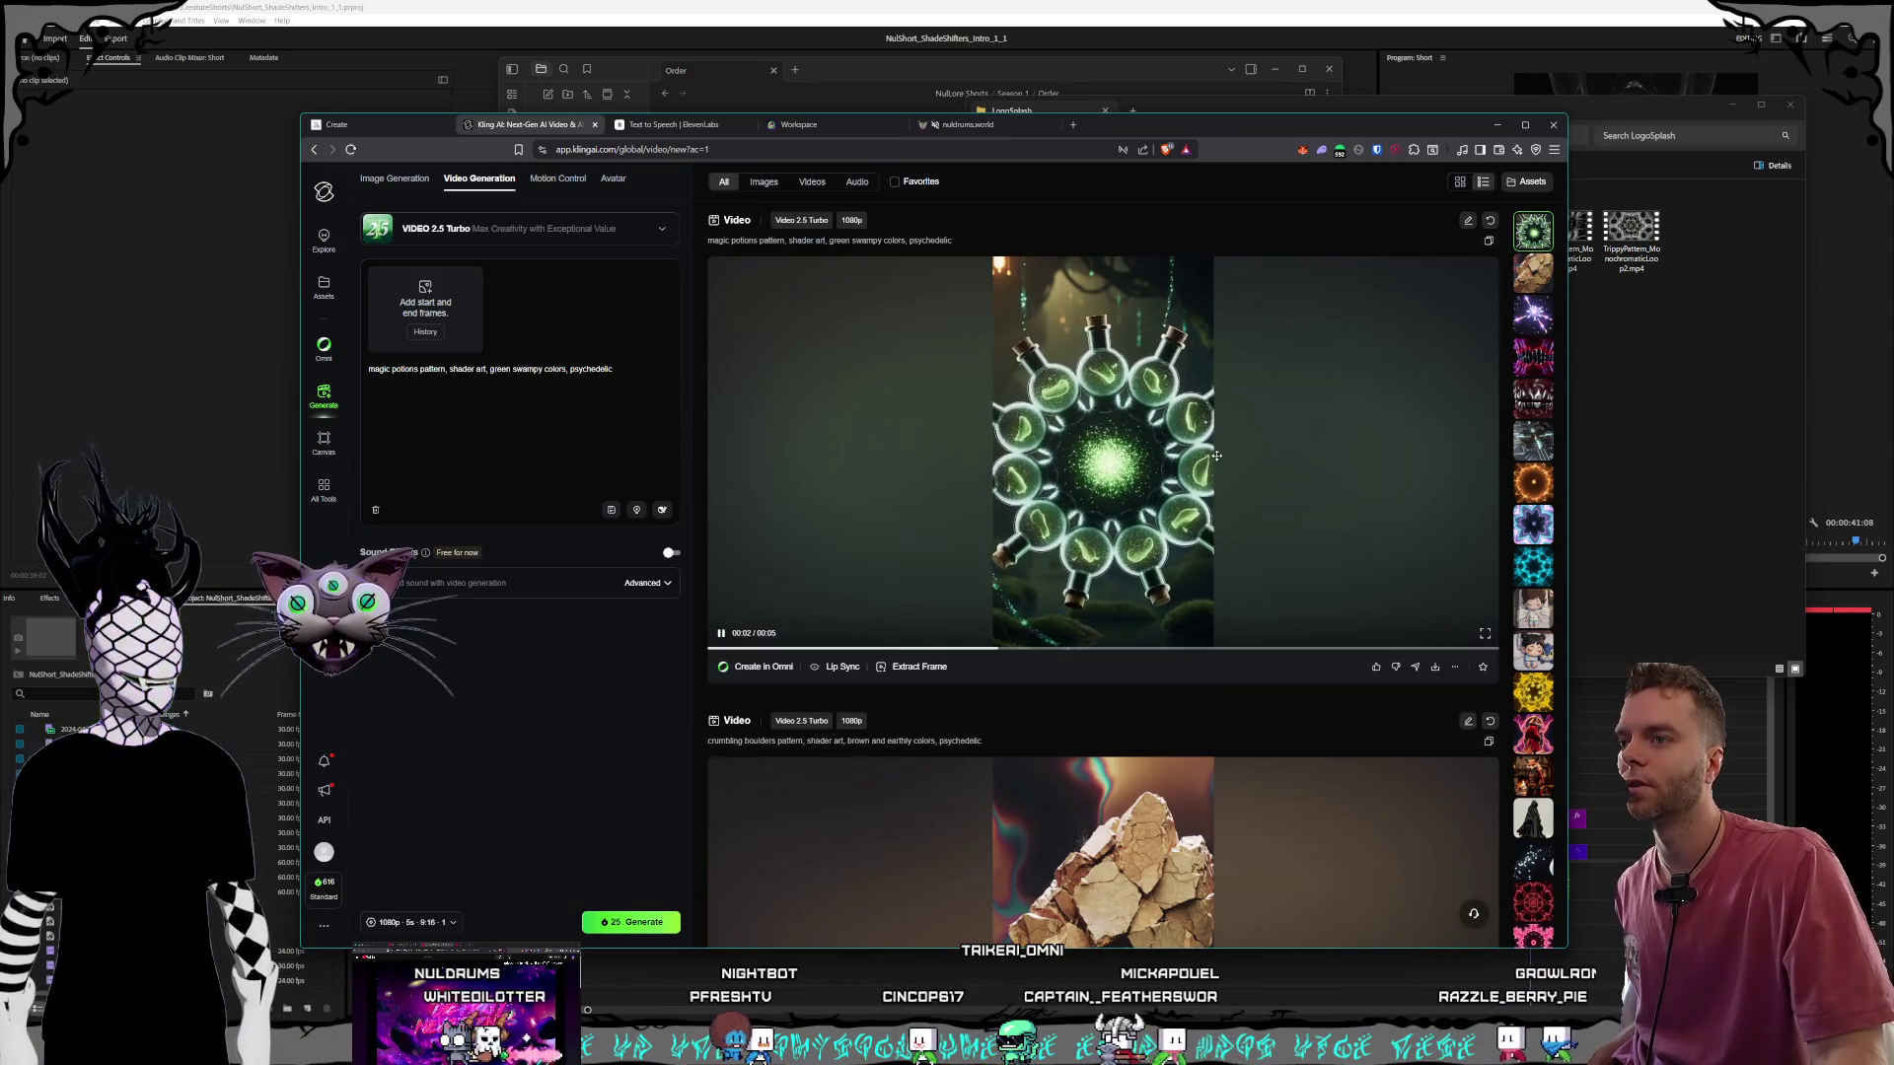
Glance at the LogoSplash folder and the Order note, then return to Kling AI.
click(1659, 452)
click(797, 65)
scroll(828, 493, down, 5)
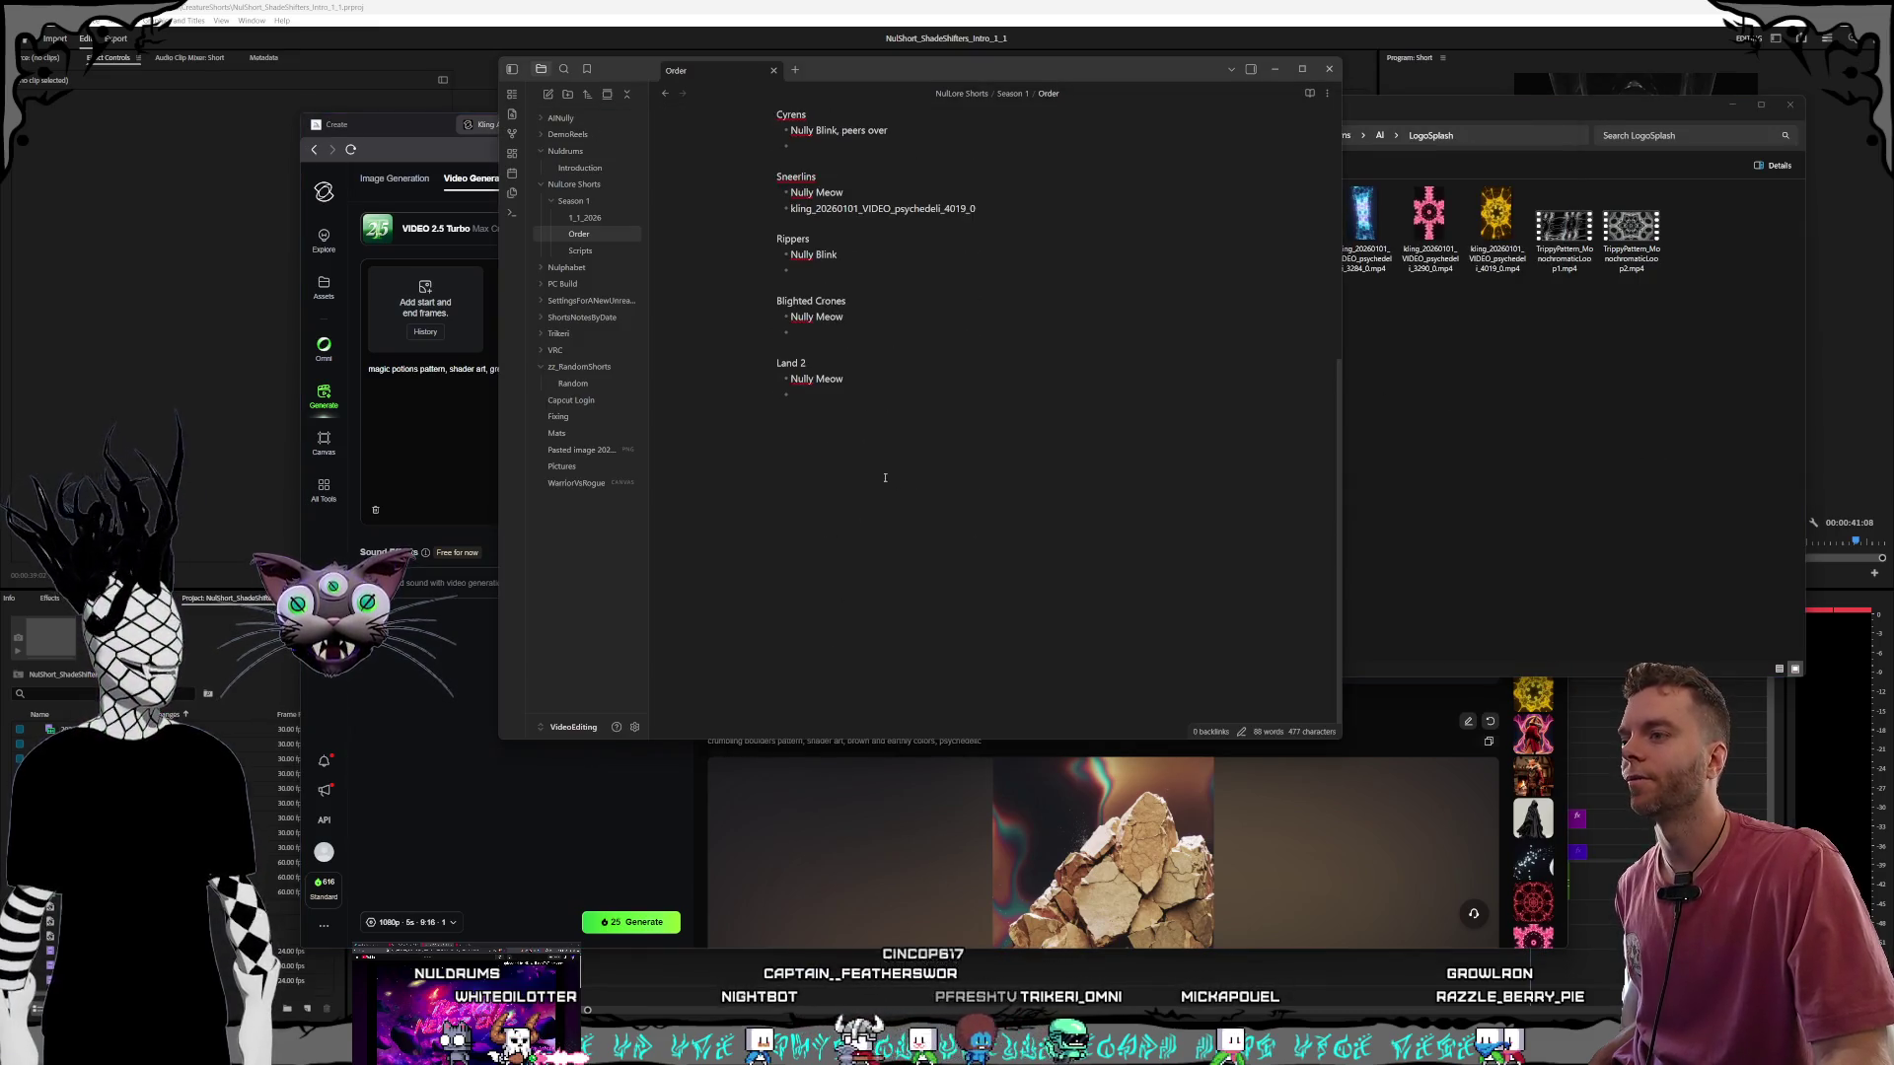
click(1609, 501)
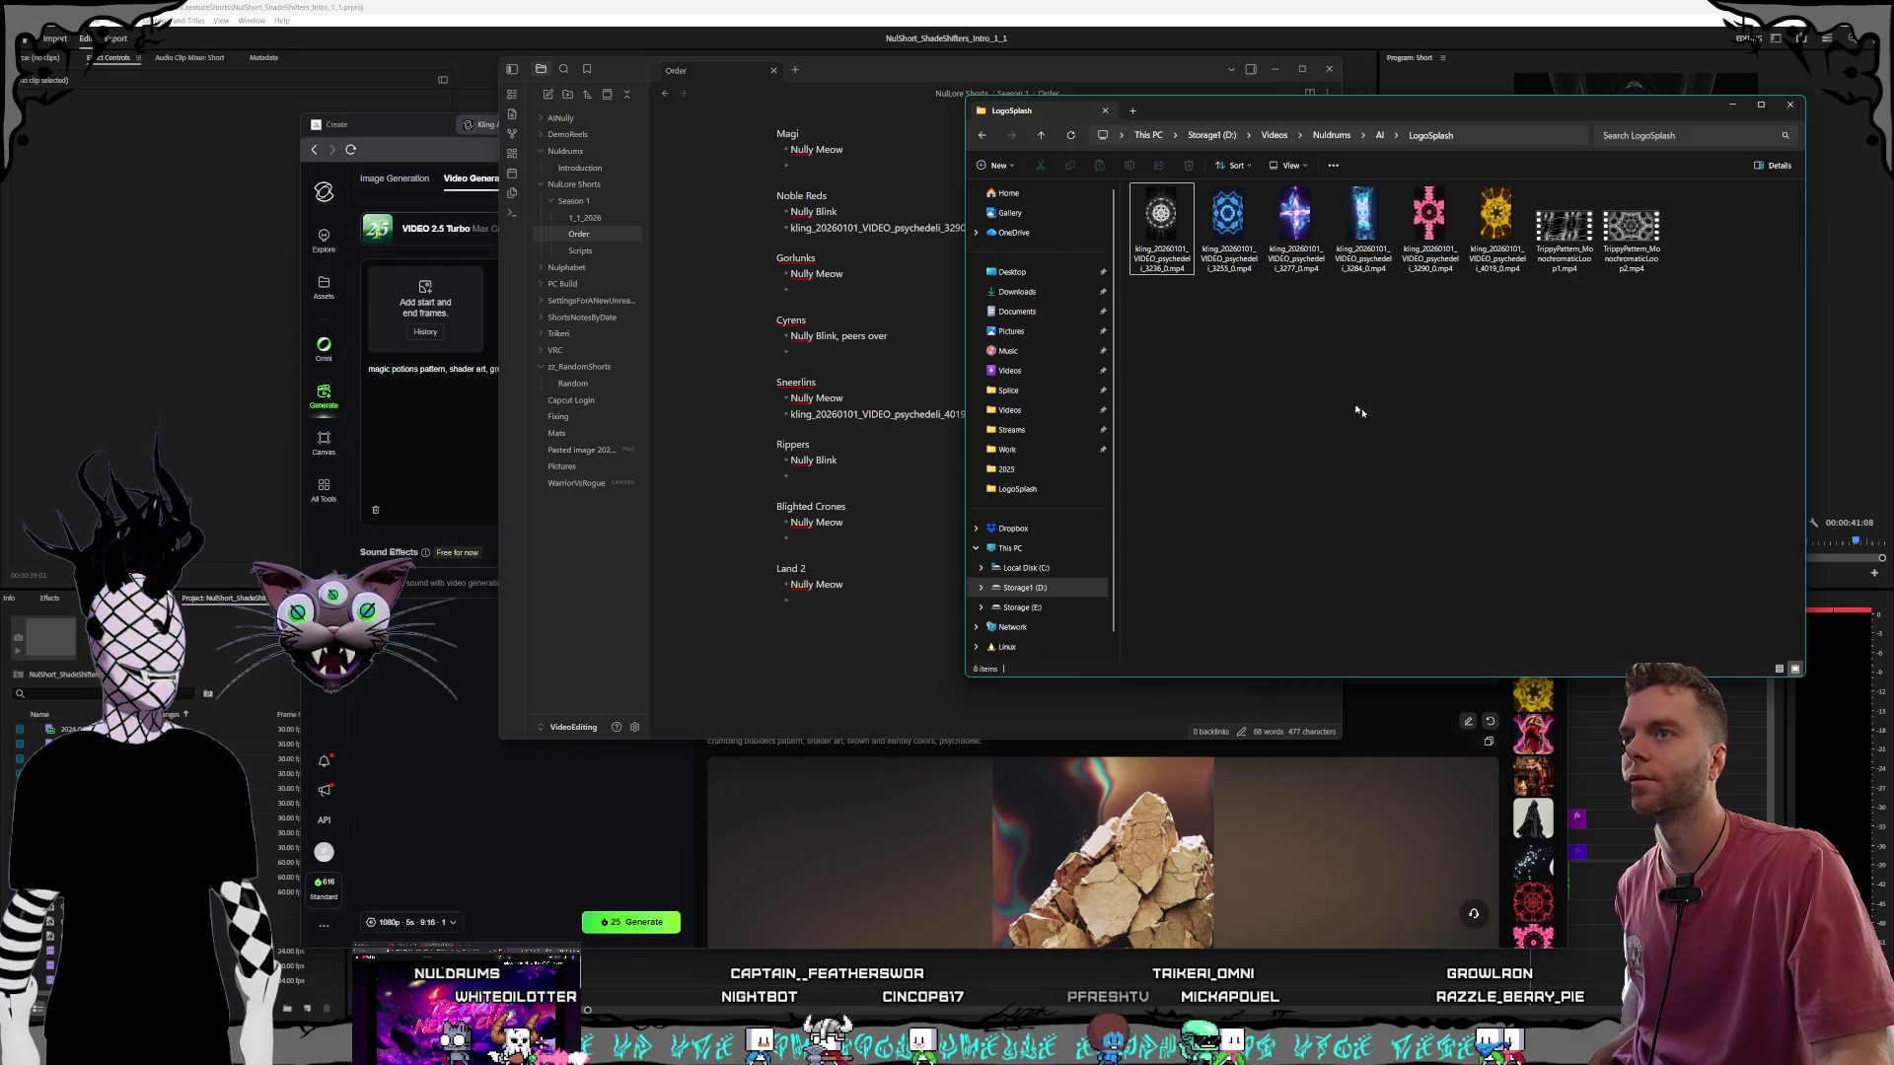
click(462, 141)
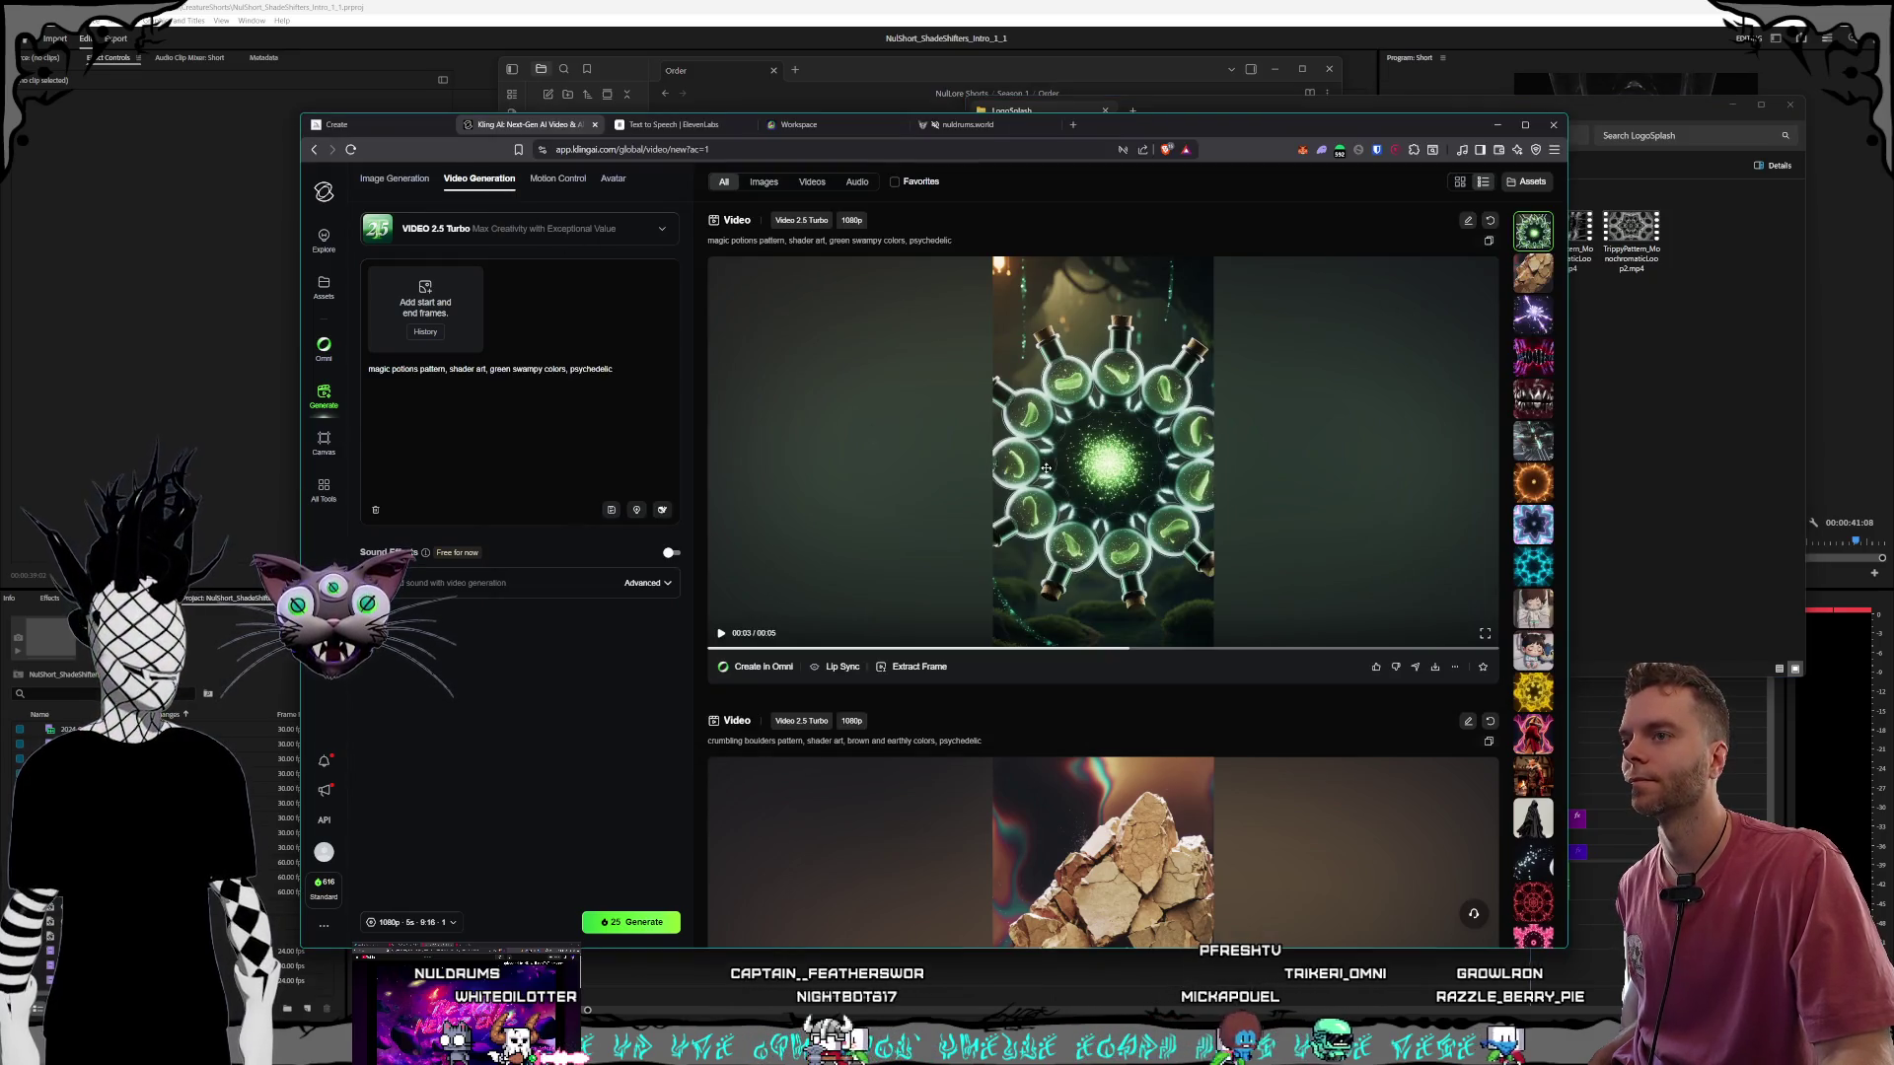
Change the prompt subject to 'inter dimensional portals' and replace green swampy colors with purple.
double_click(405, 370)
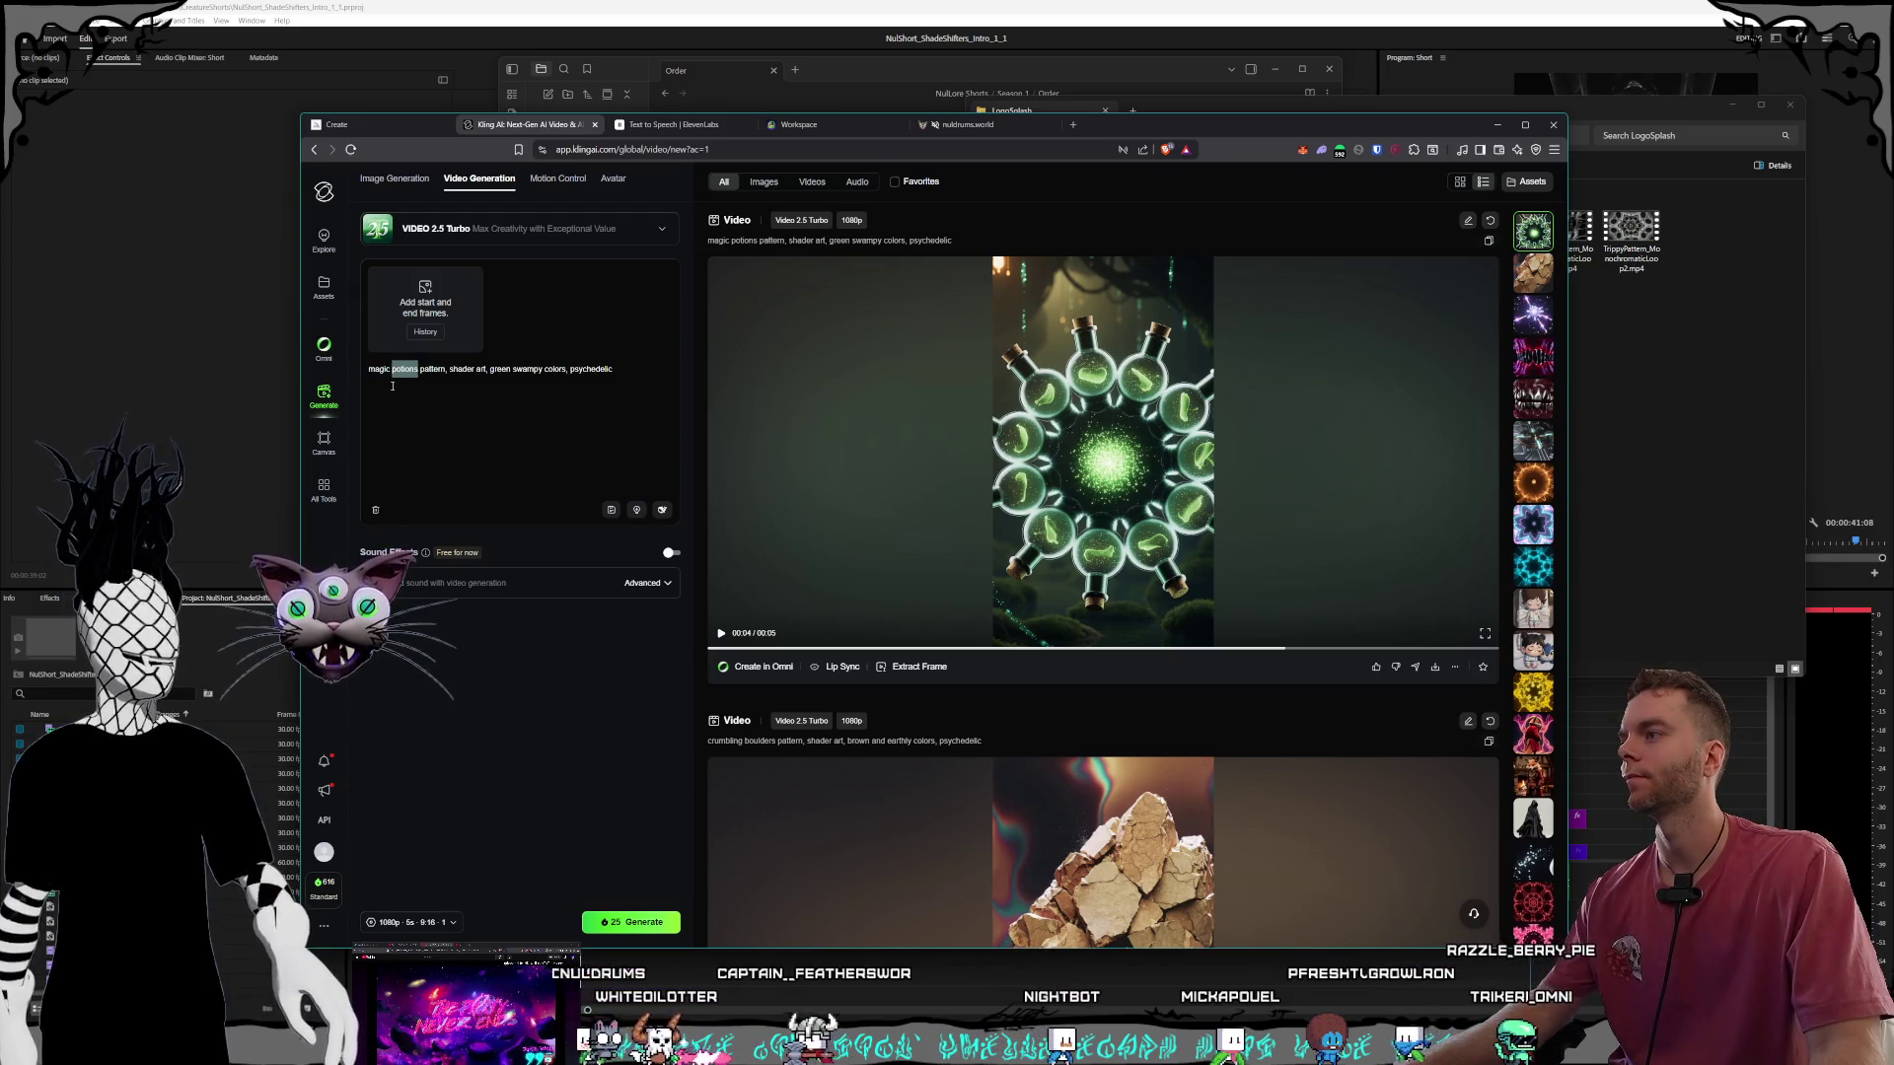
key(BackSpace)
key(BackSpace)
key(BackSpace)
key(BackSpace)
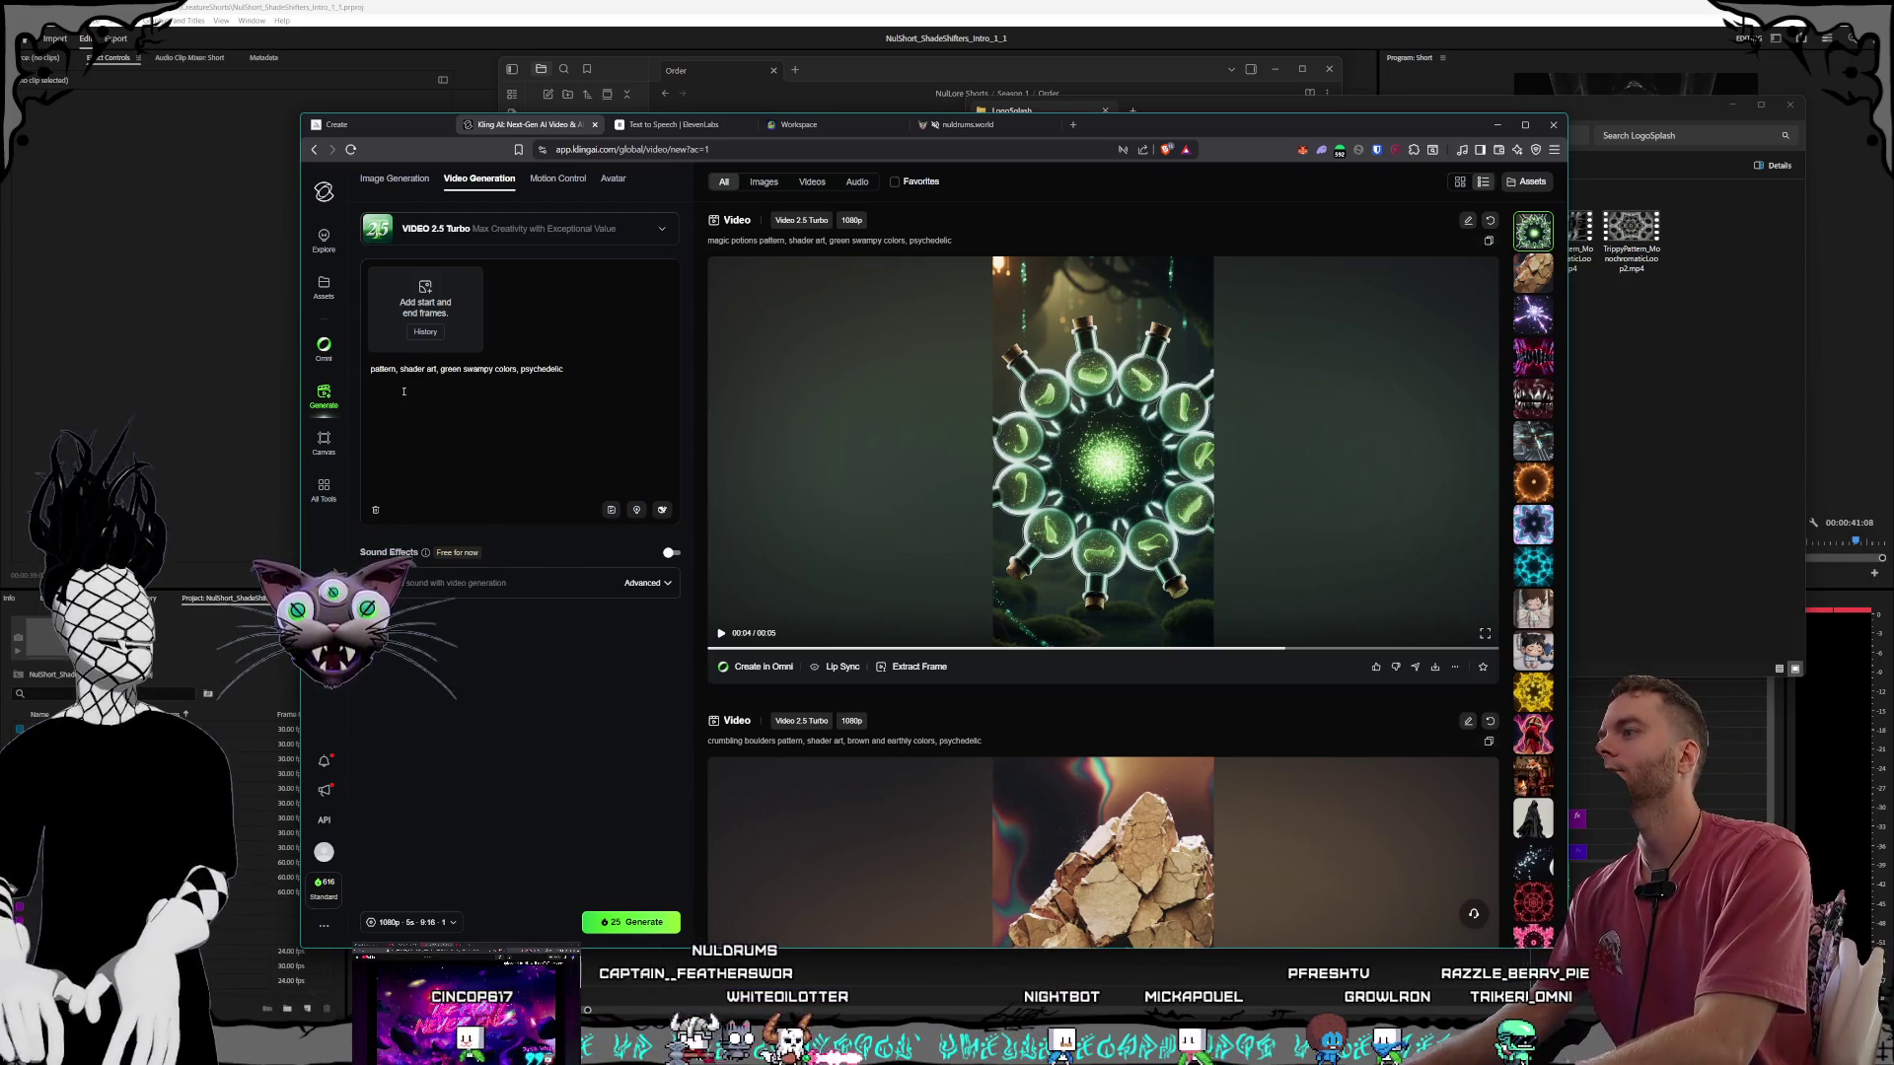
text(inter di )
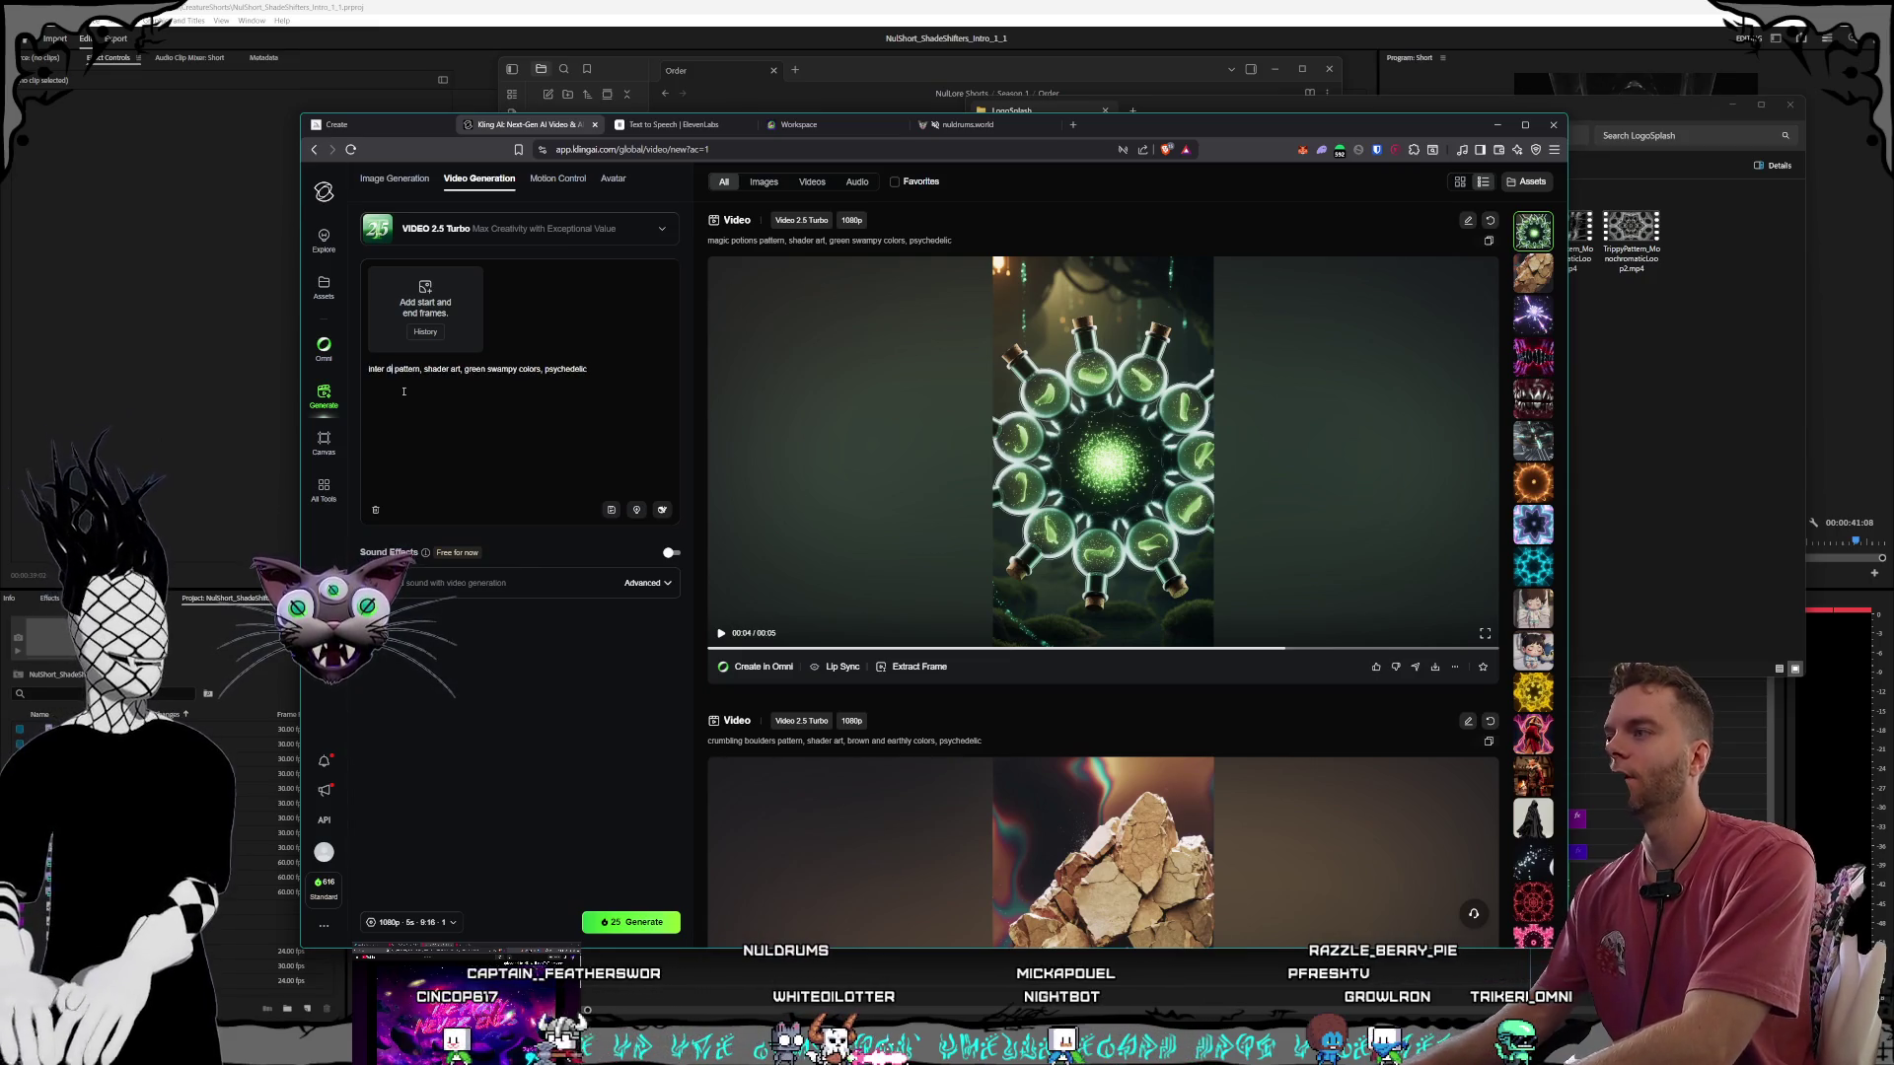
text(mensional portals)
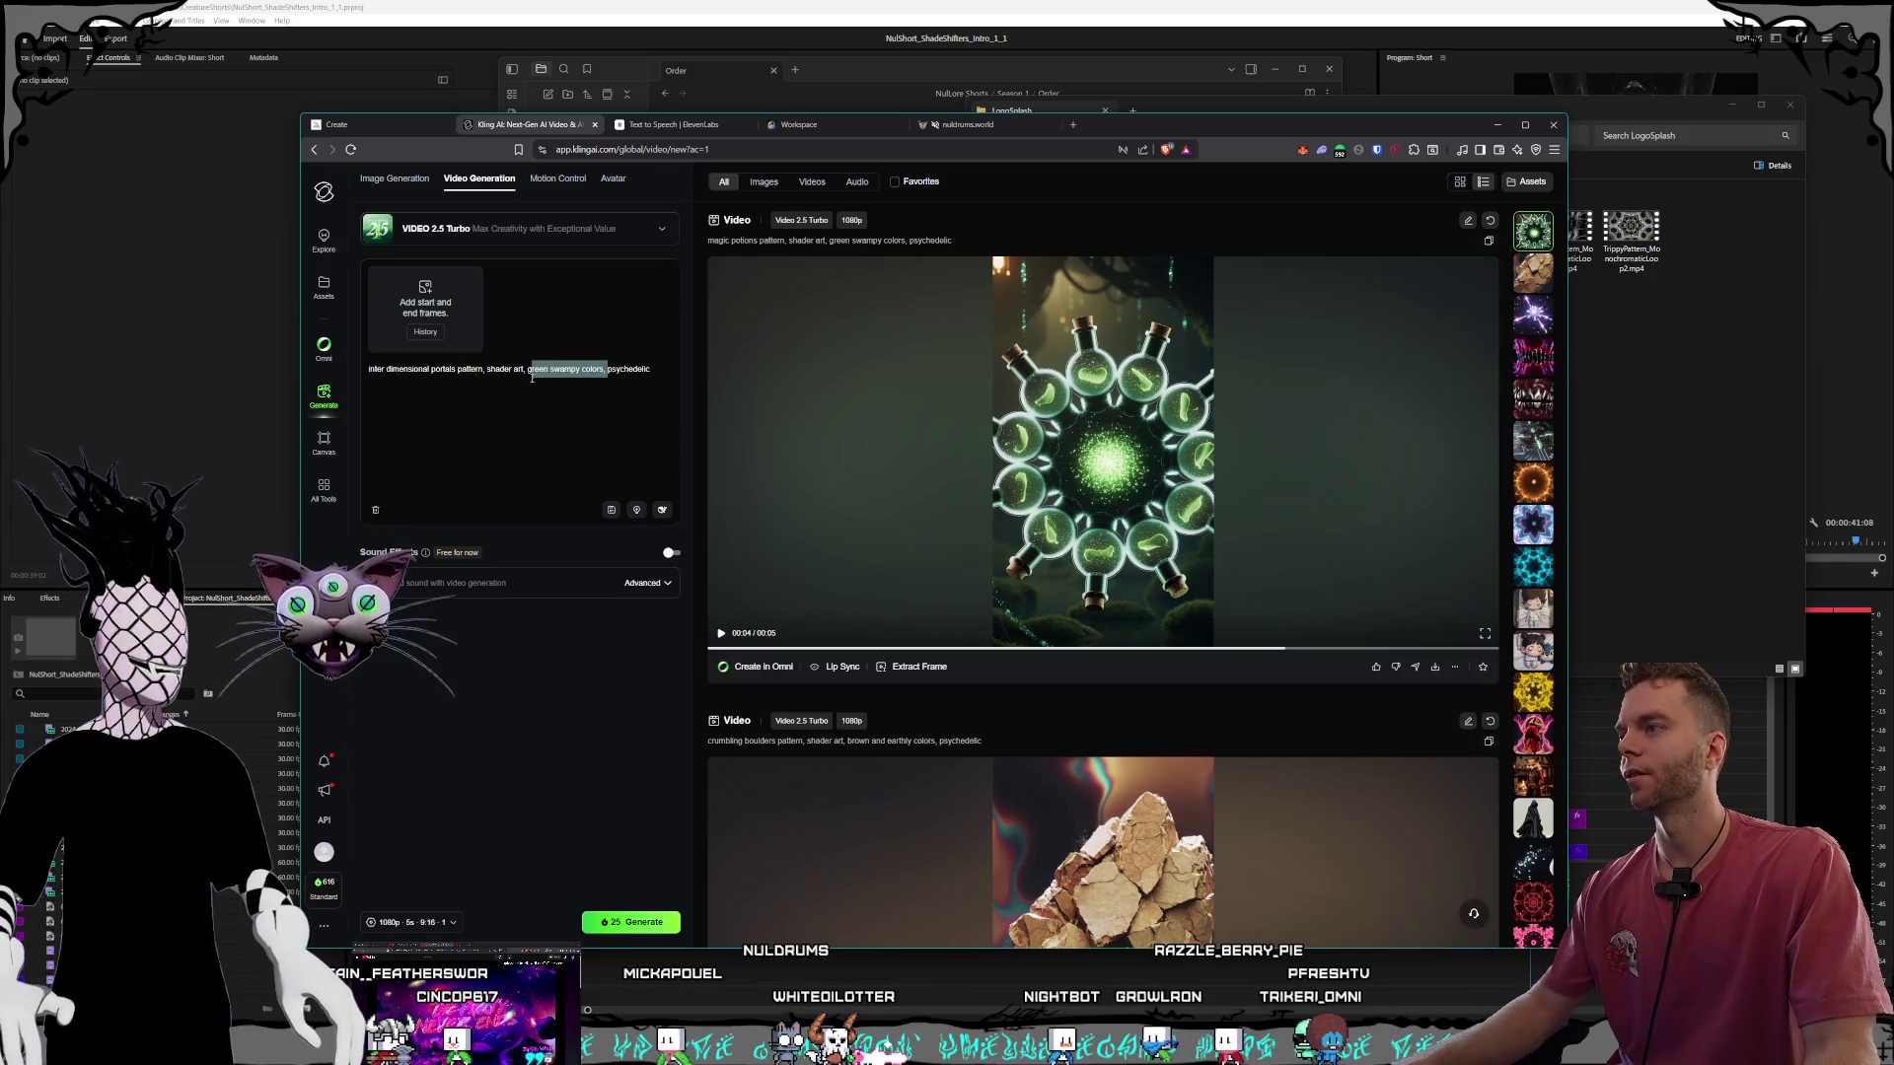
key(BackSpace)
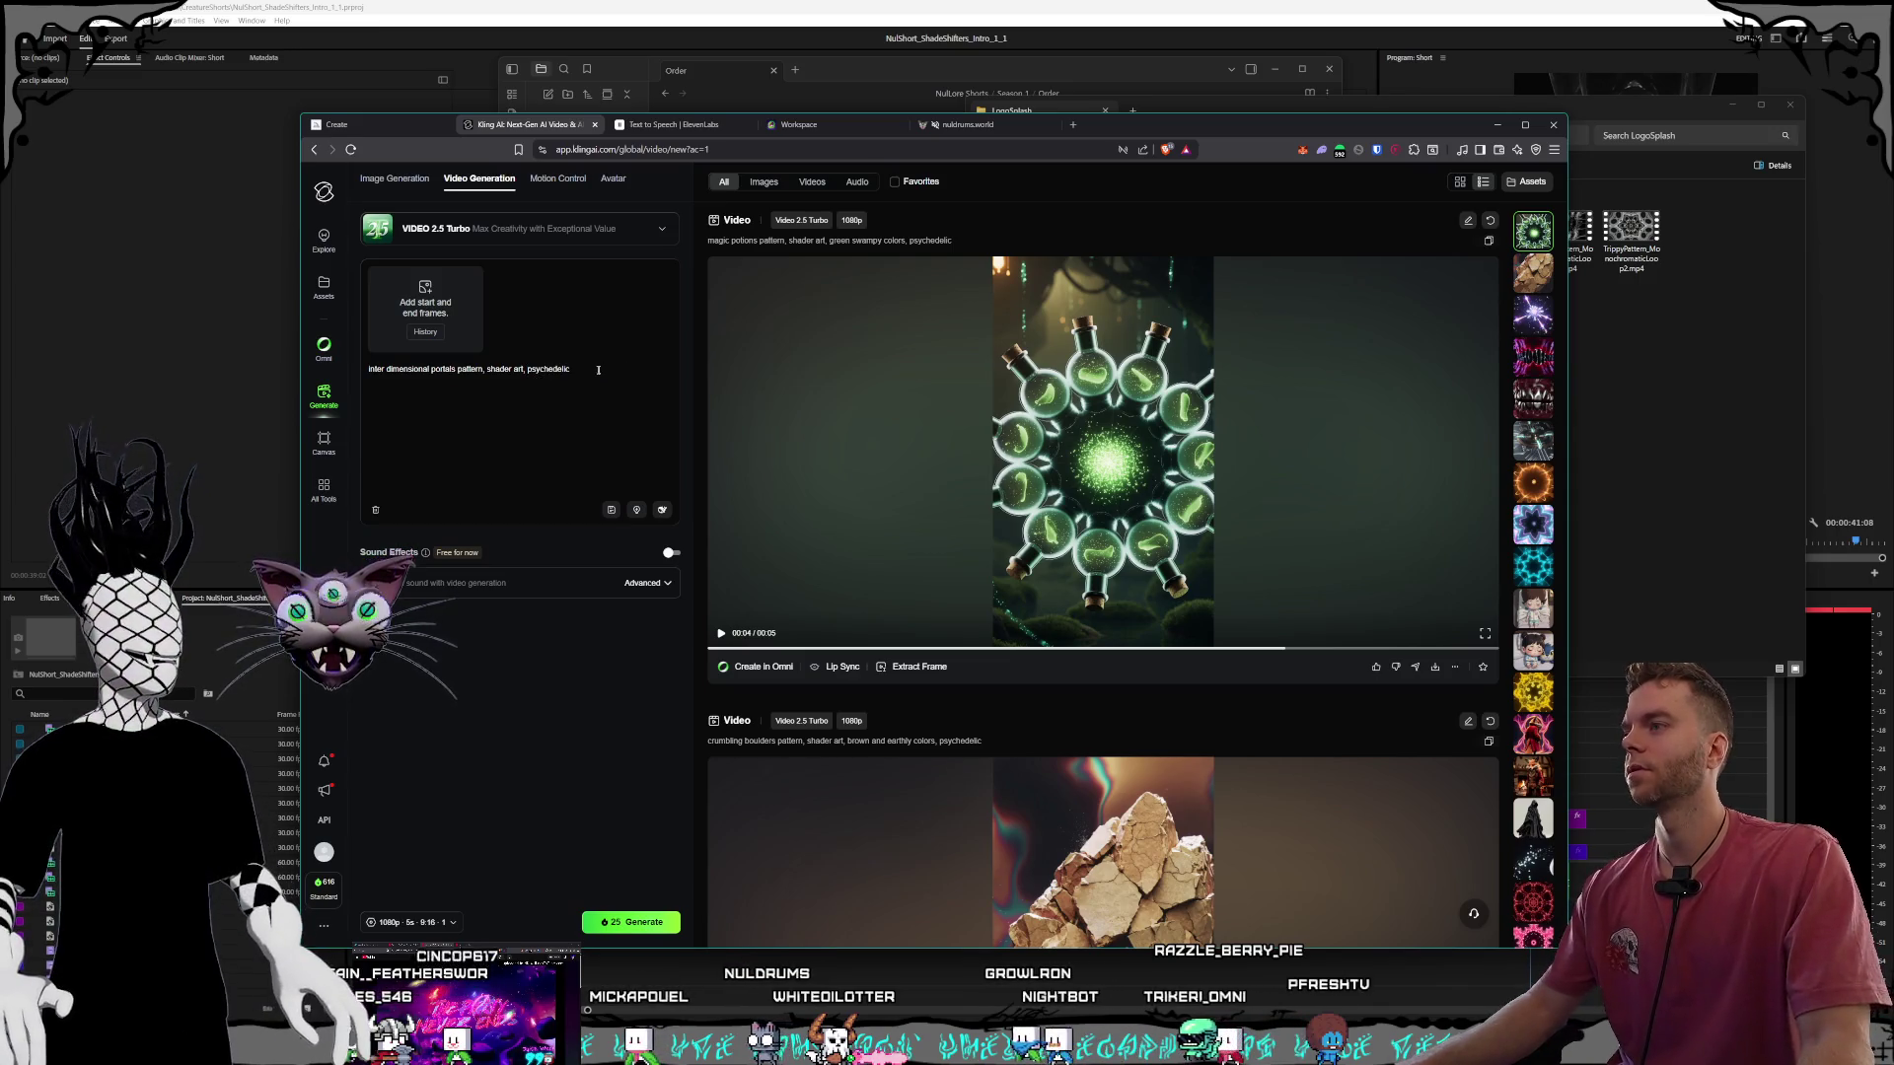
click(595, 372)
text(.)
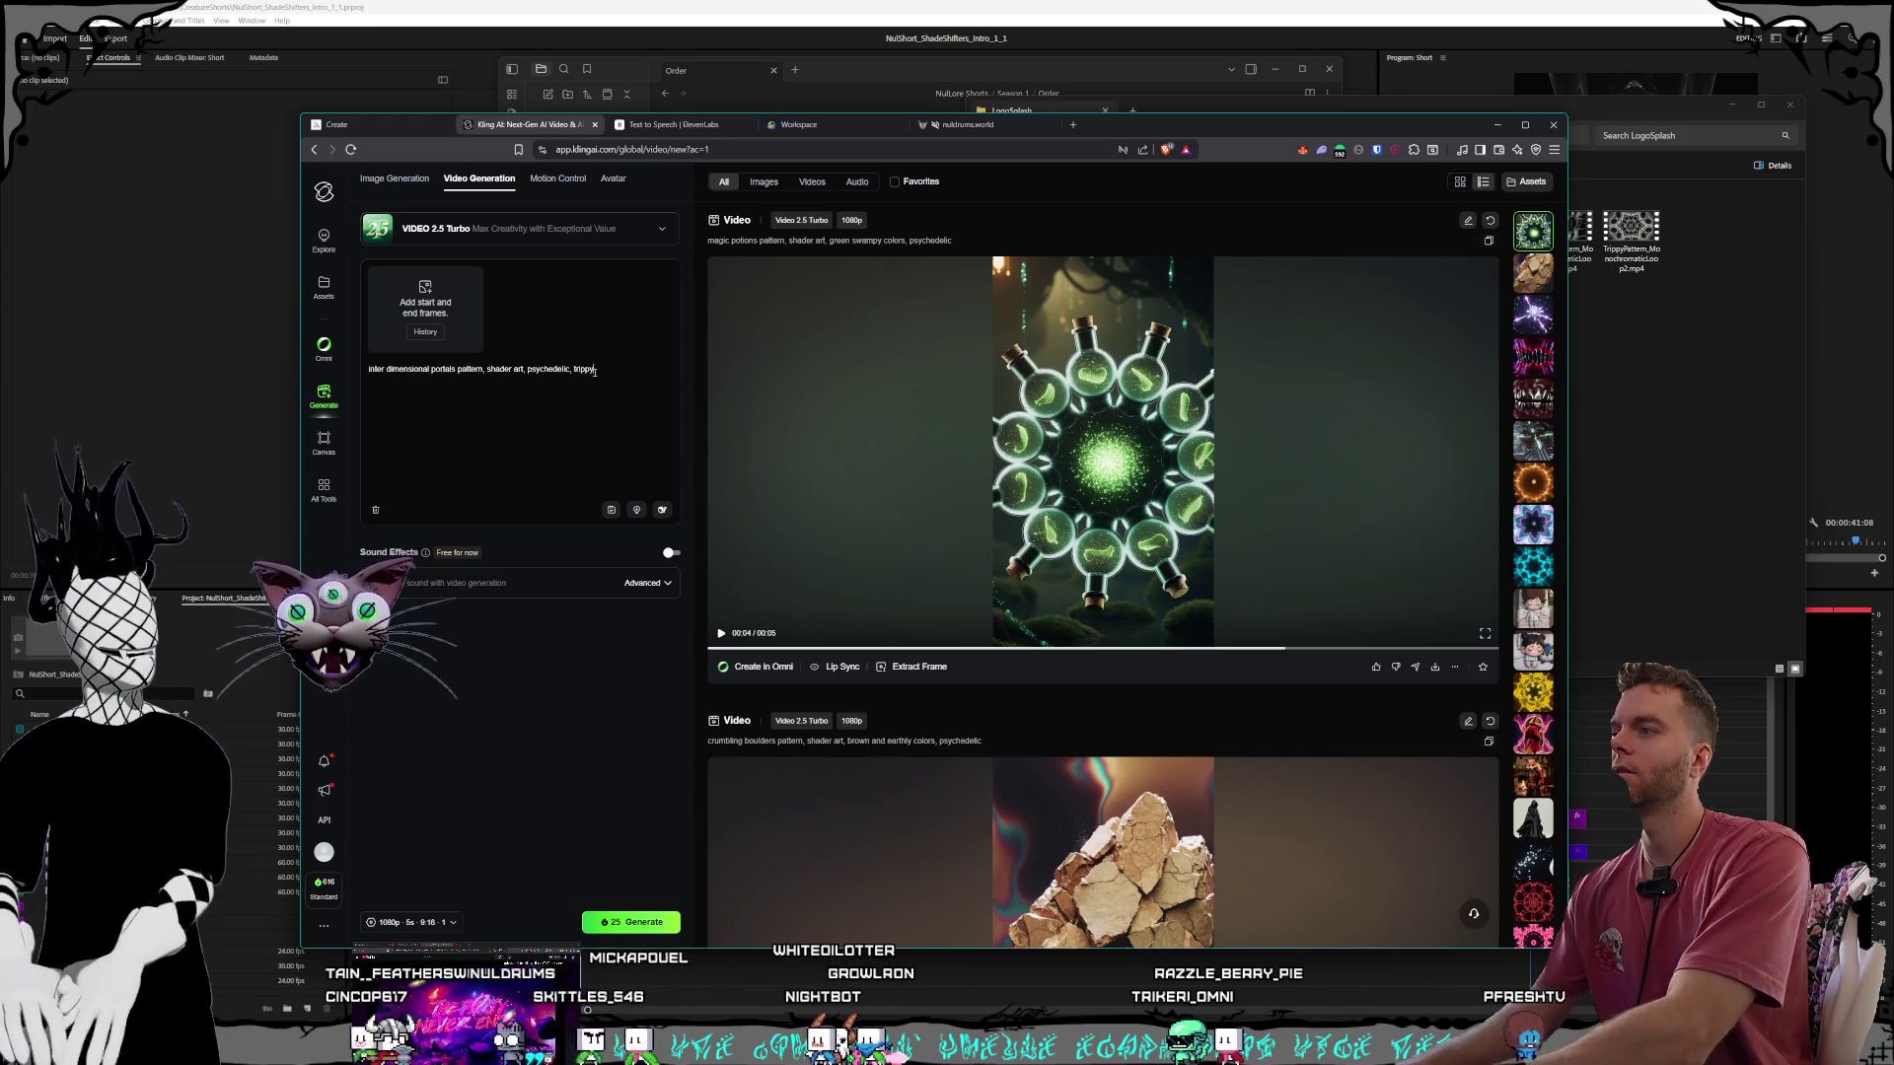
text(, purple teal cyan gray colors)
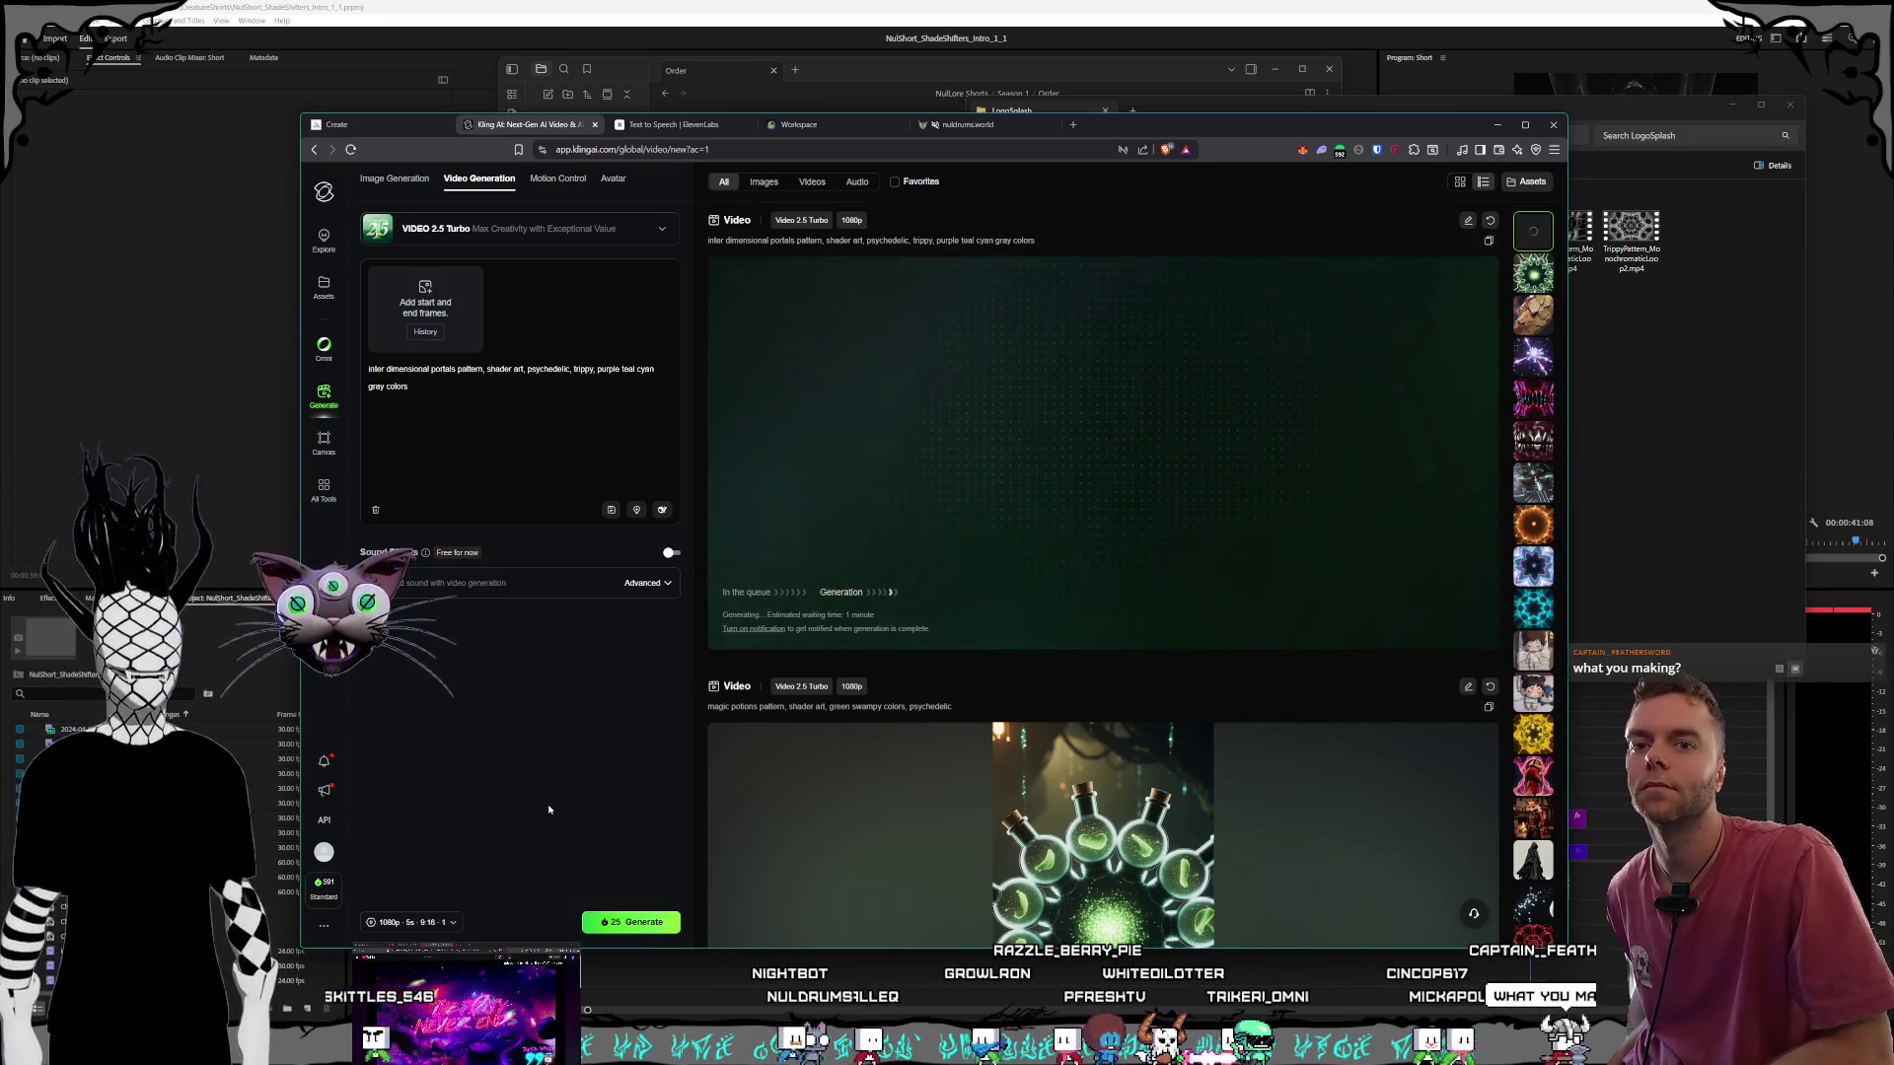
Merge the separate Altus YouTube Shorts tab into the nuldrums.world browser window and show it.
click(1736, 483)
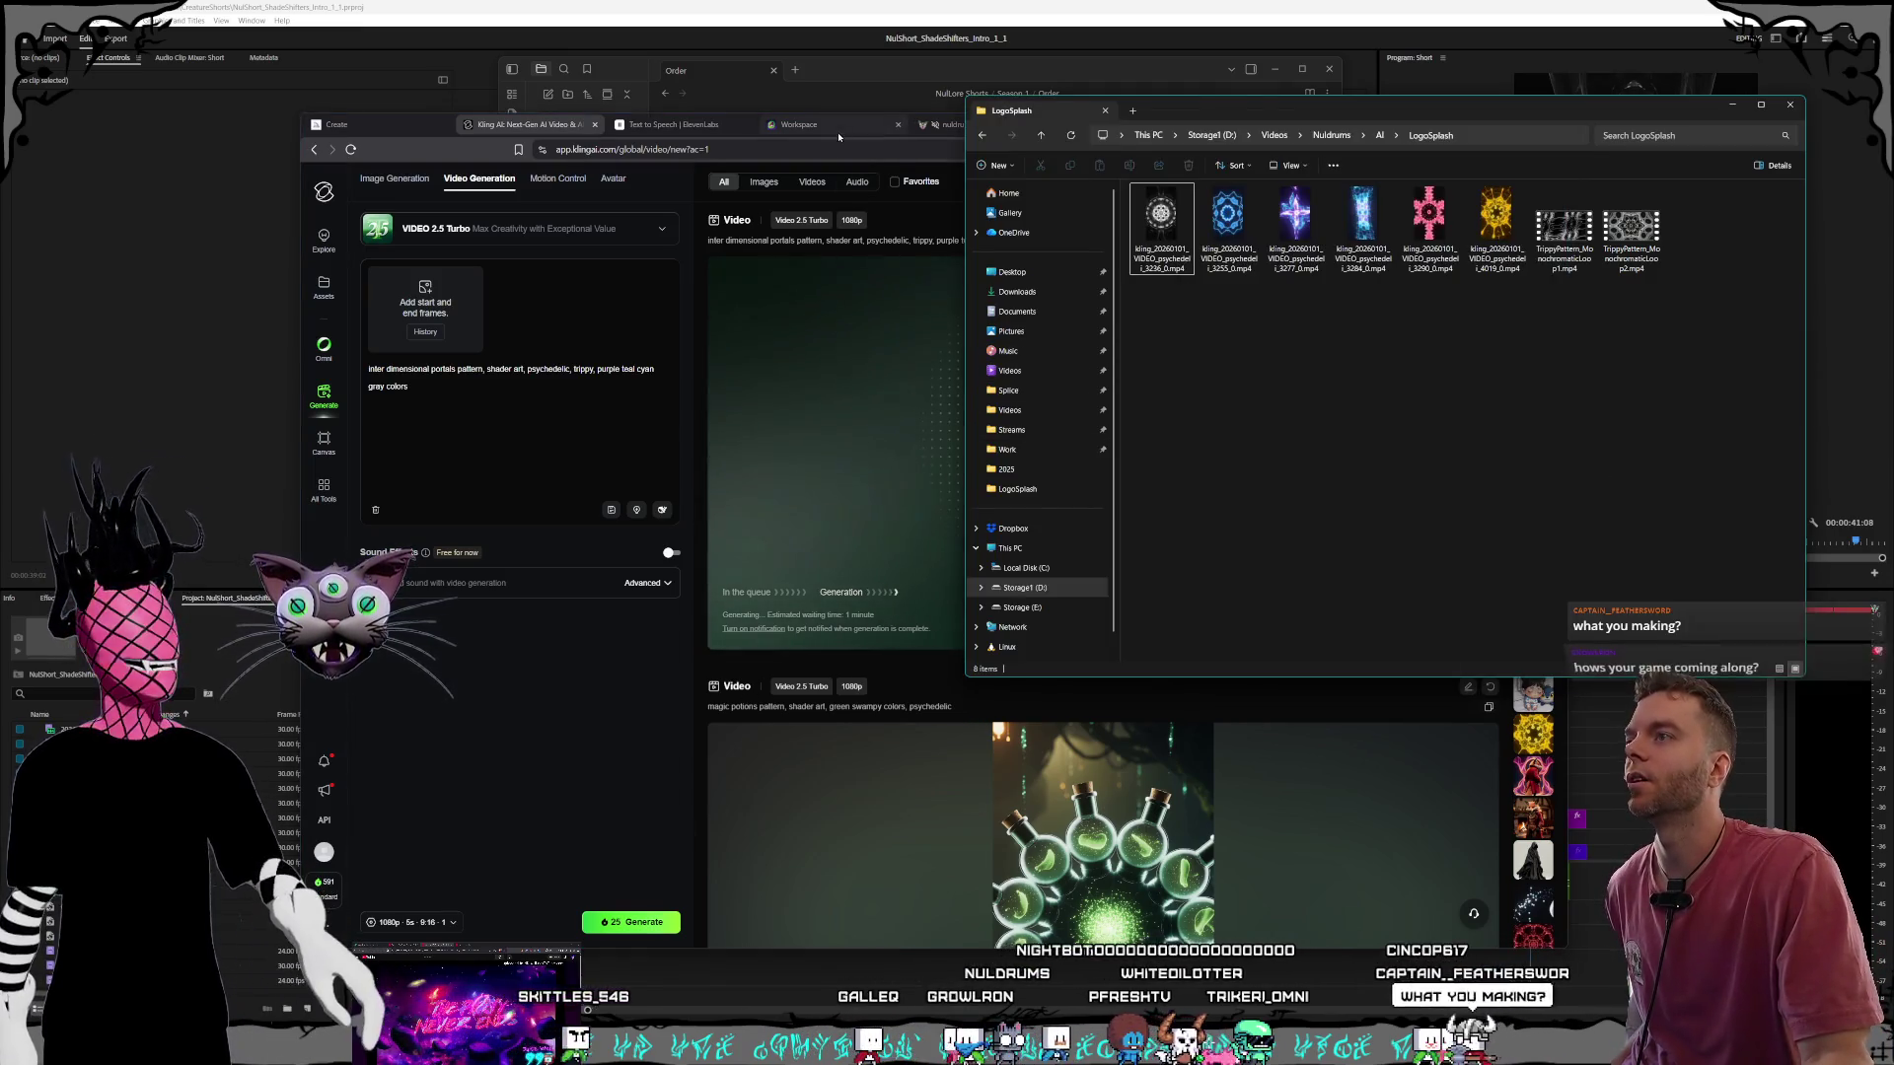
click(841, 126)
click(989, 126)
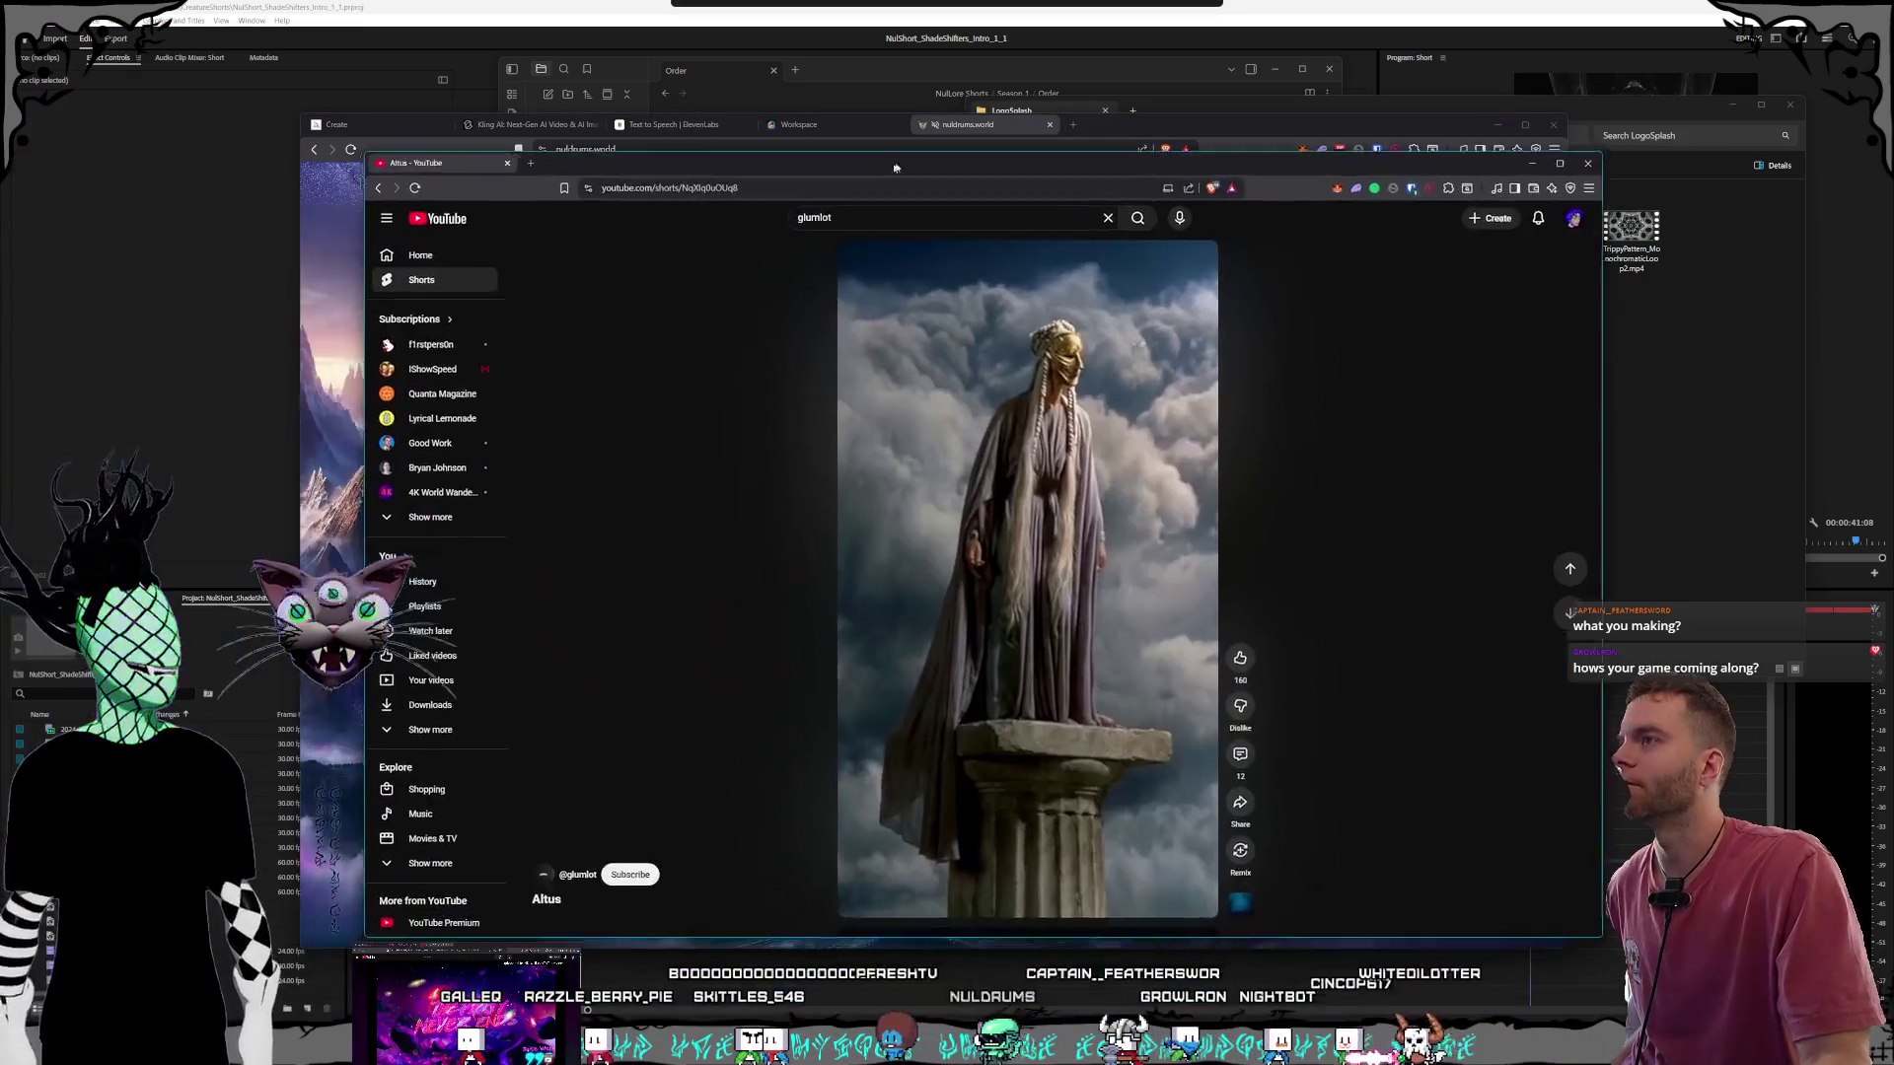
mouse_move(892, 168)
mouse_down()
mouse_move(1197, 250)
mouse_move(1271, 245)
mouse_up()
mouse_move(817, 241)
mouse_down()
mouse_move(1149, 172)
mouse_move(1105, 125)
mouse_up()
click(986, 128)
click(1110, 127)
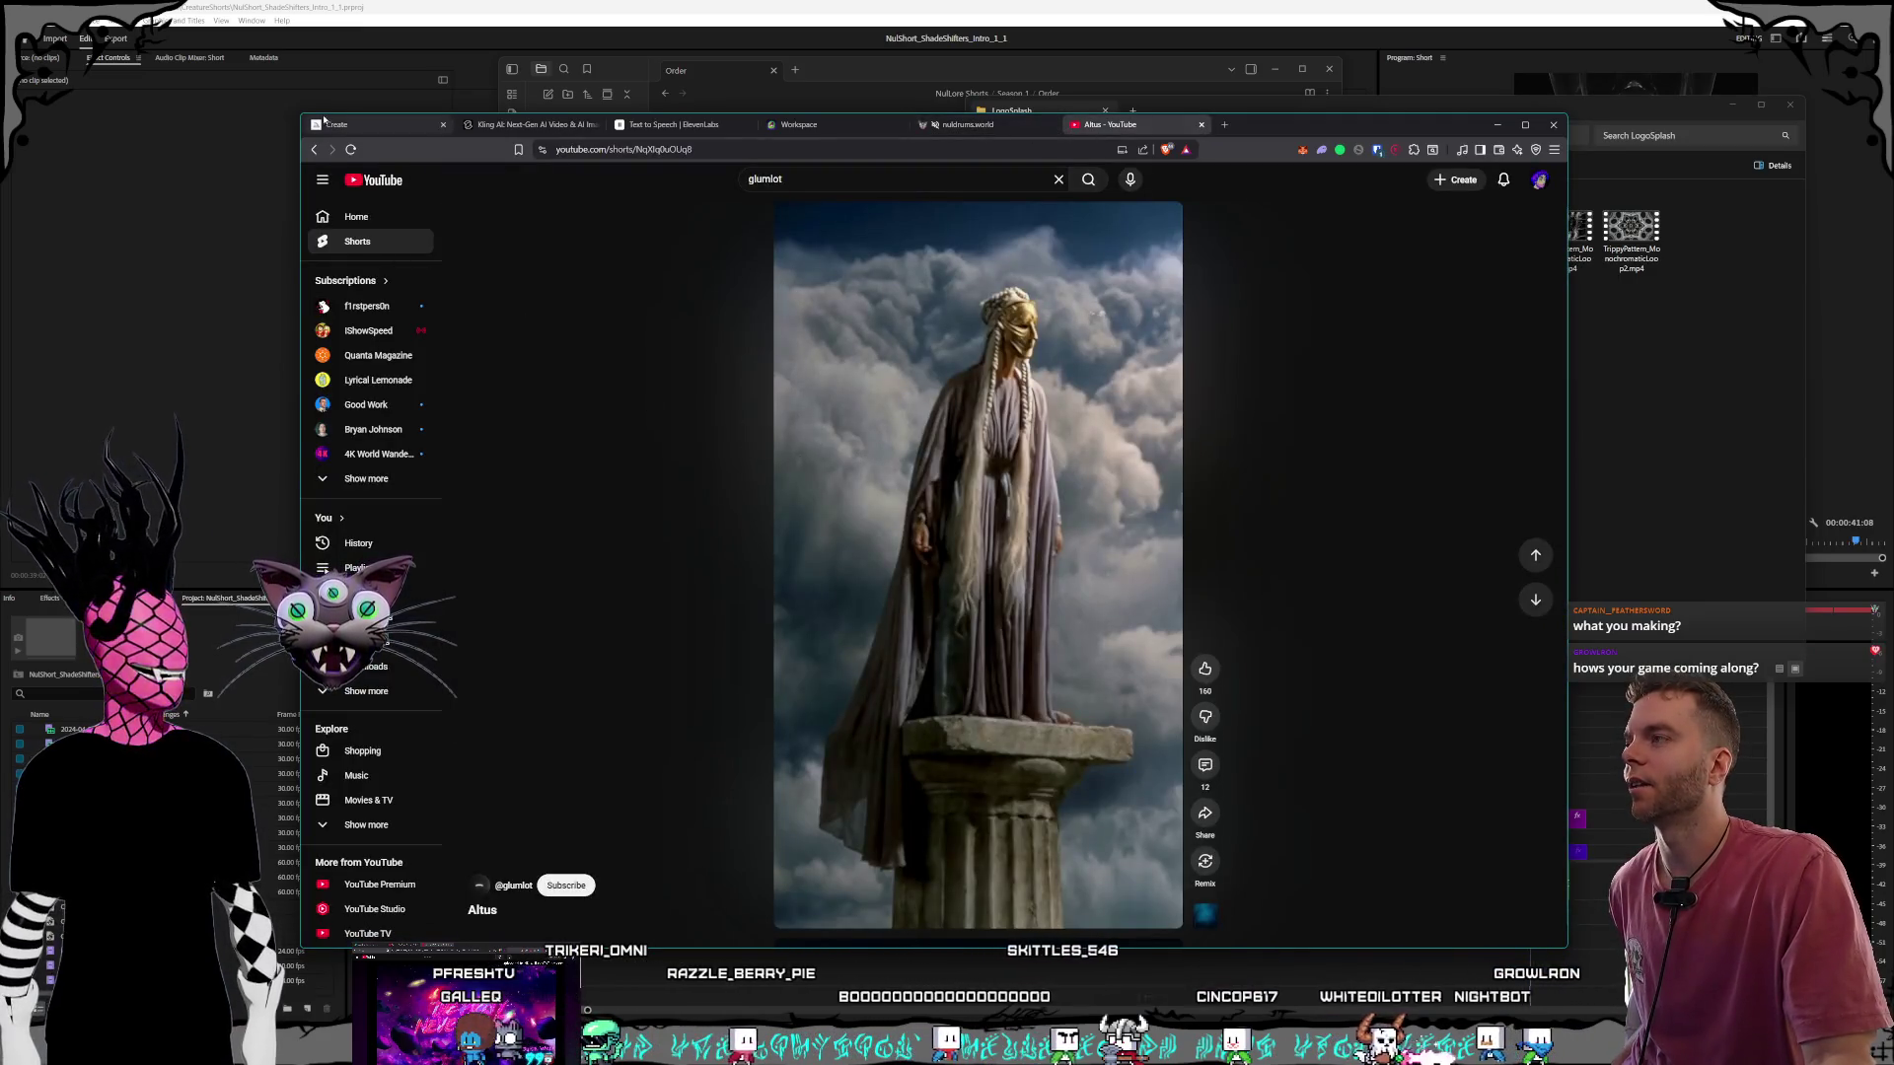
Watch the Altus Short from the Shorts grid, then play and pause Meridian Conclave.
click(311, 150)
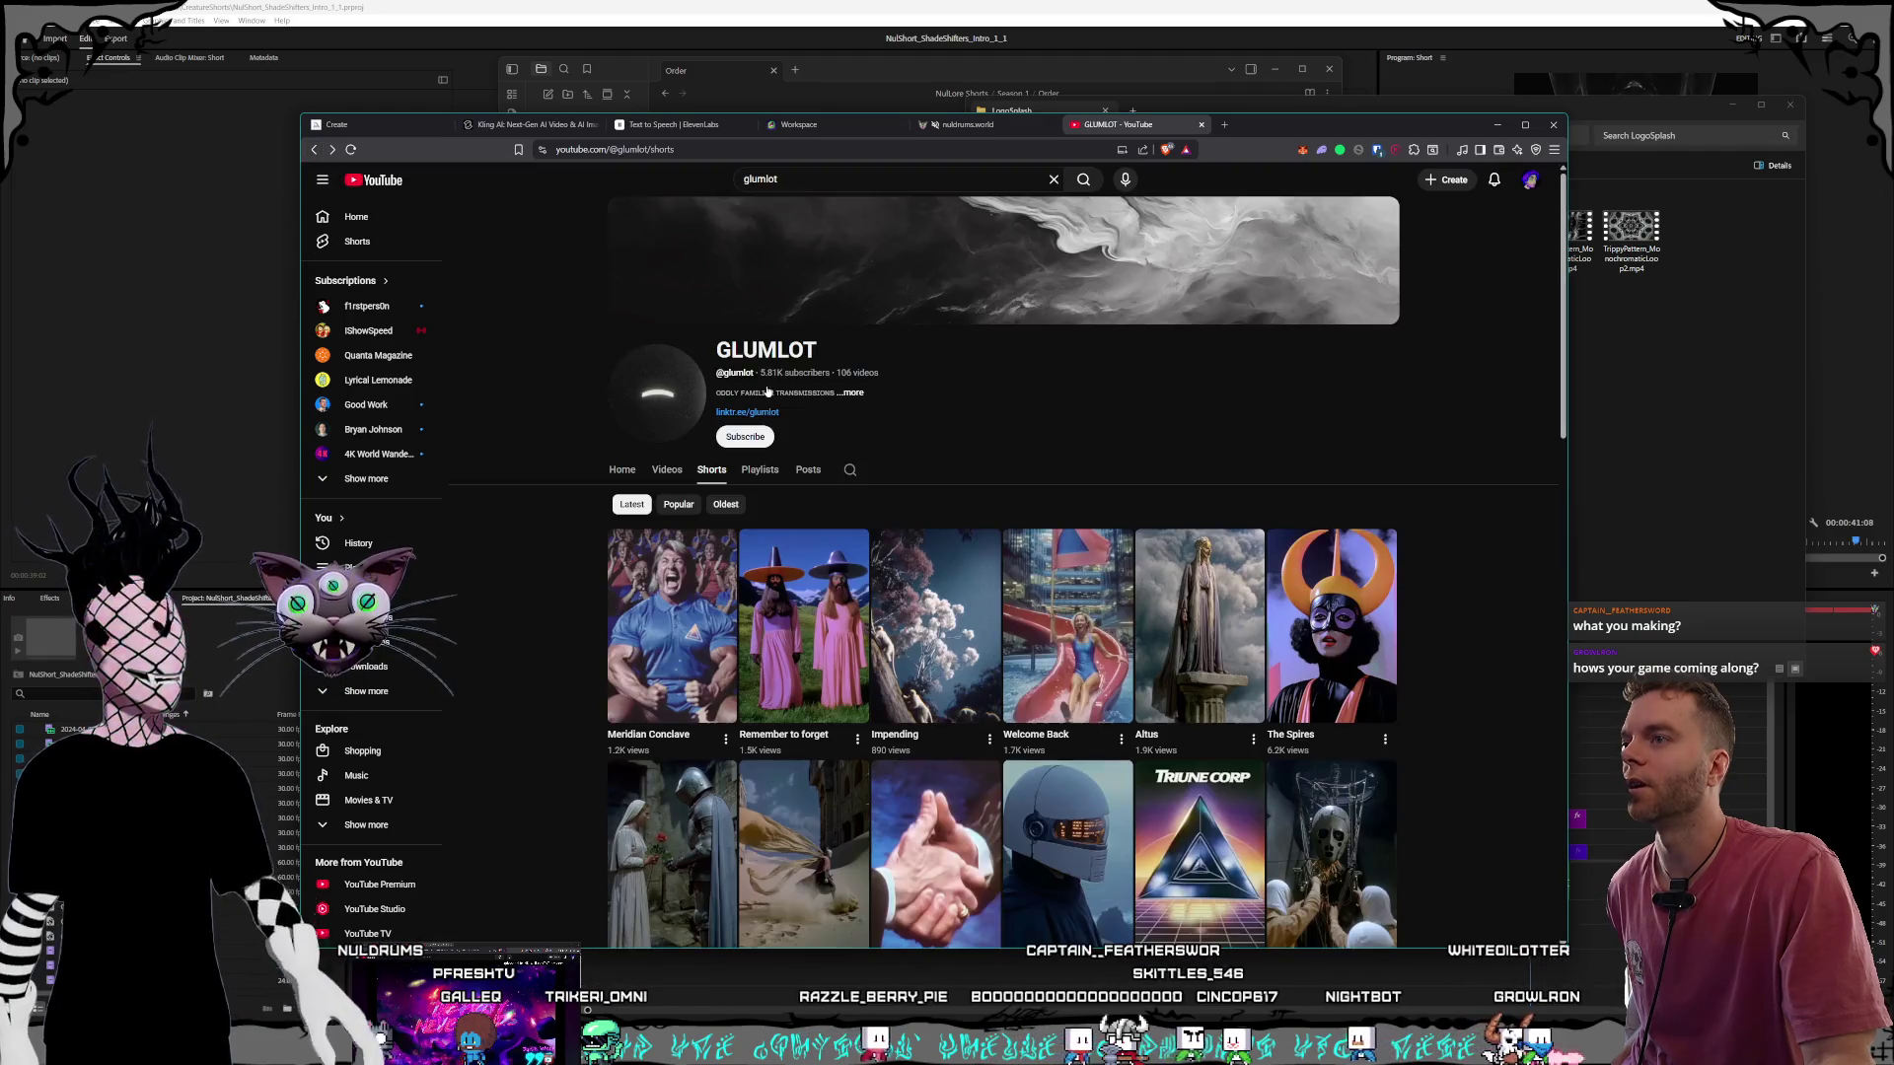
scroll(1002, 396, down, 2)
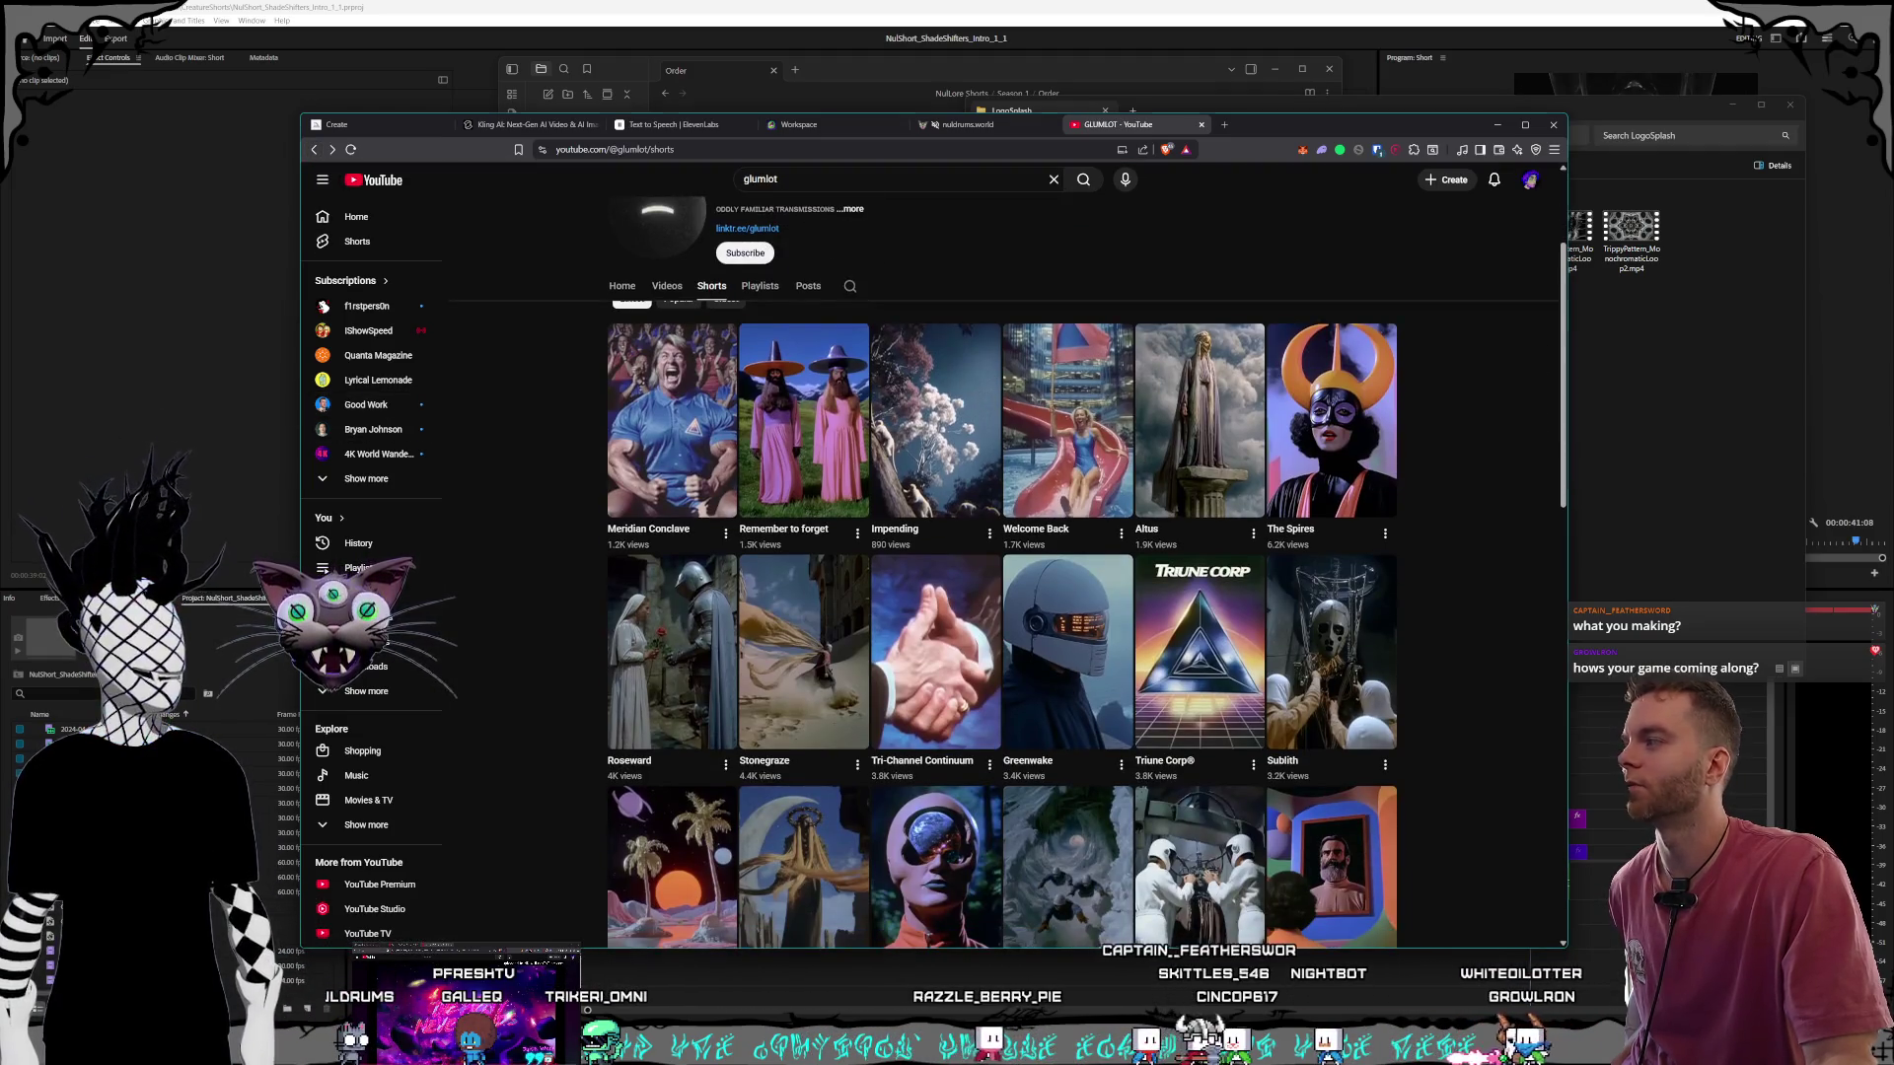
click(1159, 401)
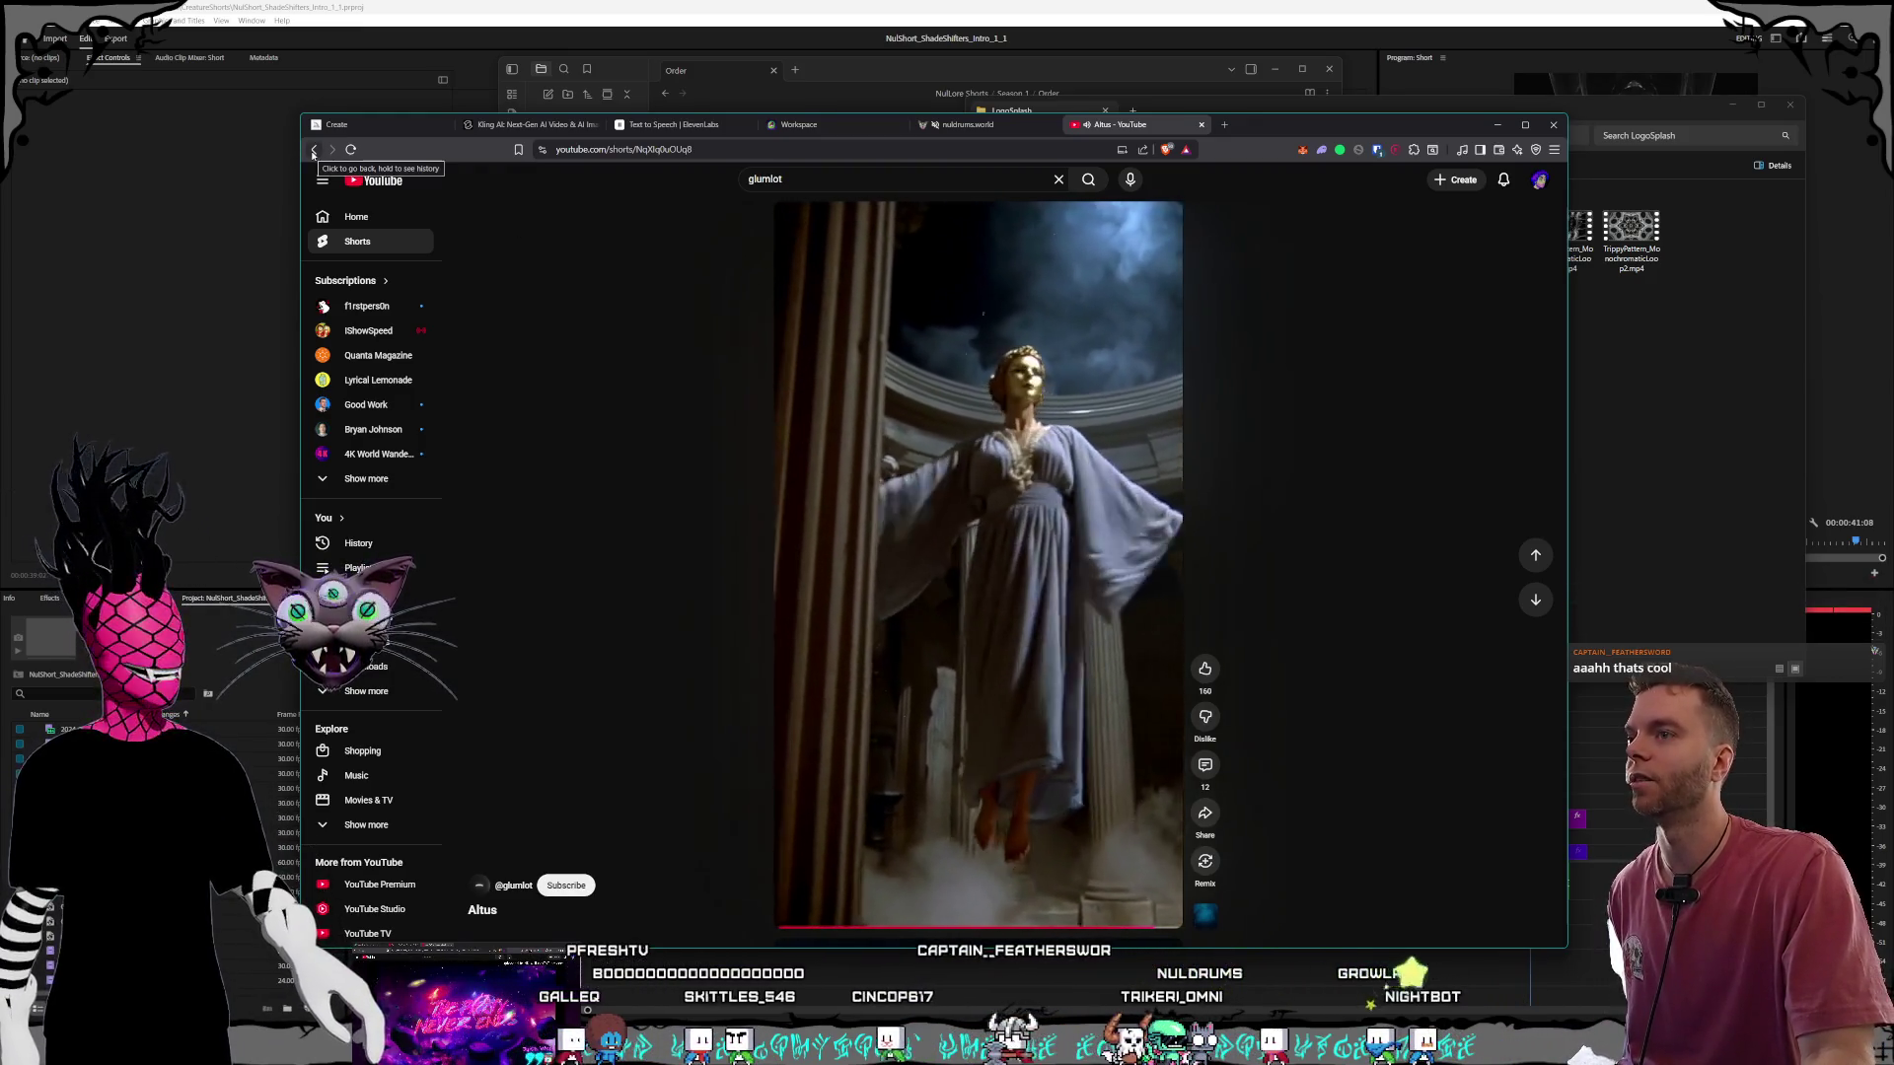
click(313, 150)
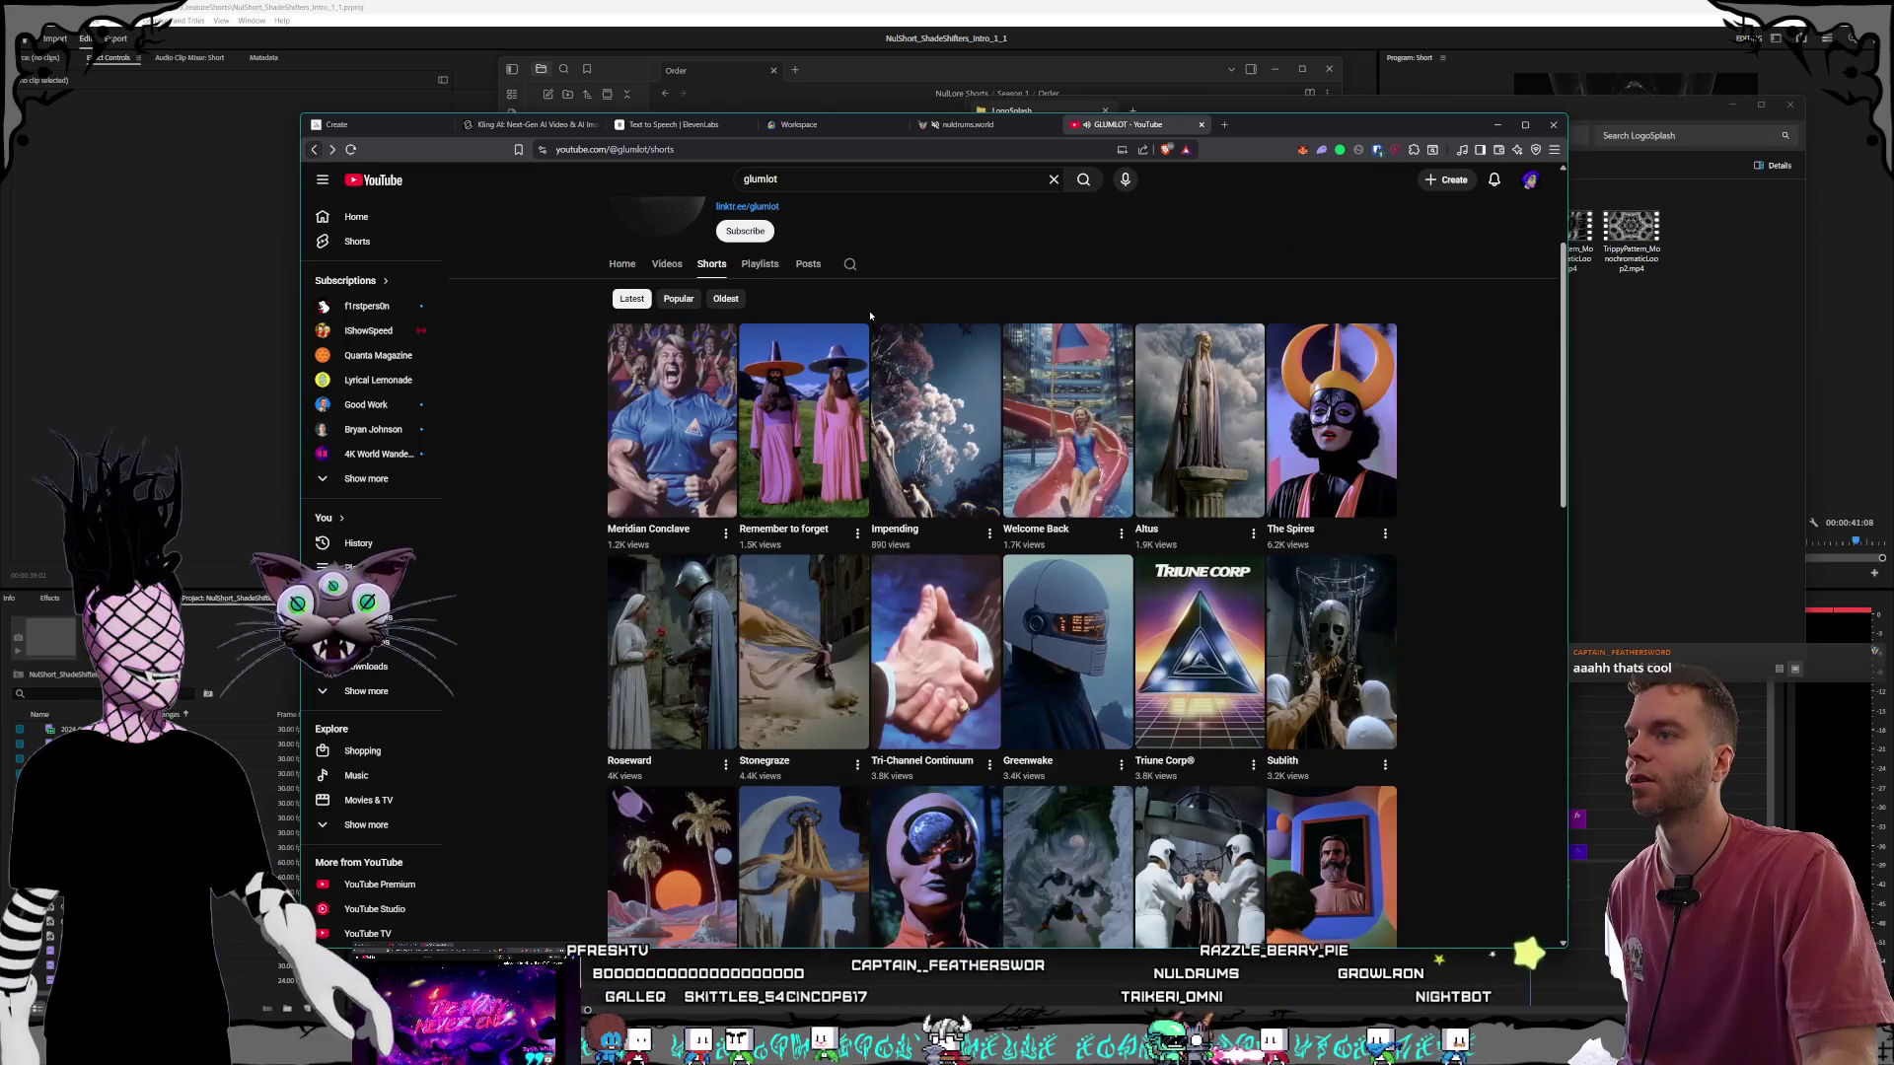
click(683, 419)
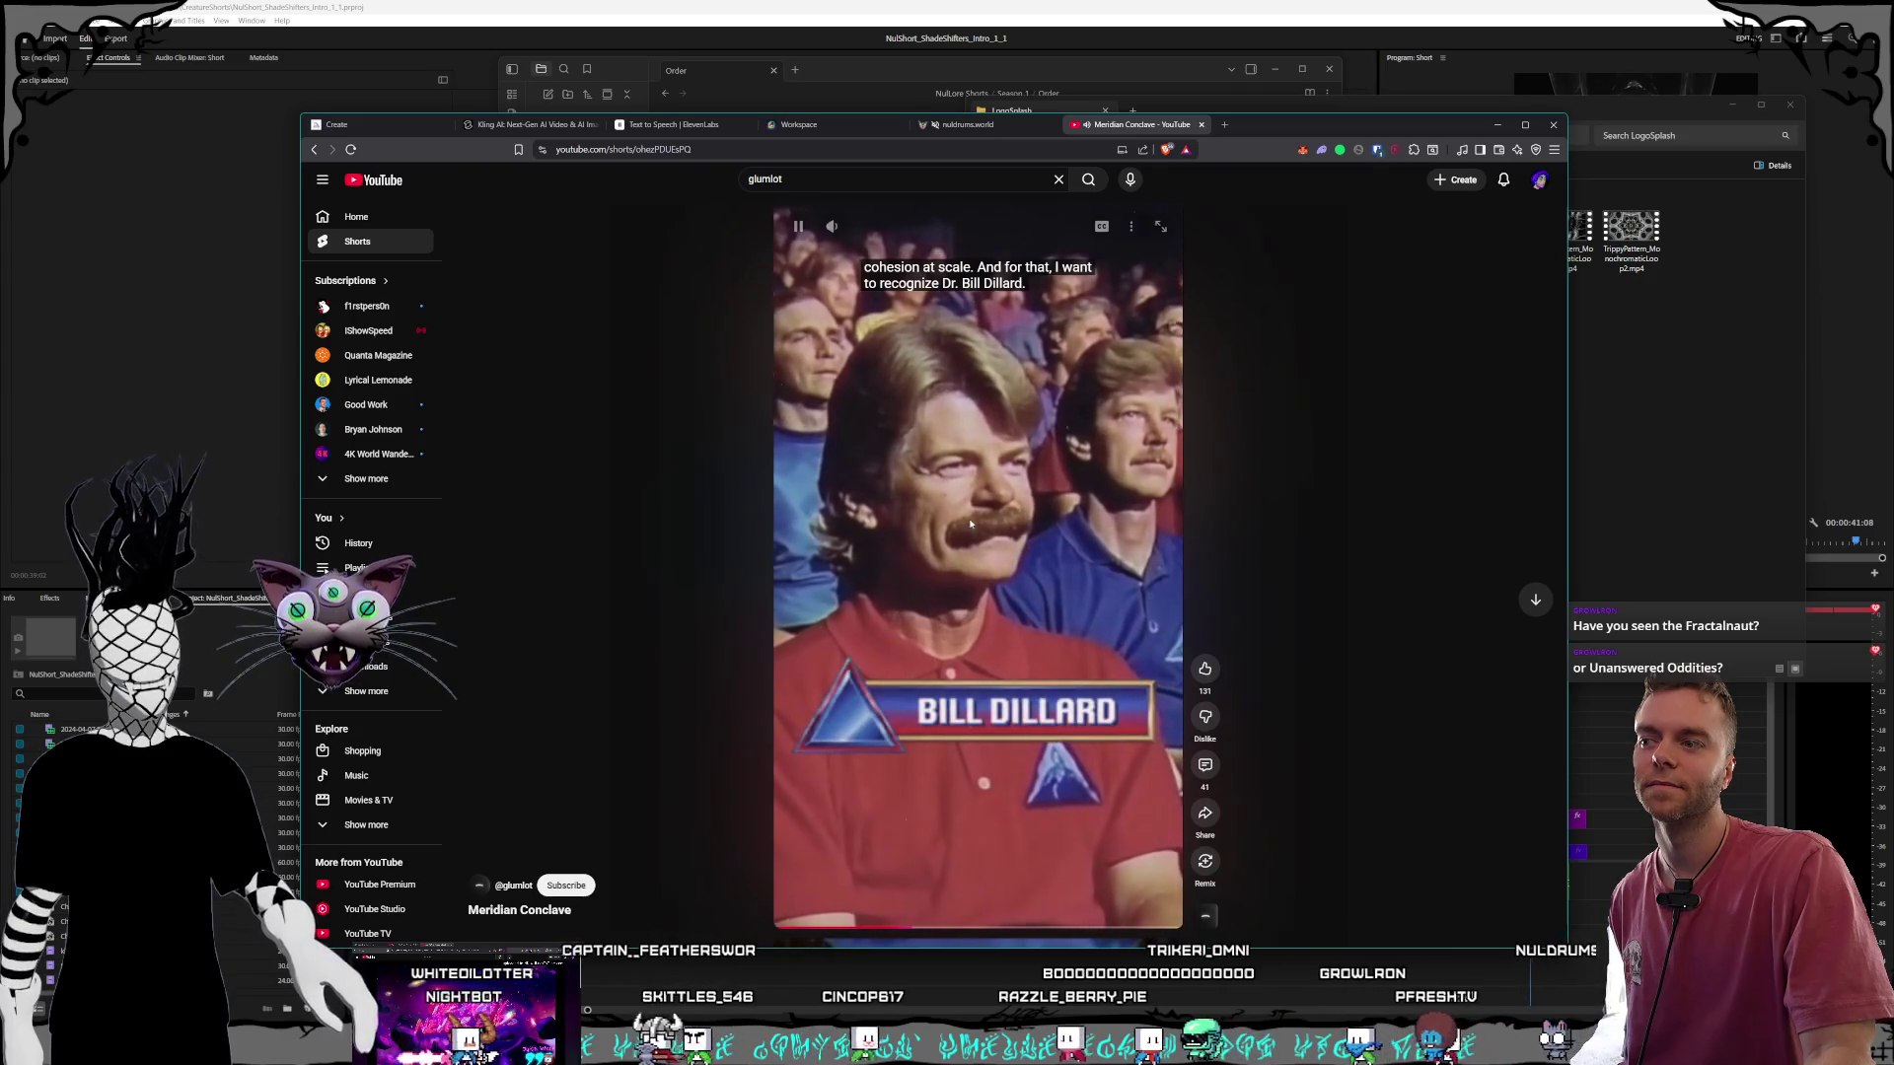
click(867, 518)
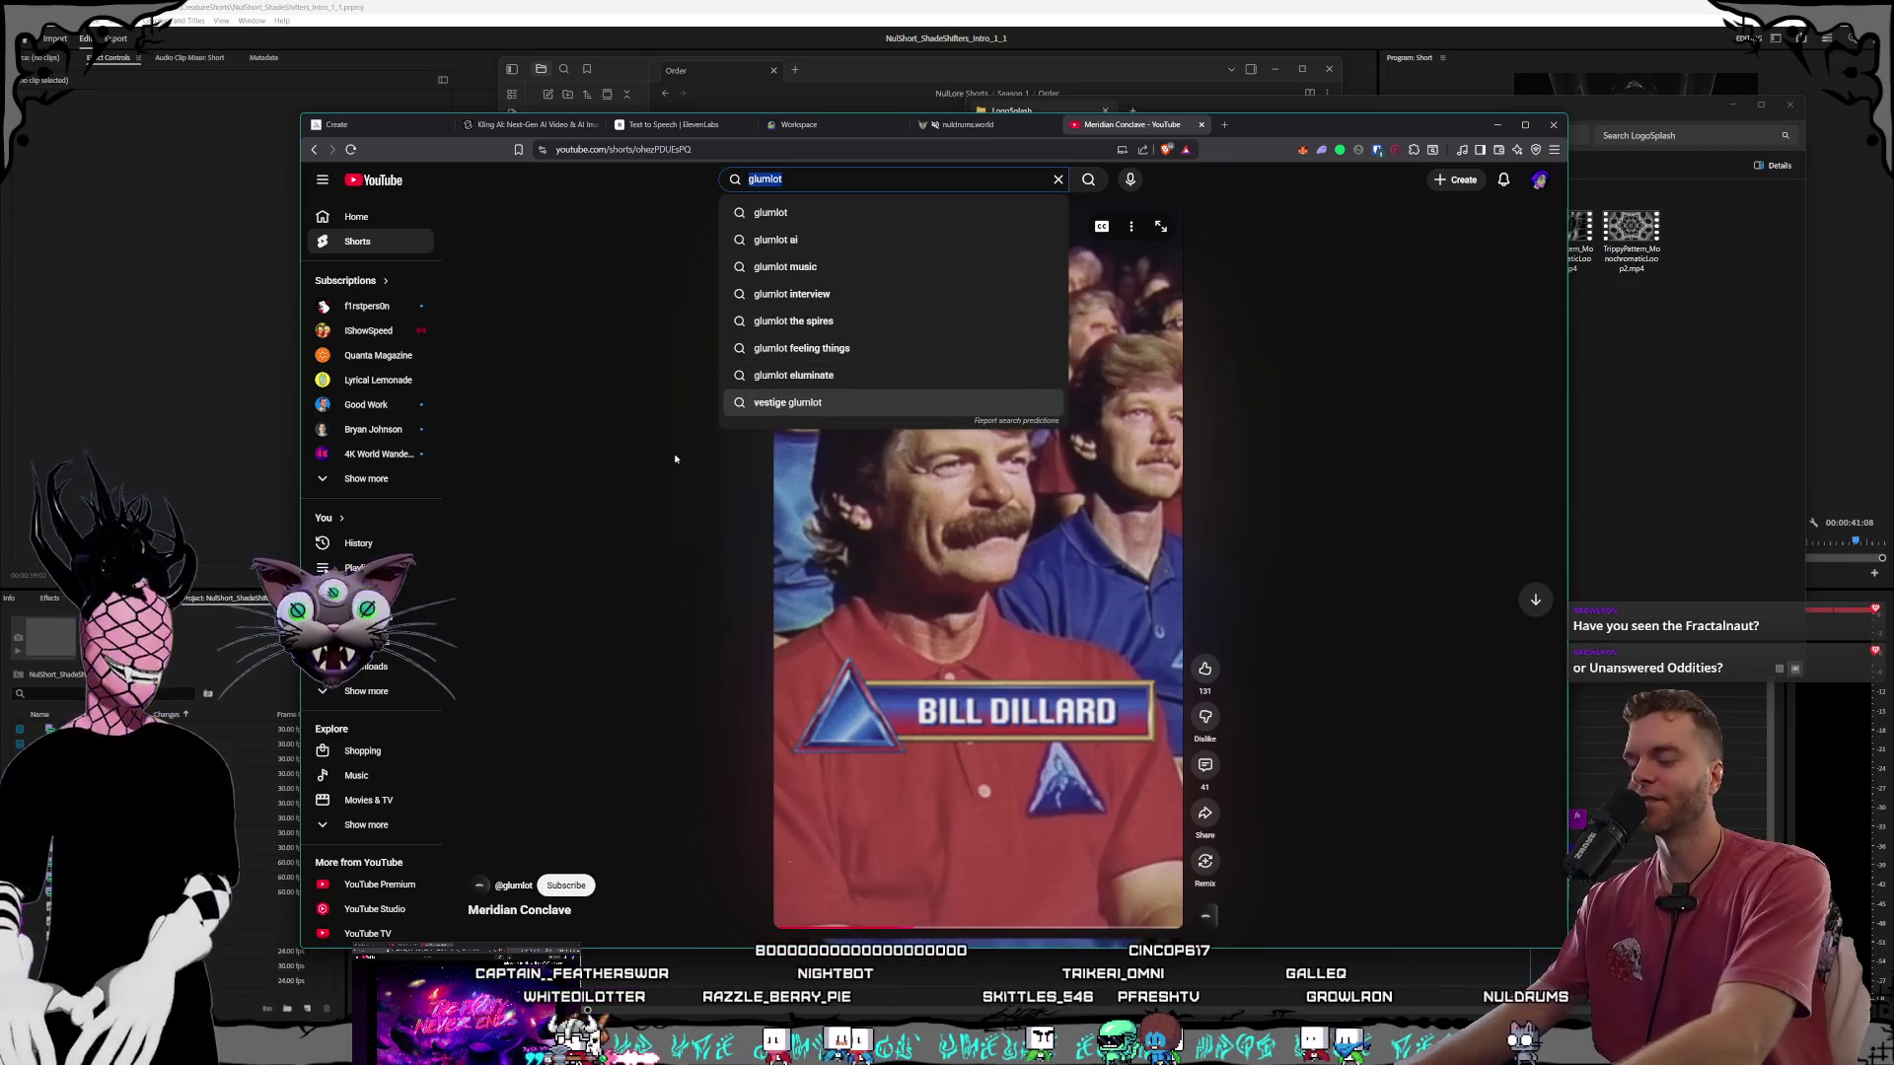
Search for 'fractalnaut' and open The Fractalnaut channel page.
text(fa)
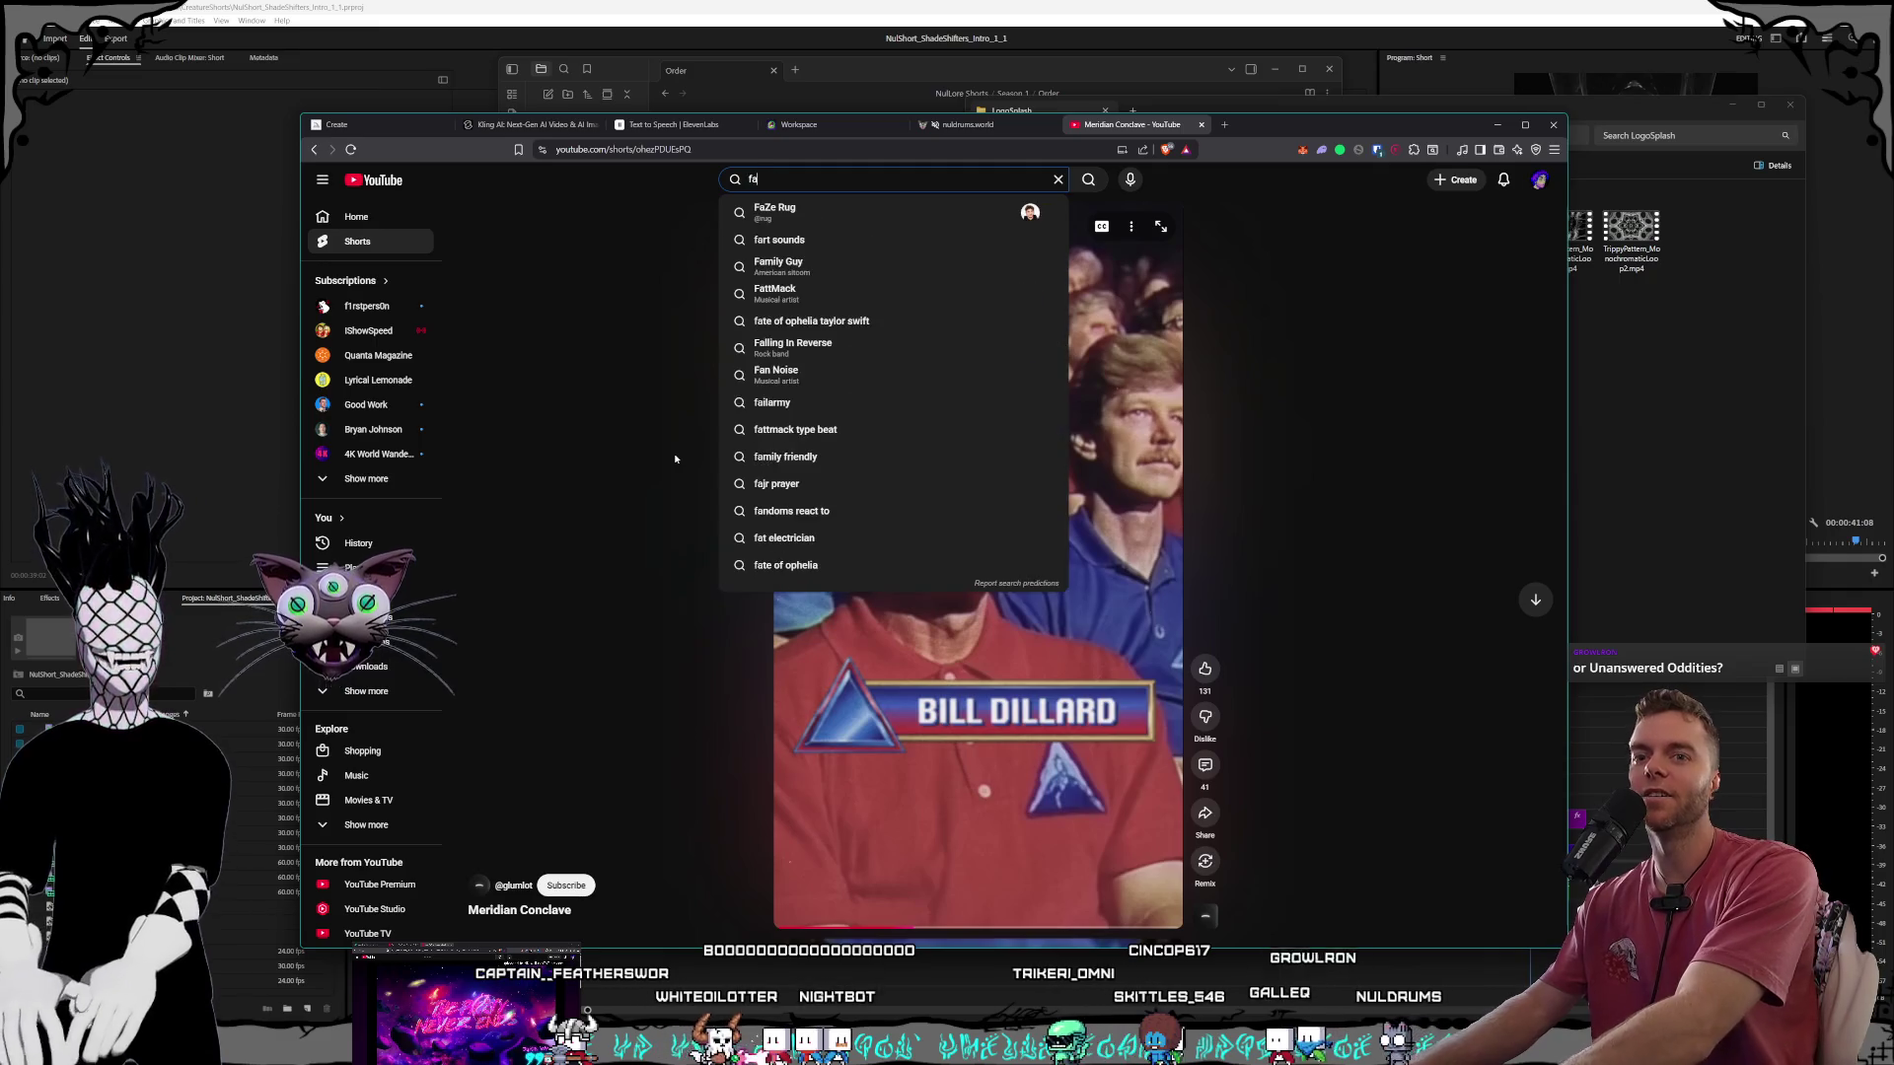
key(BackSpace)
text(ractalnaut)
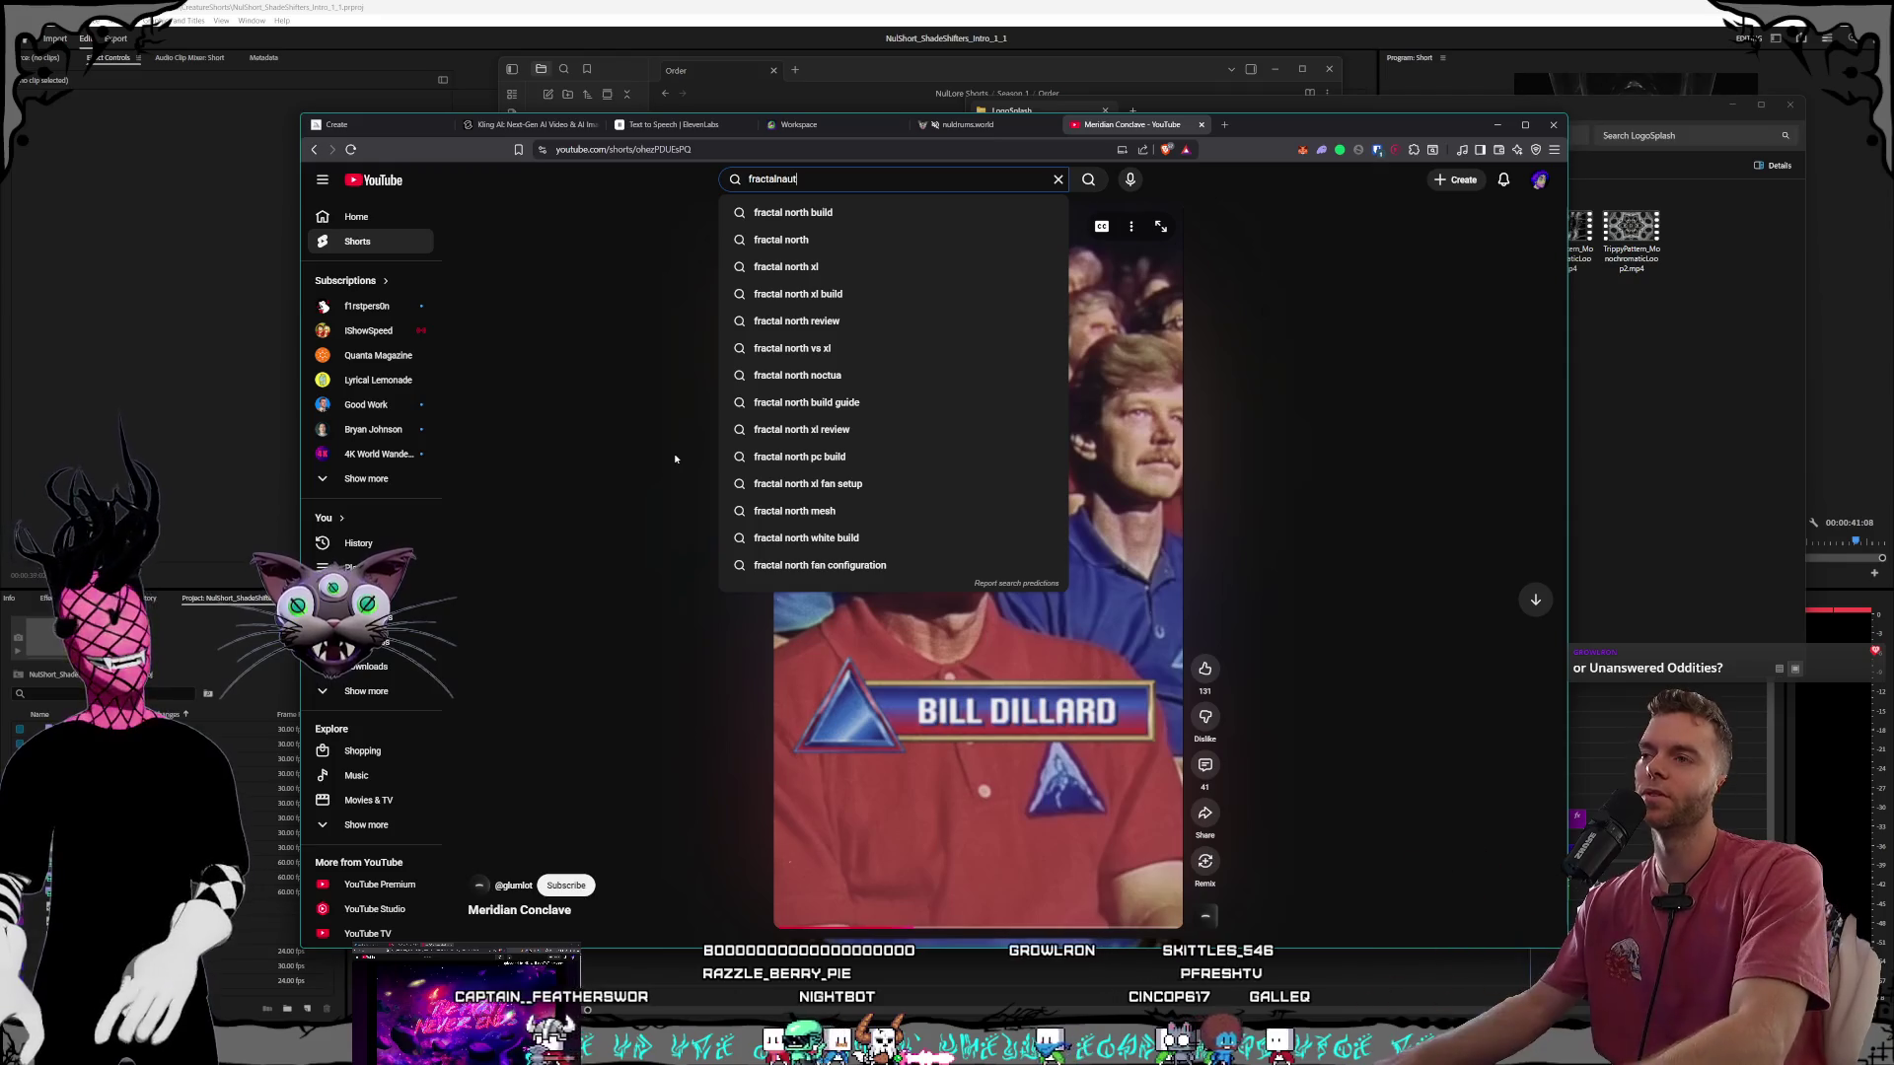
key(Return)
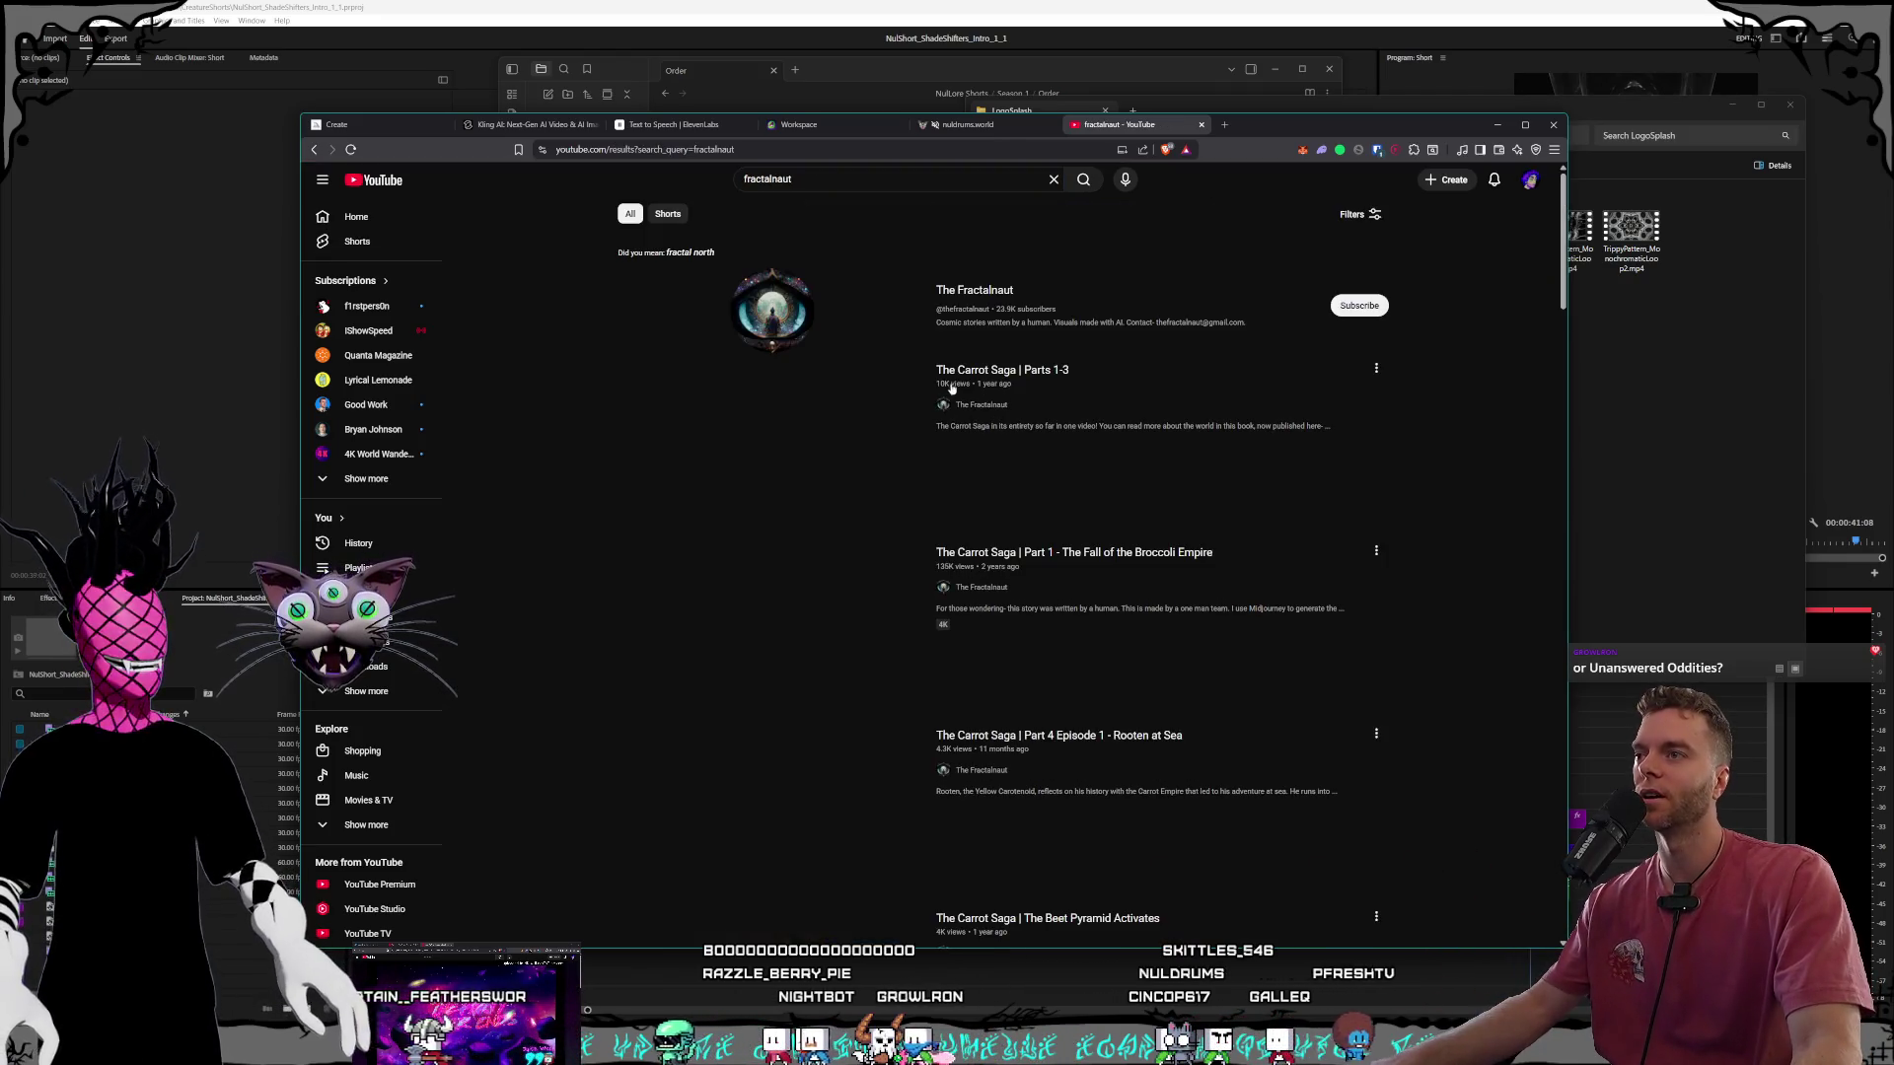
click(987, 291)
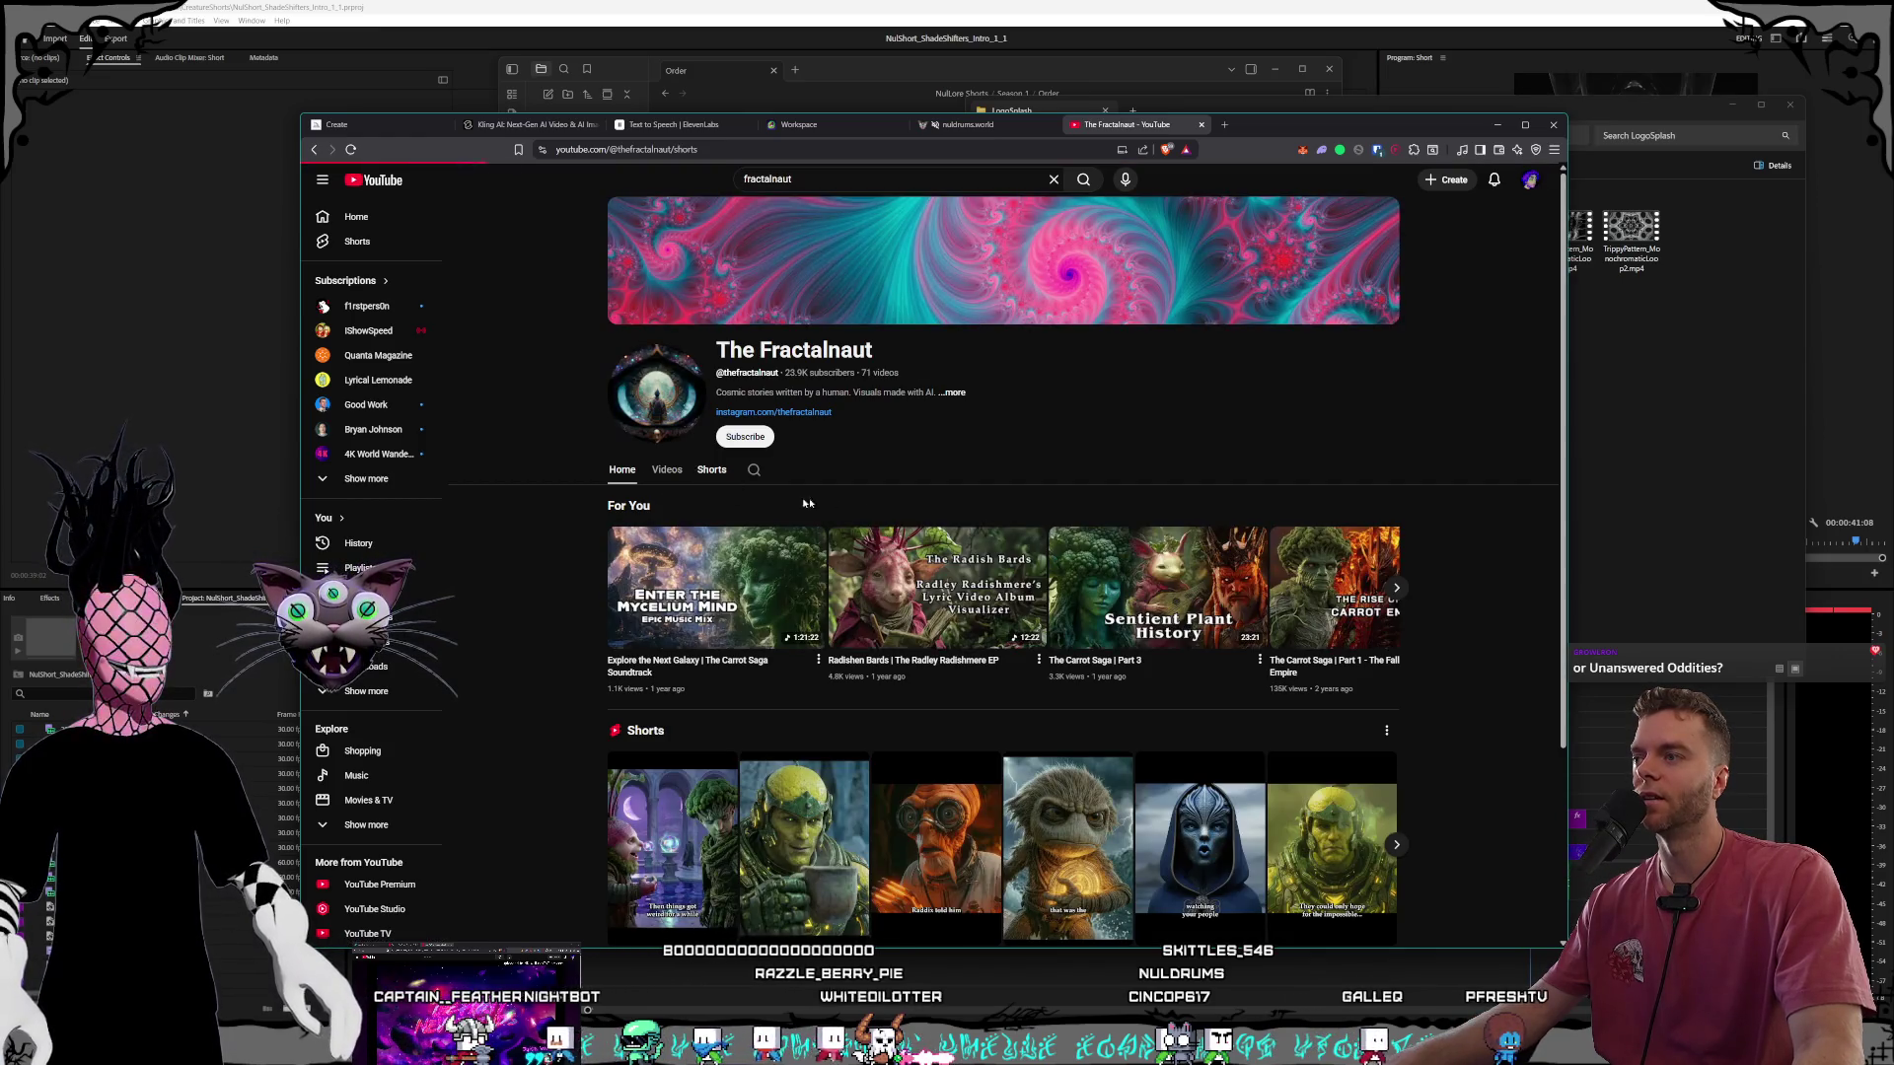
Watch 'The Coffee Planet meets the Valerians' short and go back to the Shorts grid.
scroll(807, 523, down, 1)
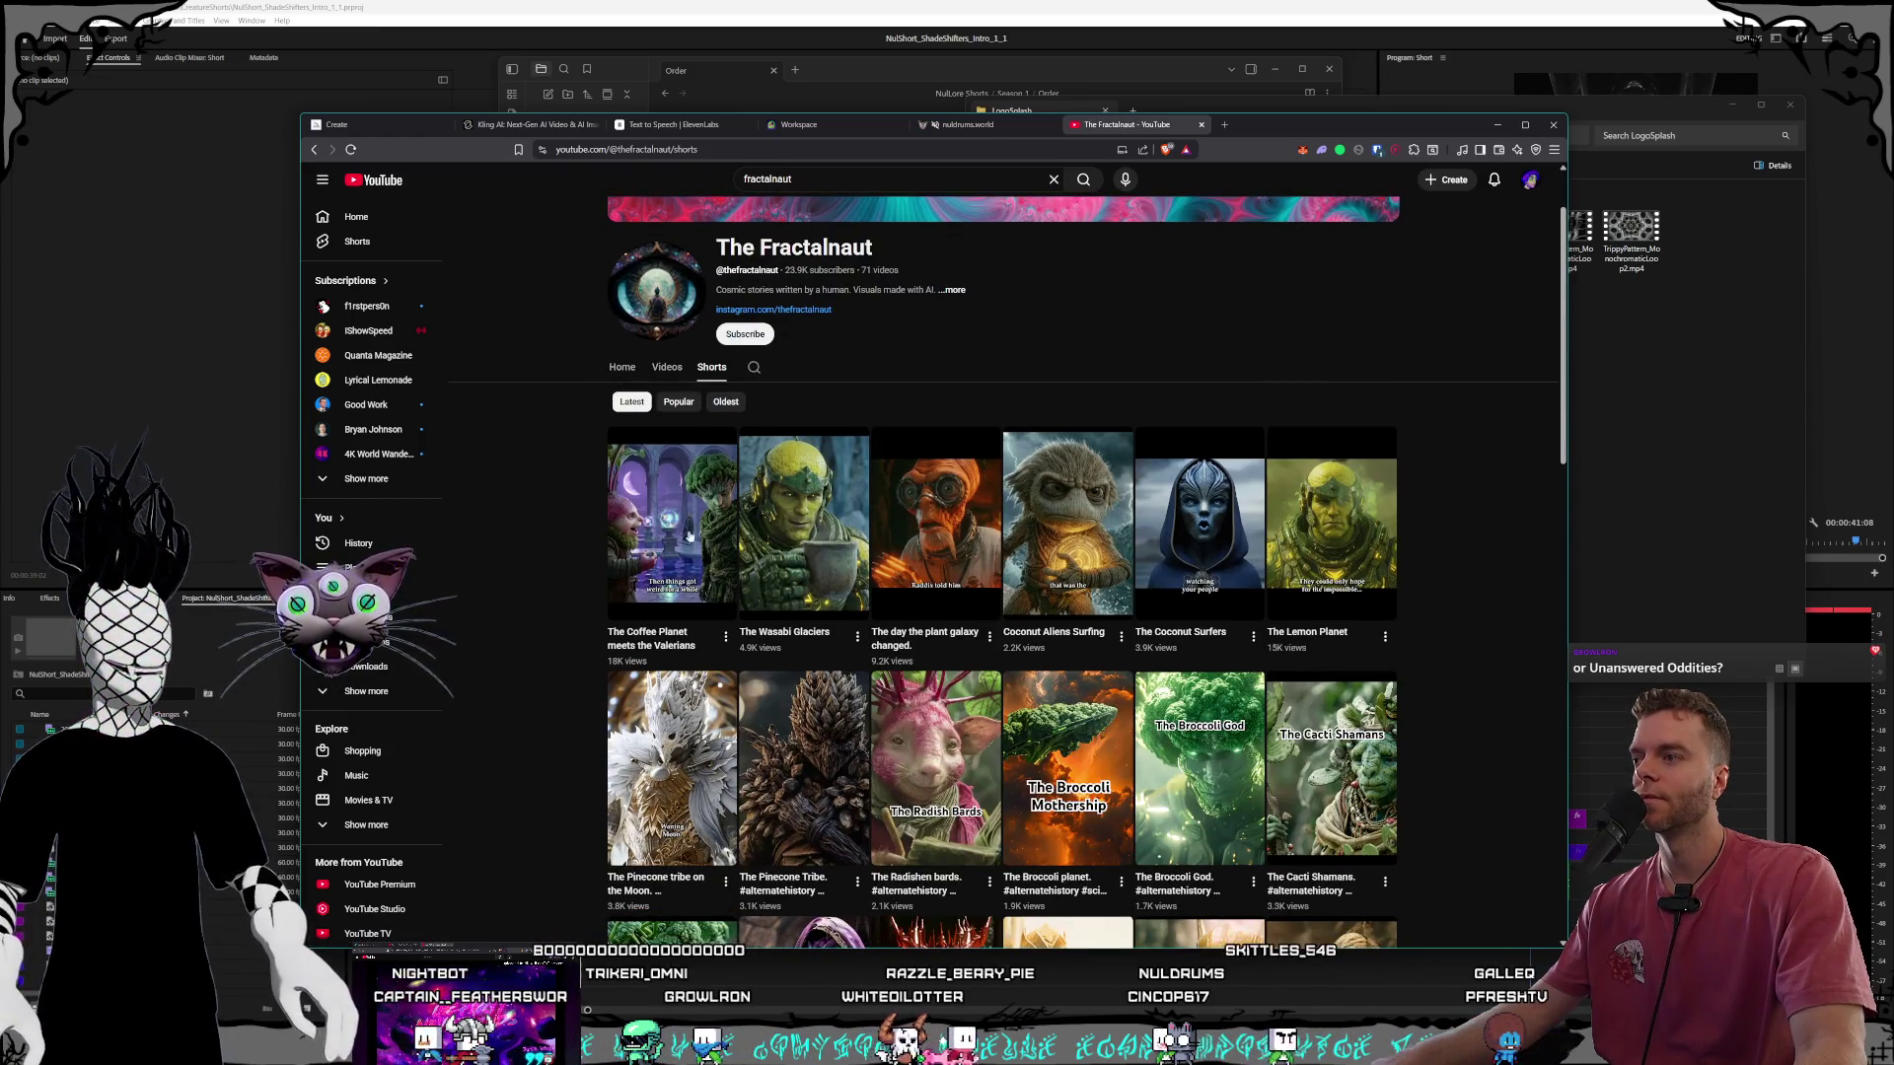
click(703, 534)
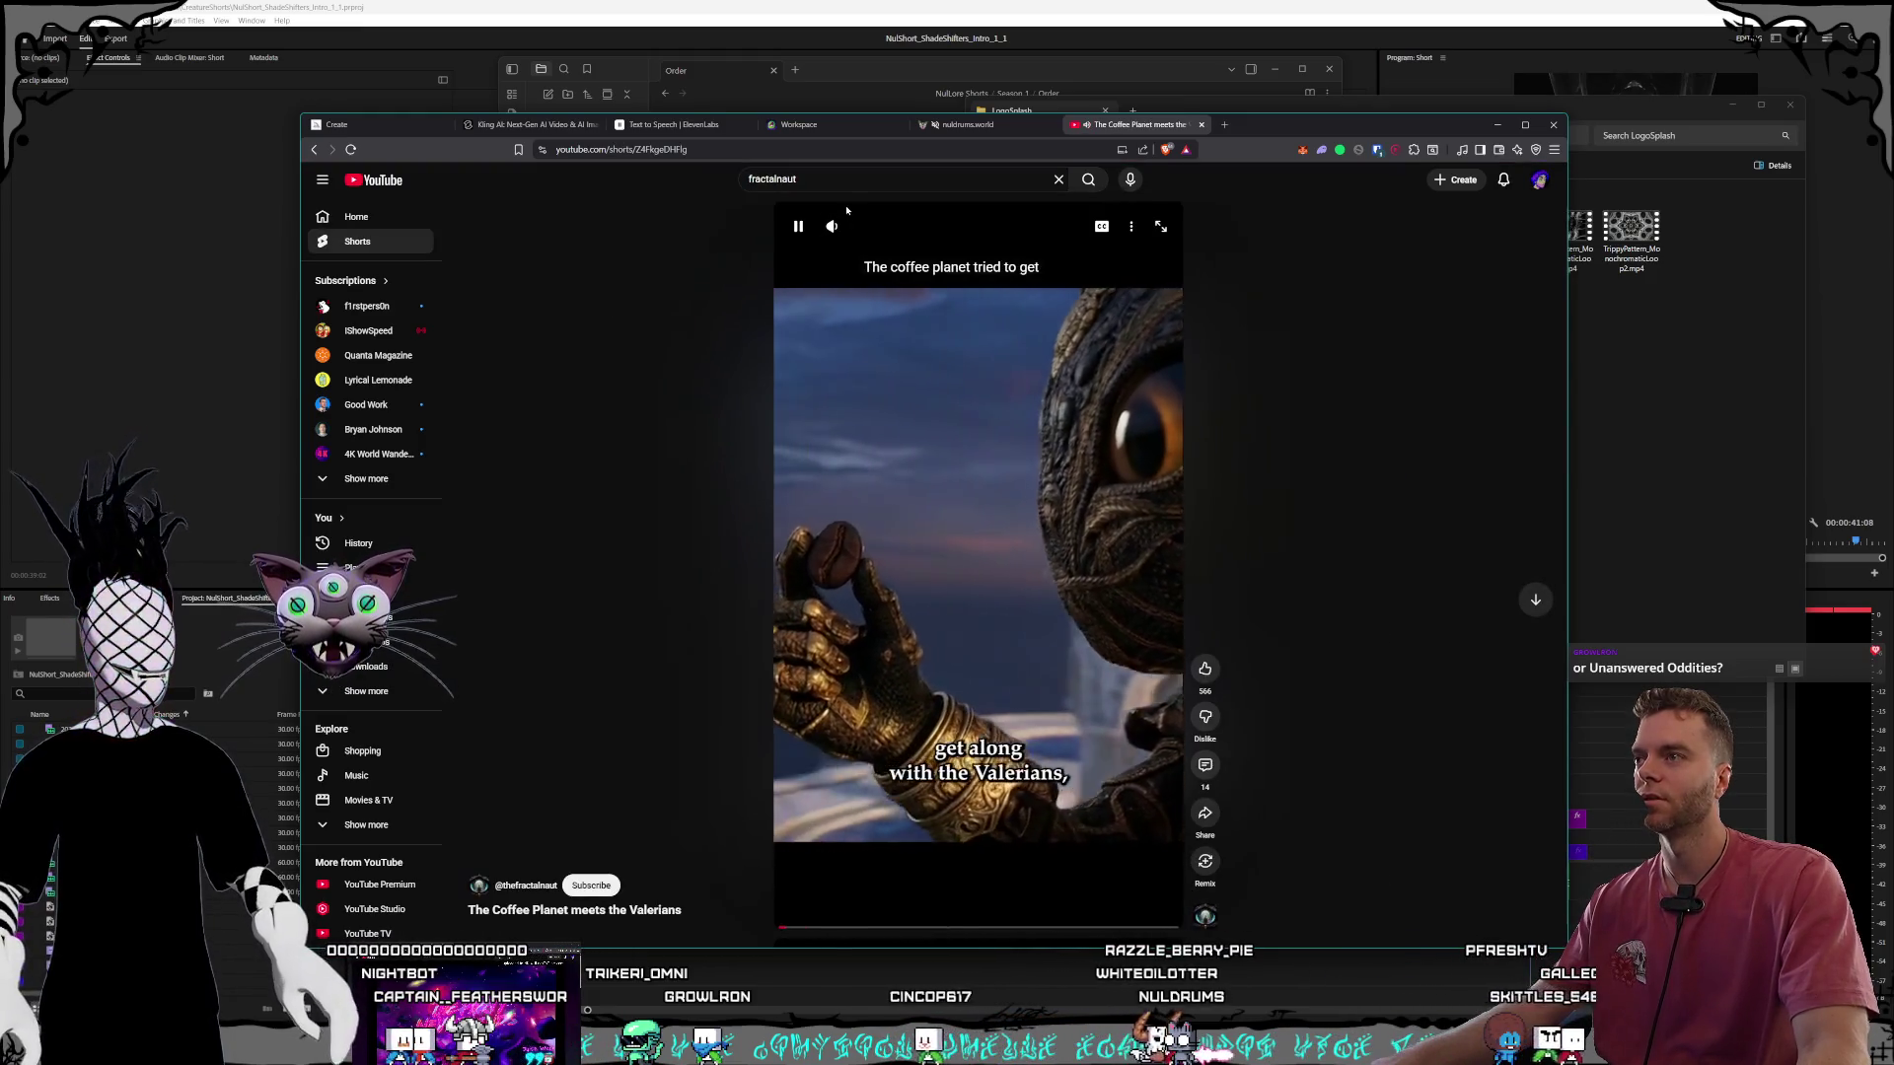
mouse_move(869, 230)
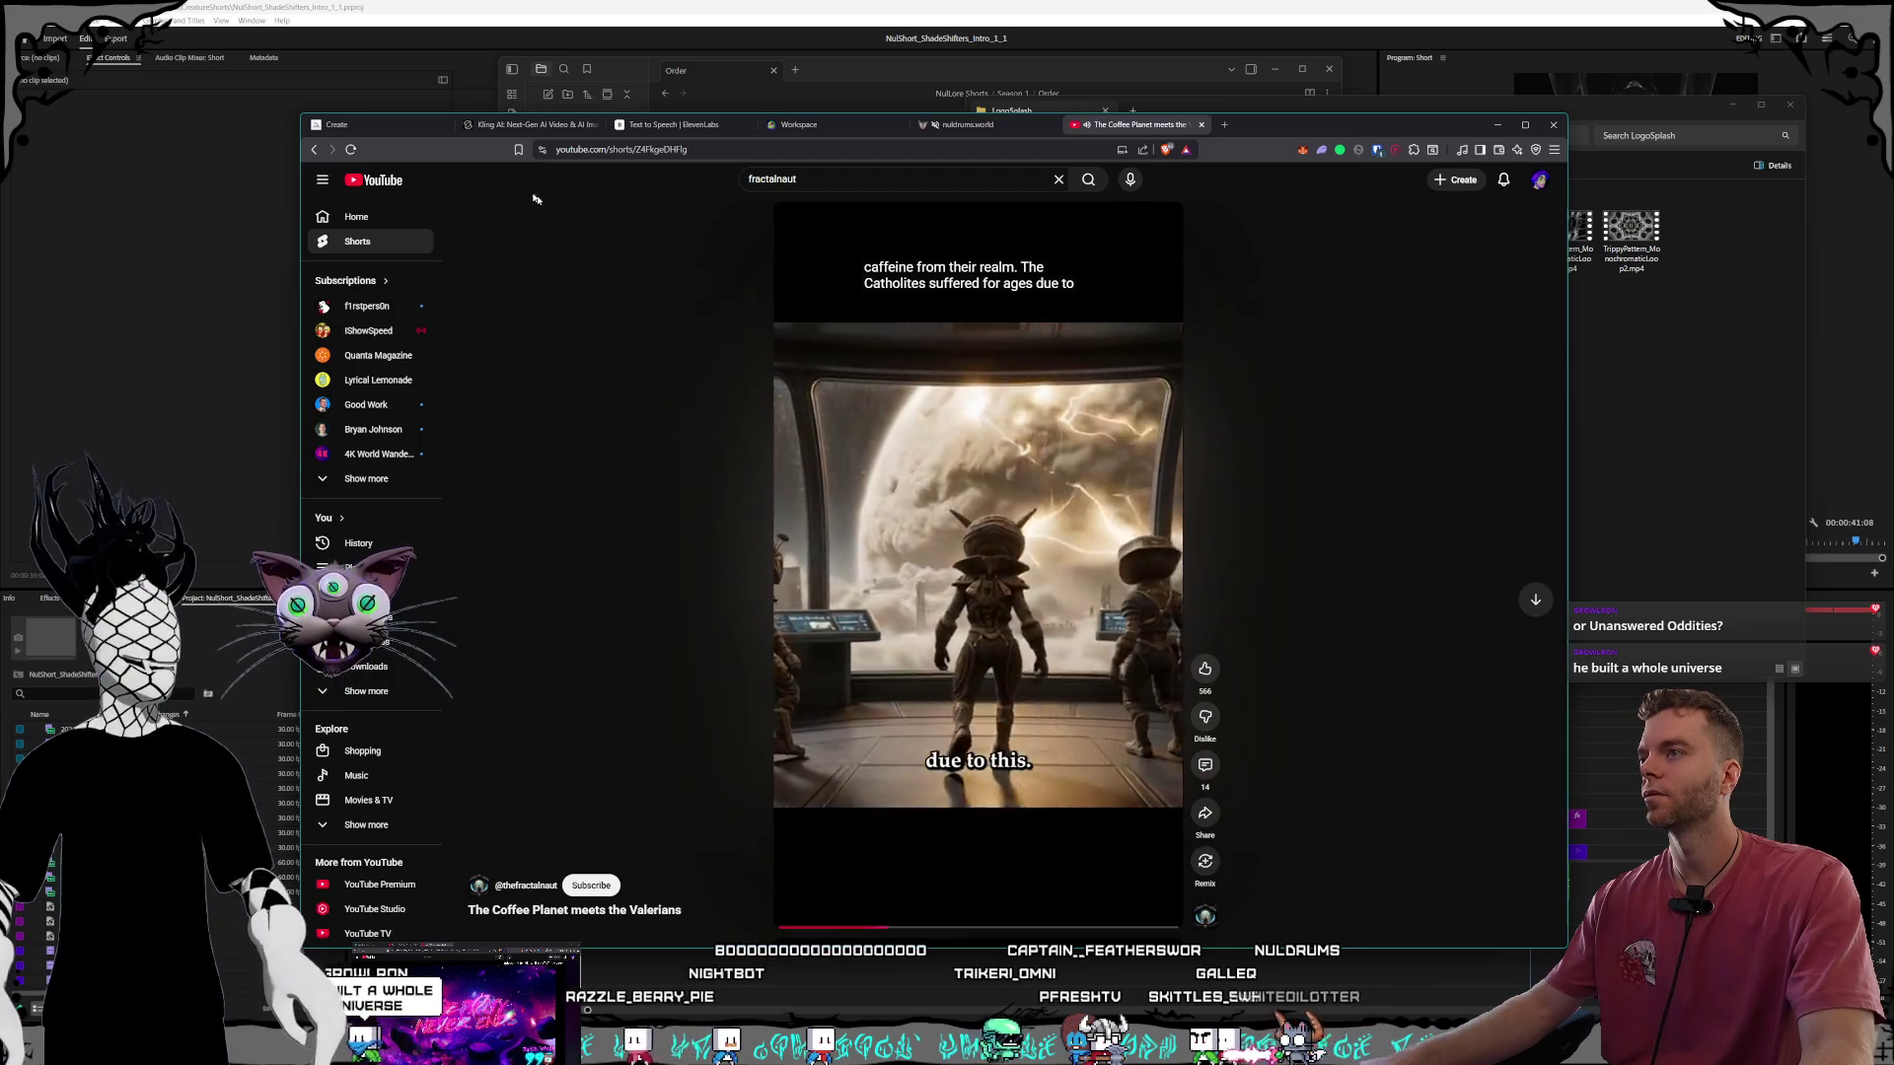
click(314, 150)
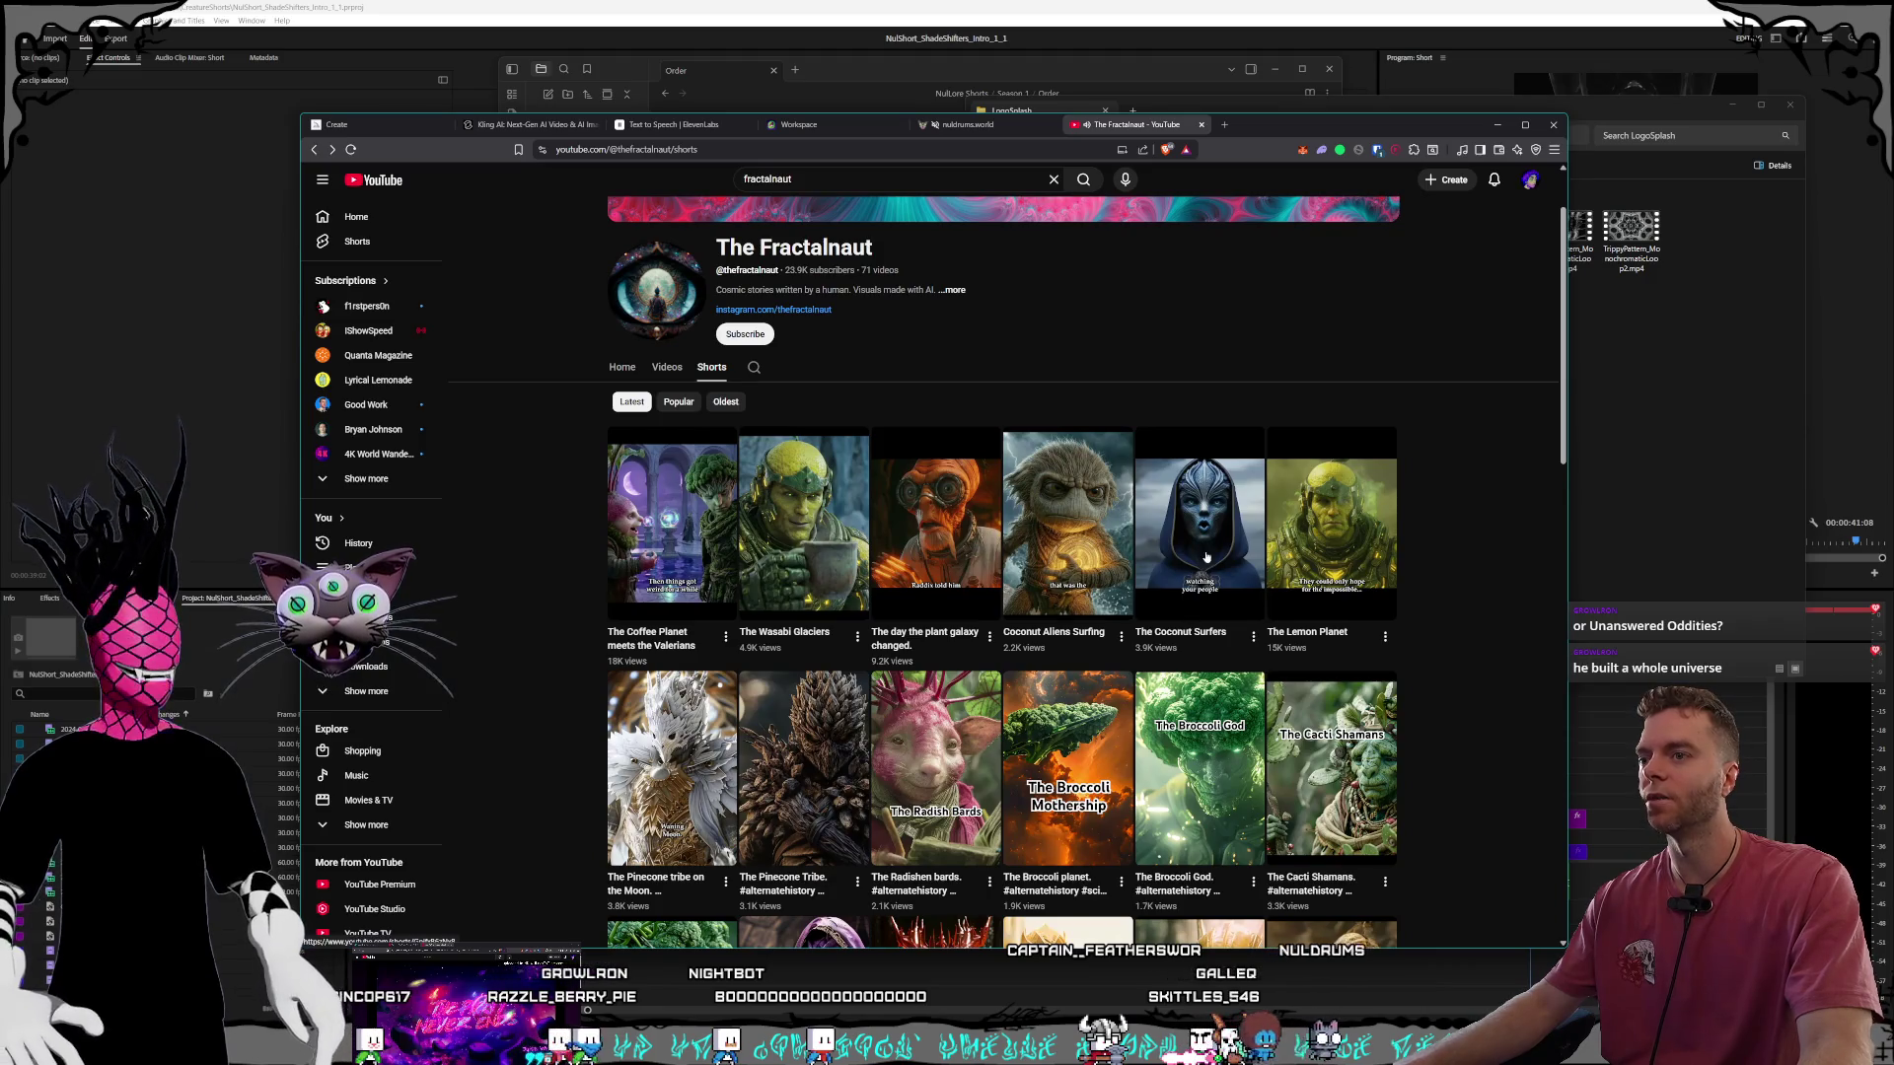
scroll(827, 614, down, 1)
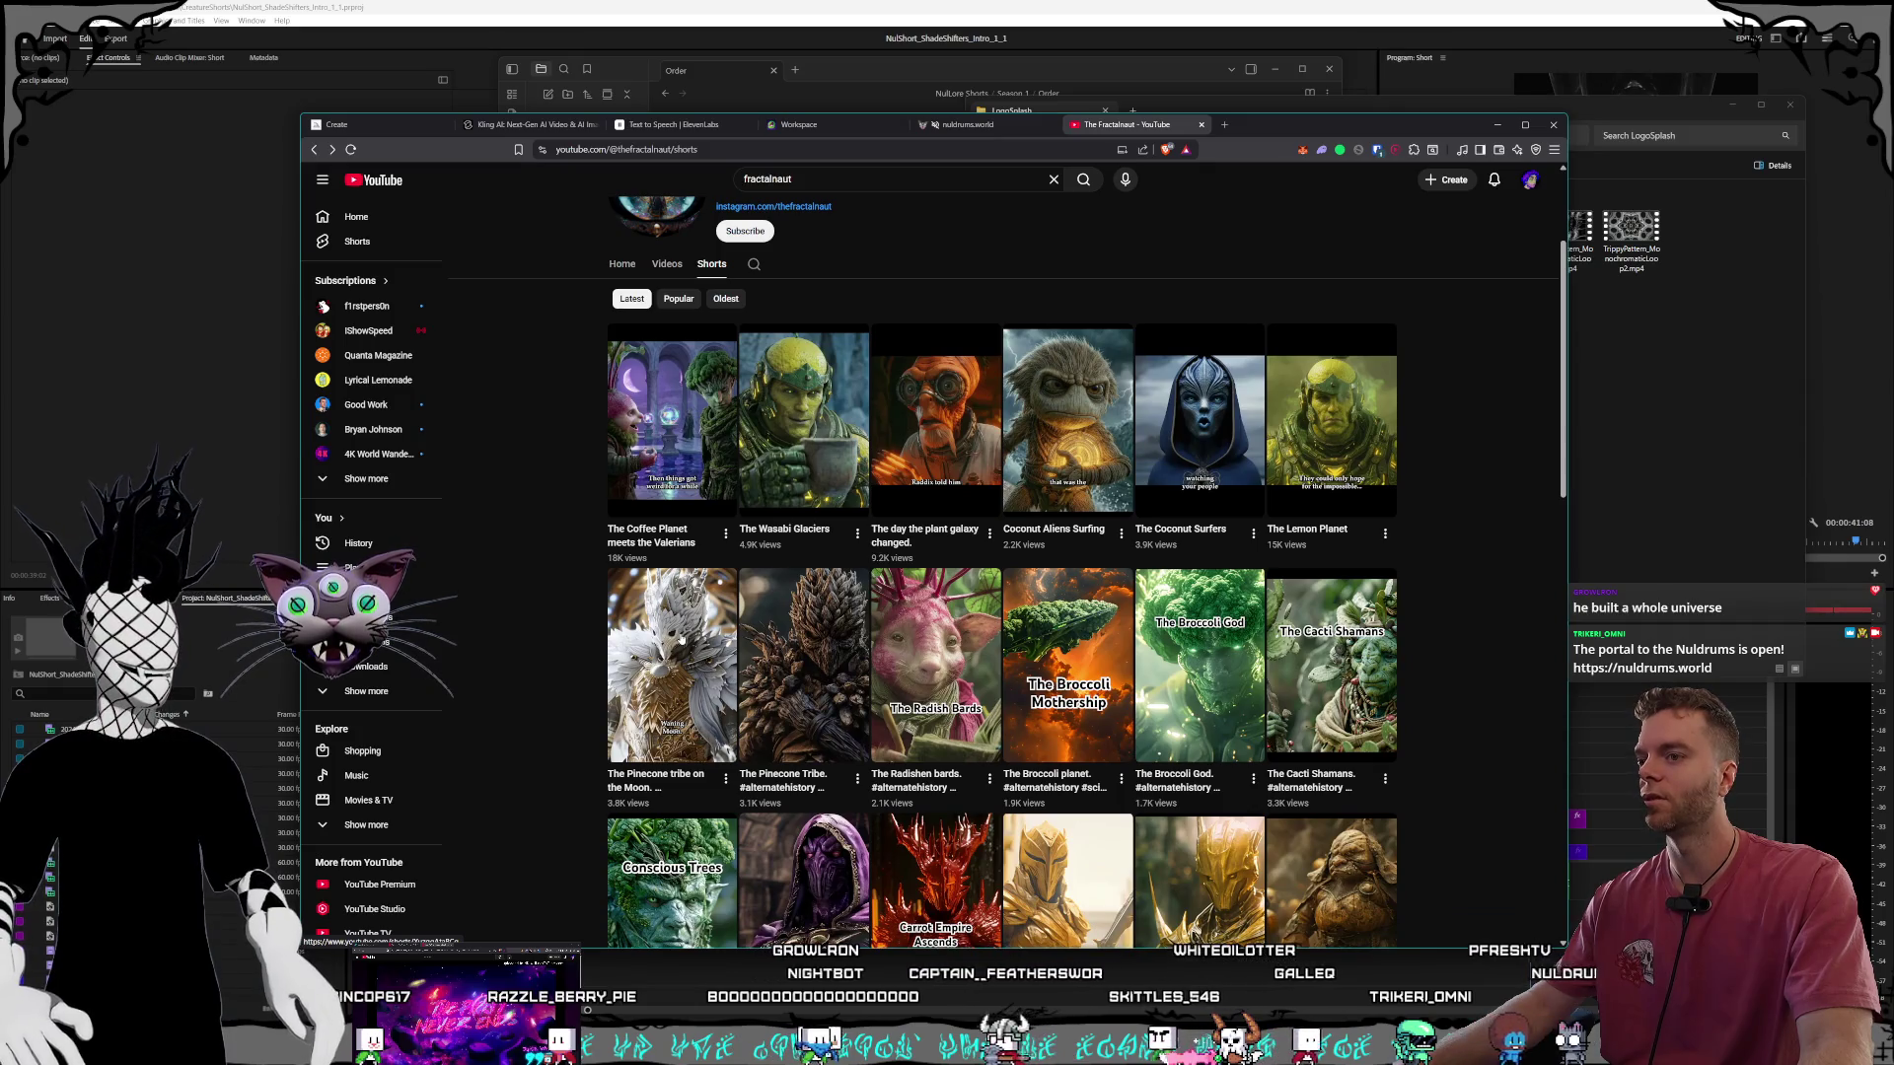
Play the Pinecone tribe short, briefly check the Kling AI tab, then pause it.
click(681, 639)
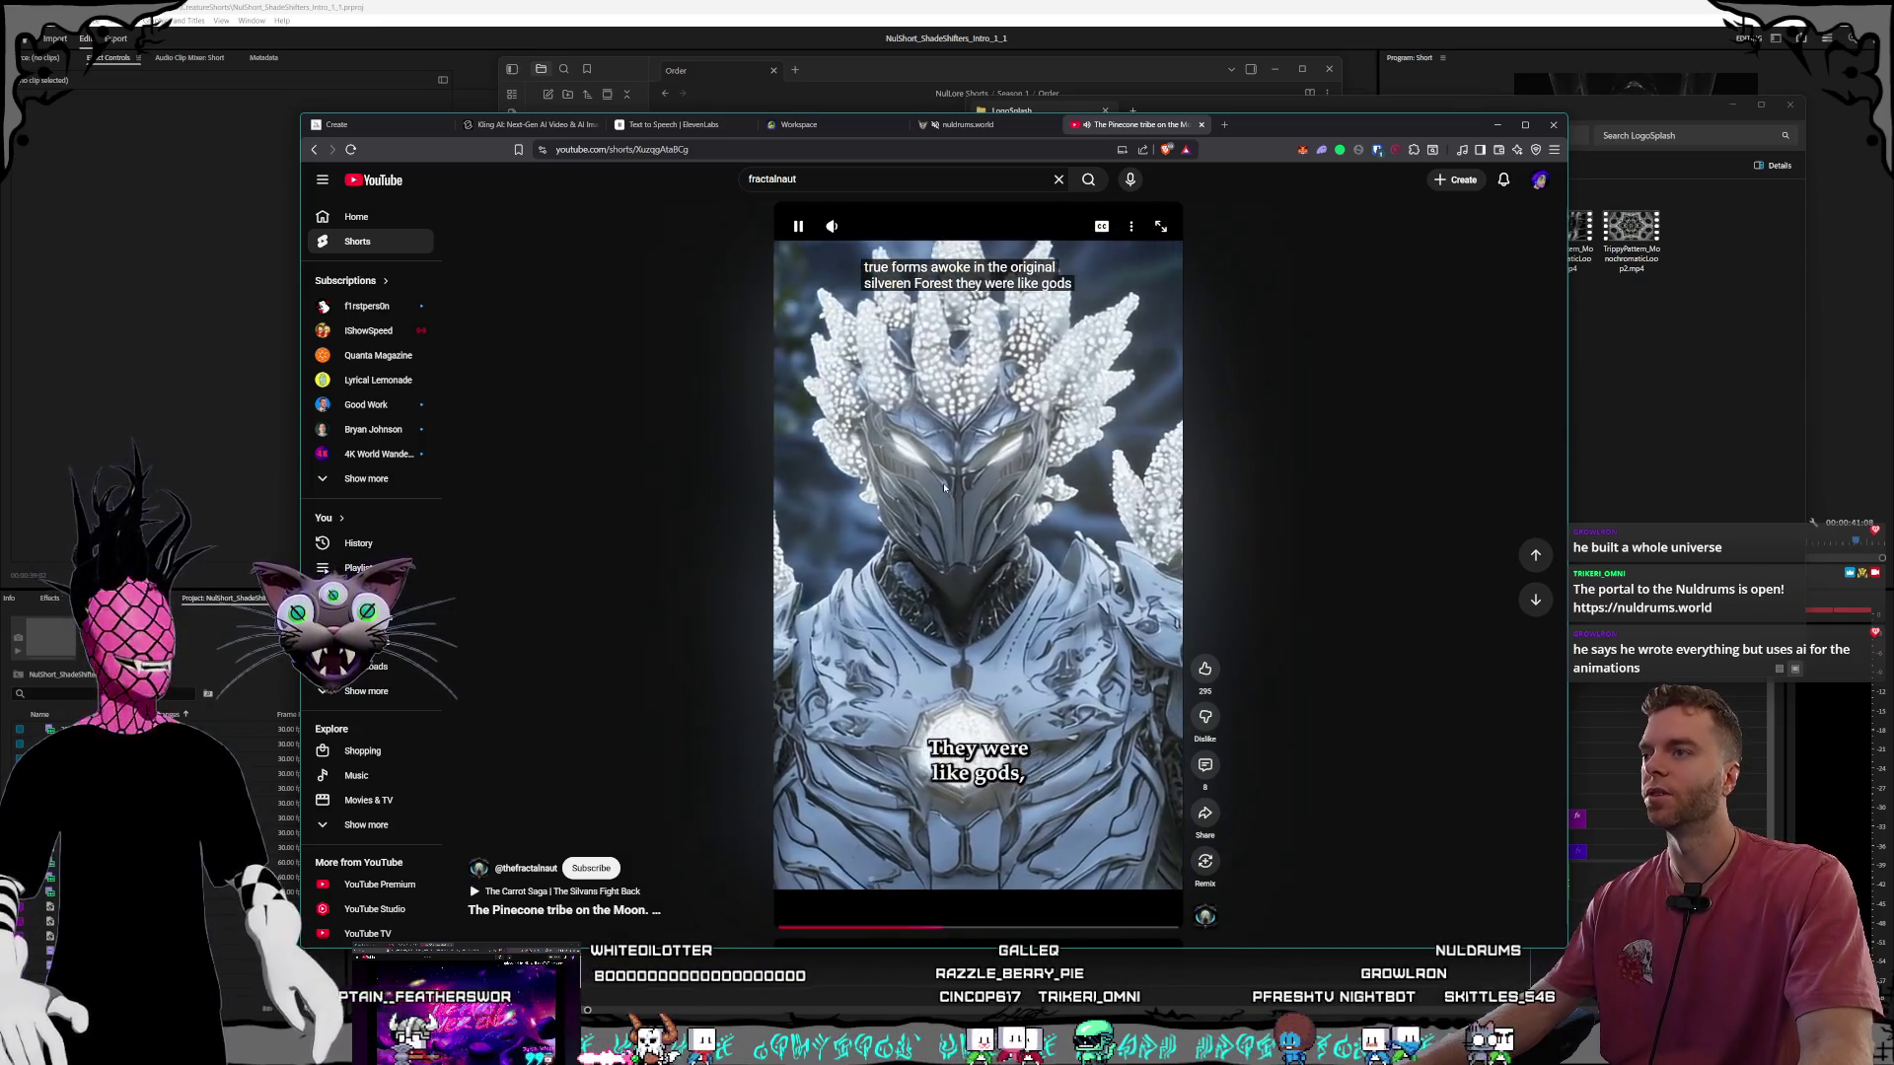
click(533, 124)
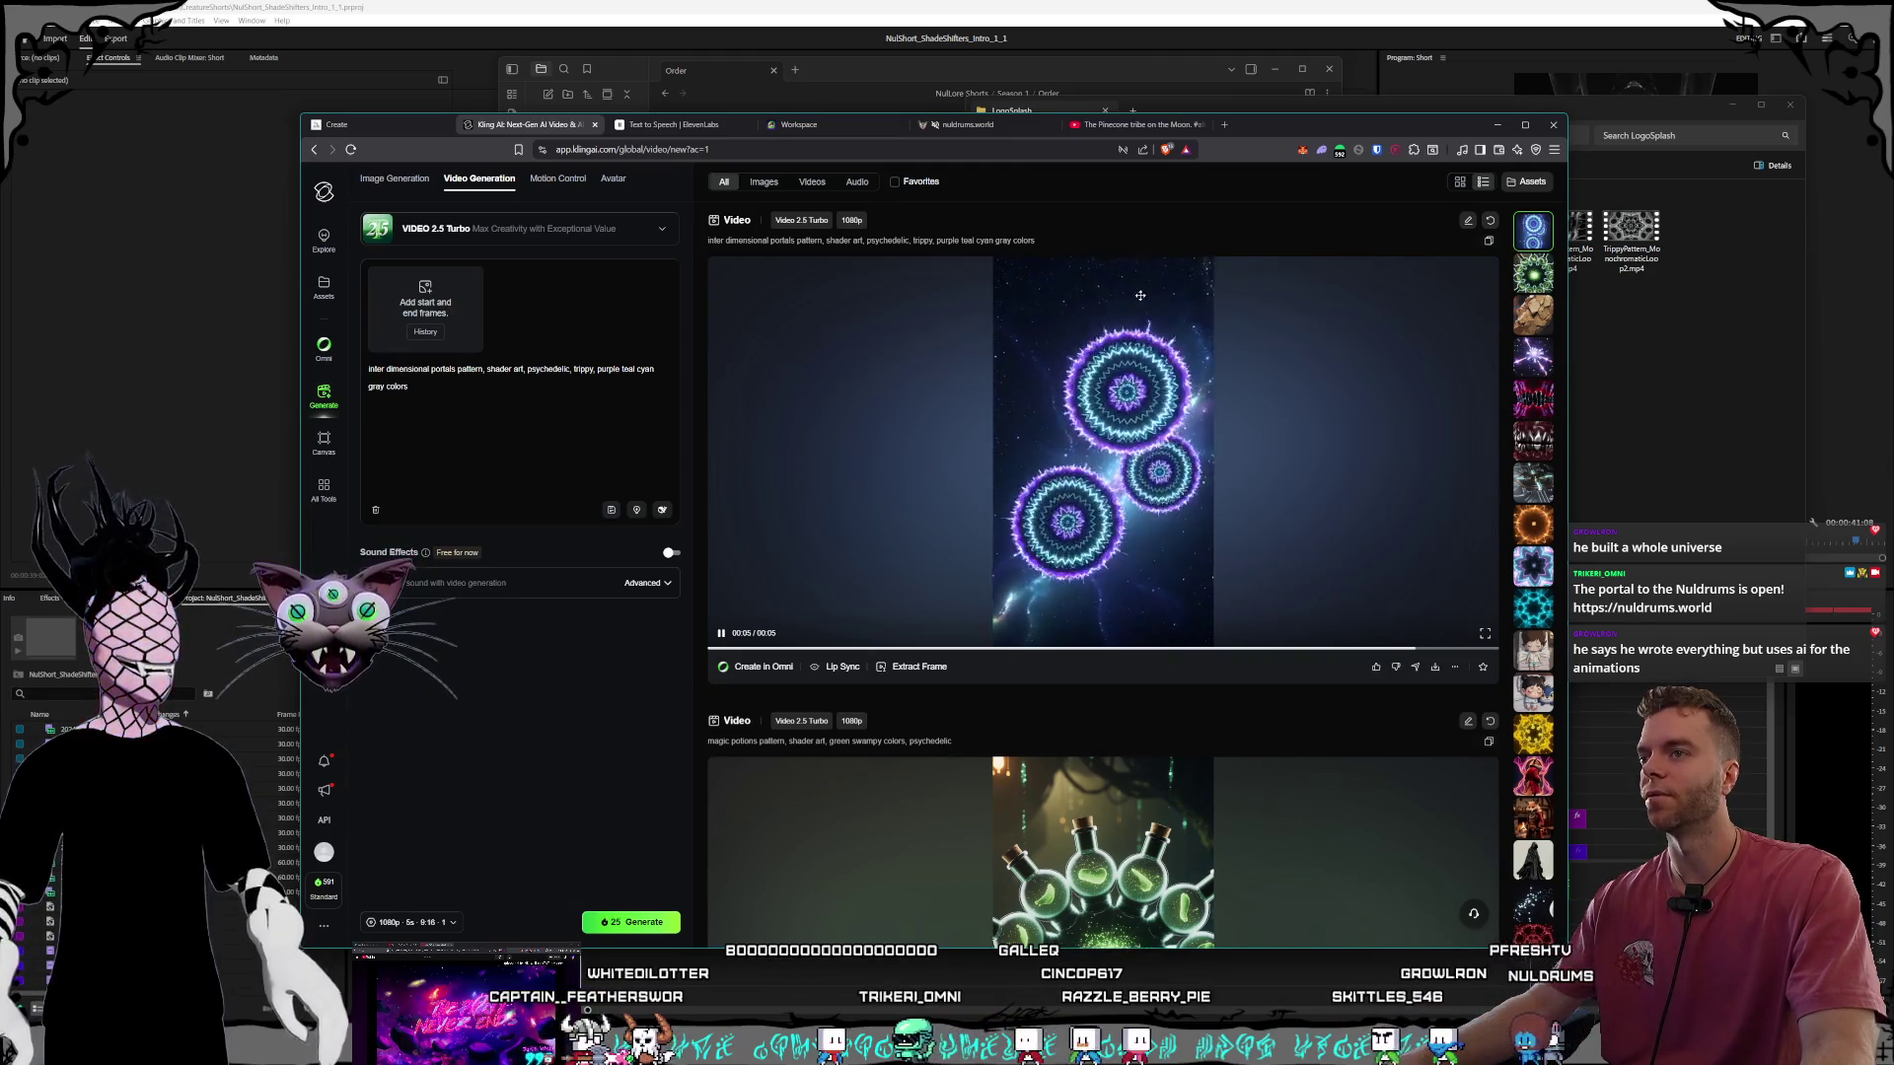
click(1135, 124)
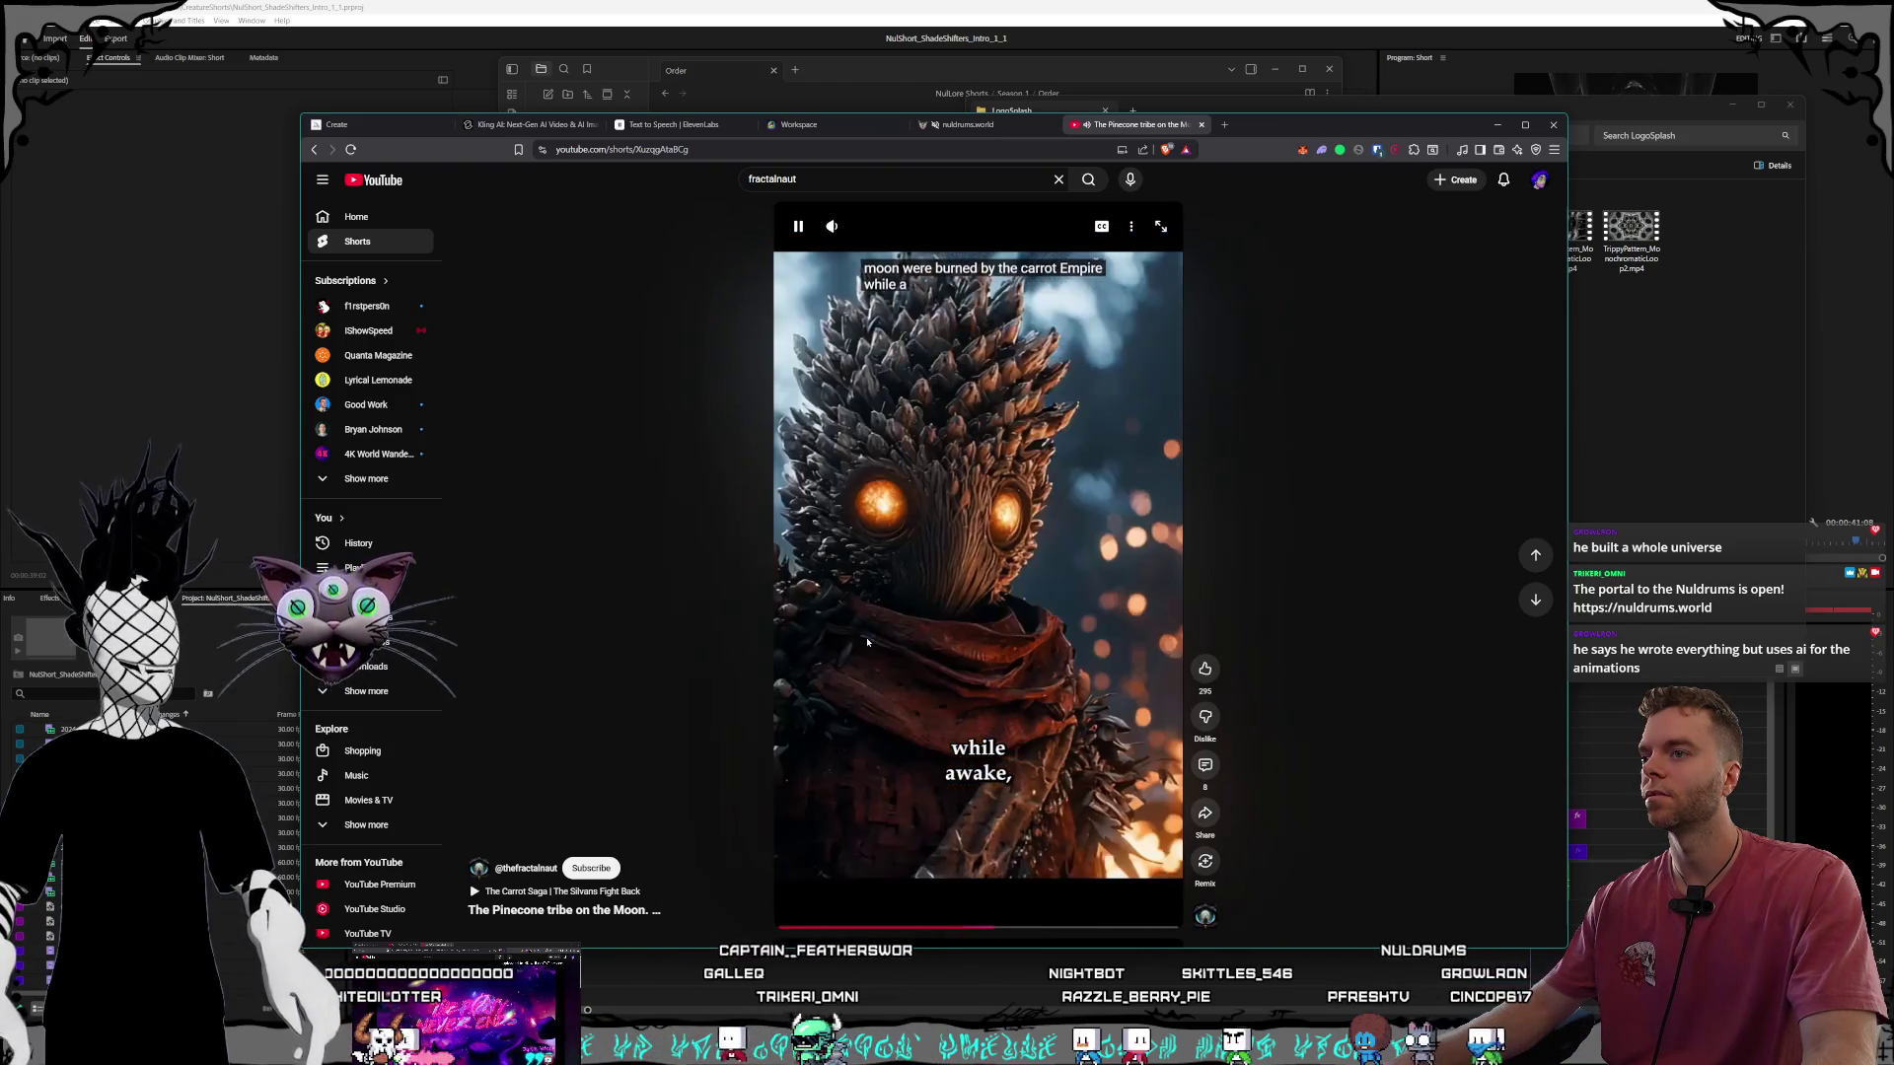
click(818, 538)
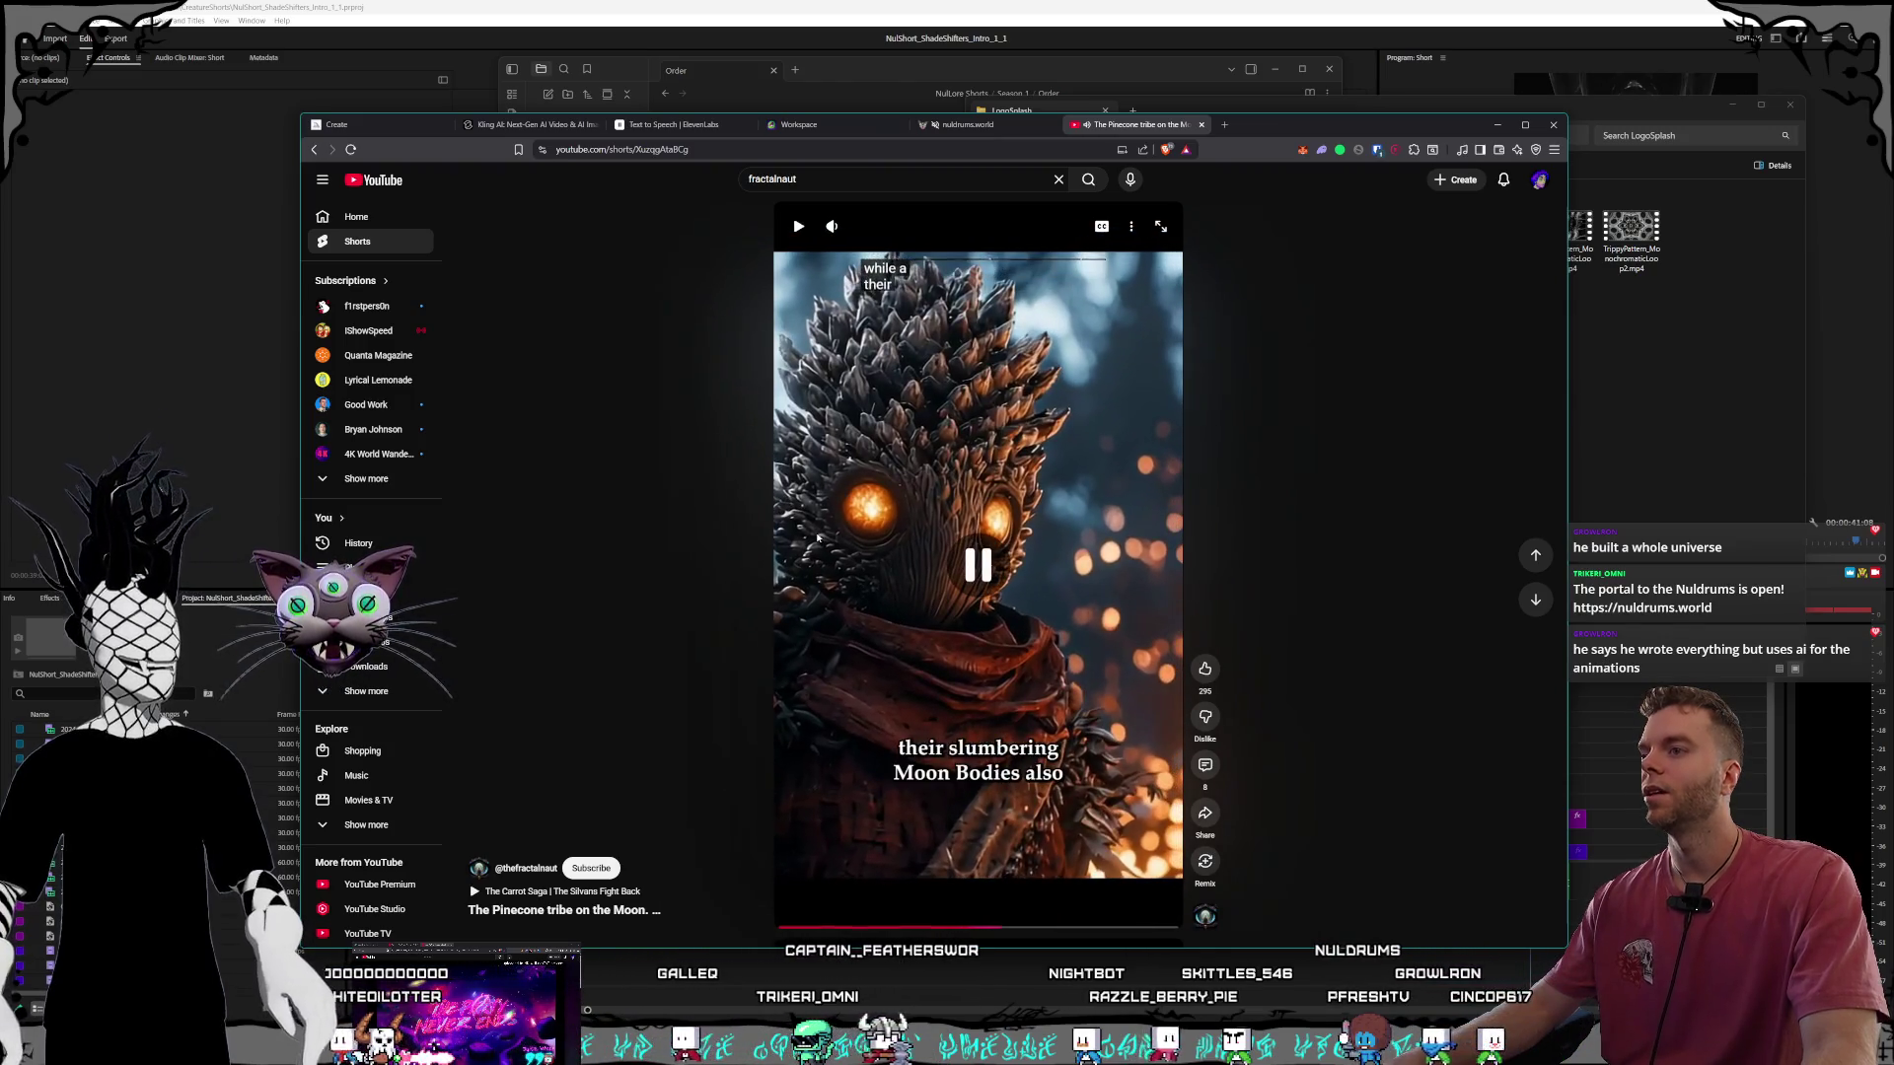
Clear the old fractalnaut term from the YouTube search box.
click(834, 178)
key(ctrl+a)
key(BackSpace)
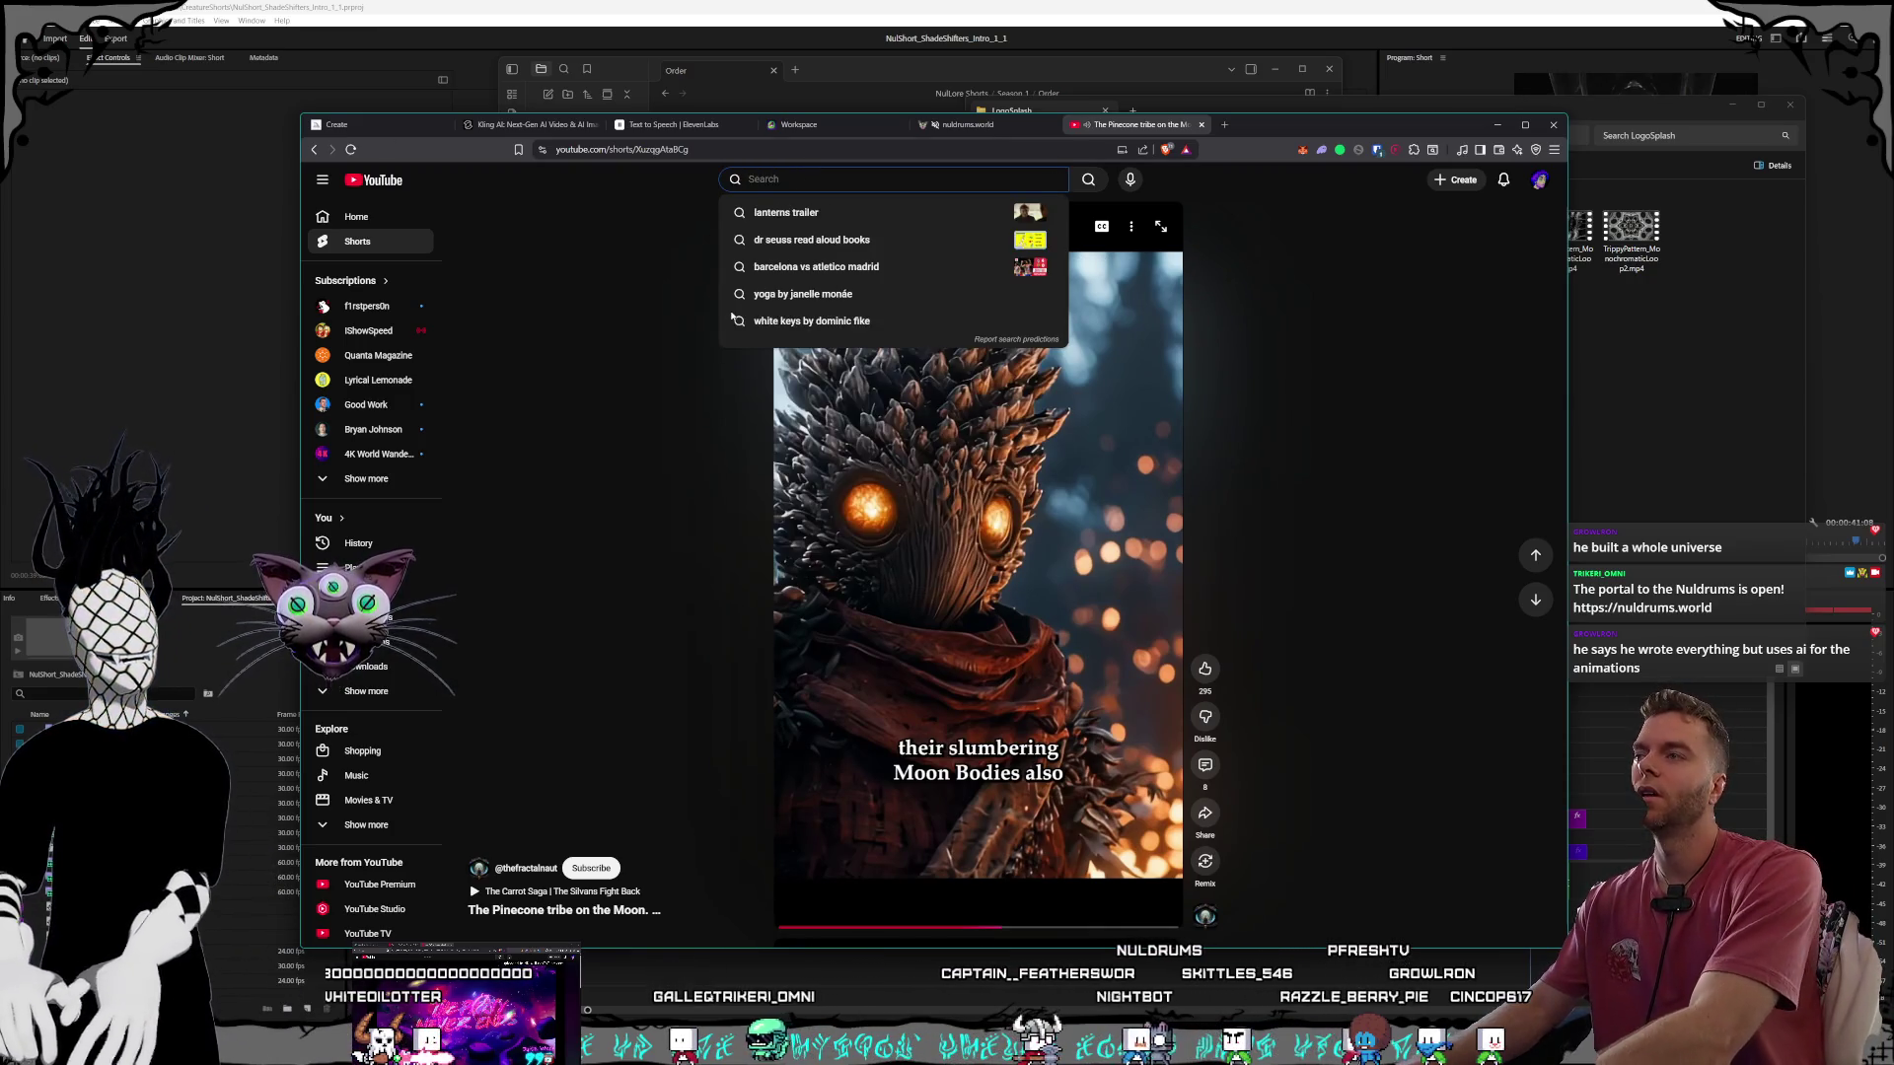
Search for Unanswered Oddities and open Episode 1: Humans from the Full Series.
text(unanswered oddities)
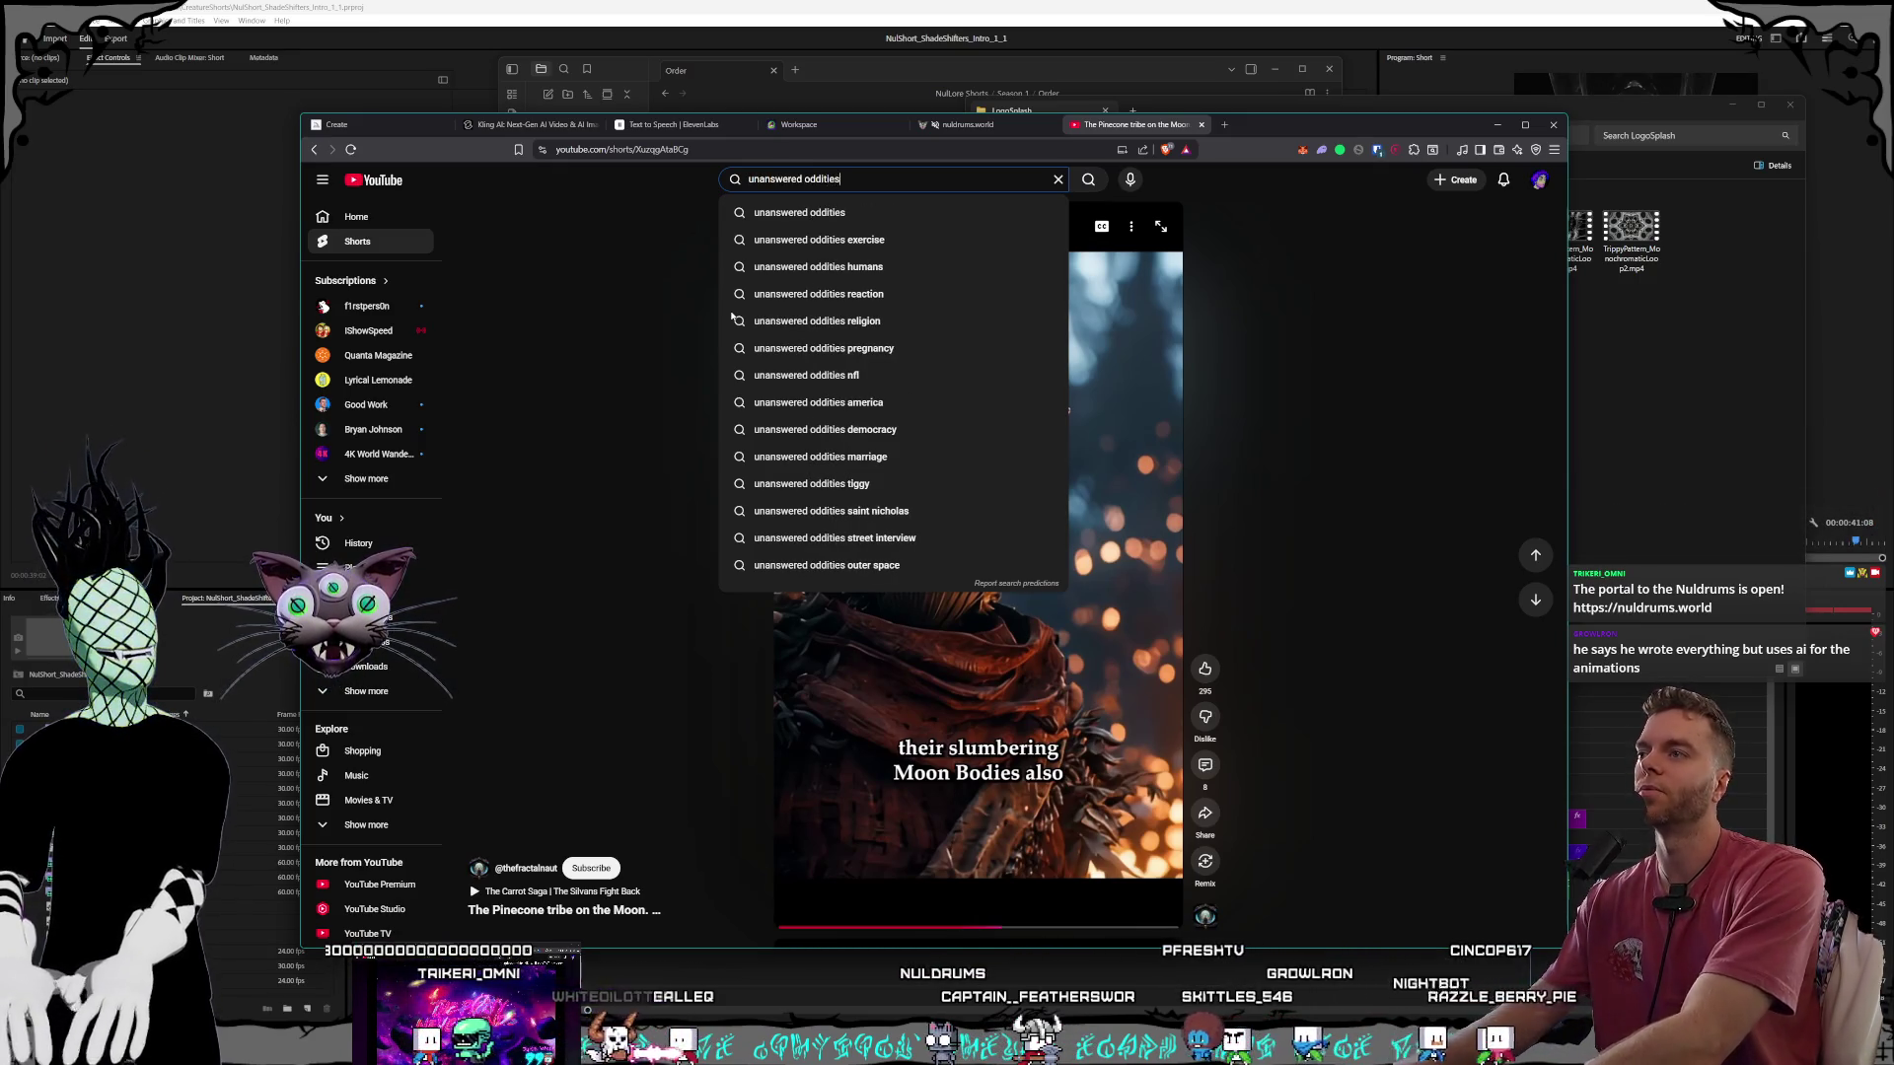
key(Return)
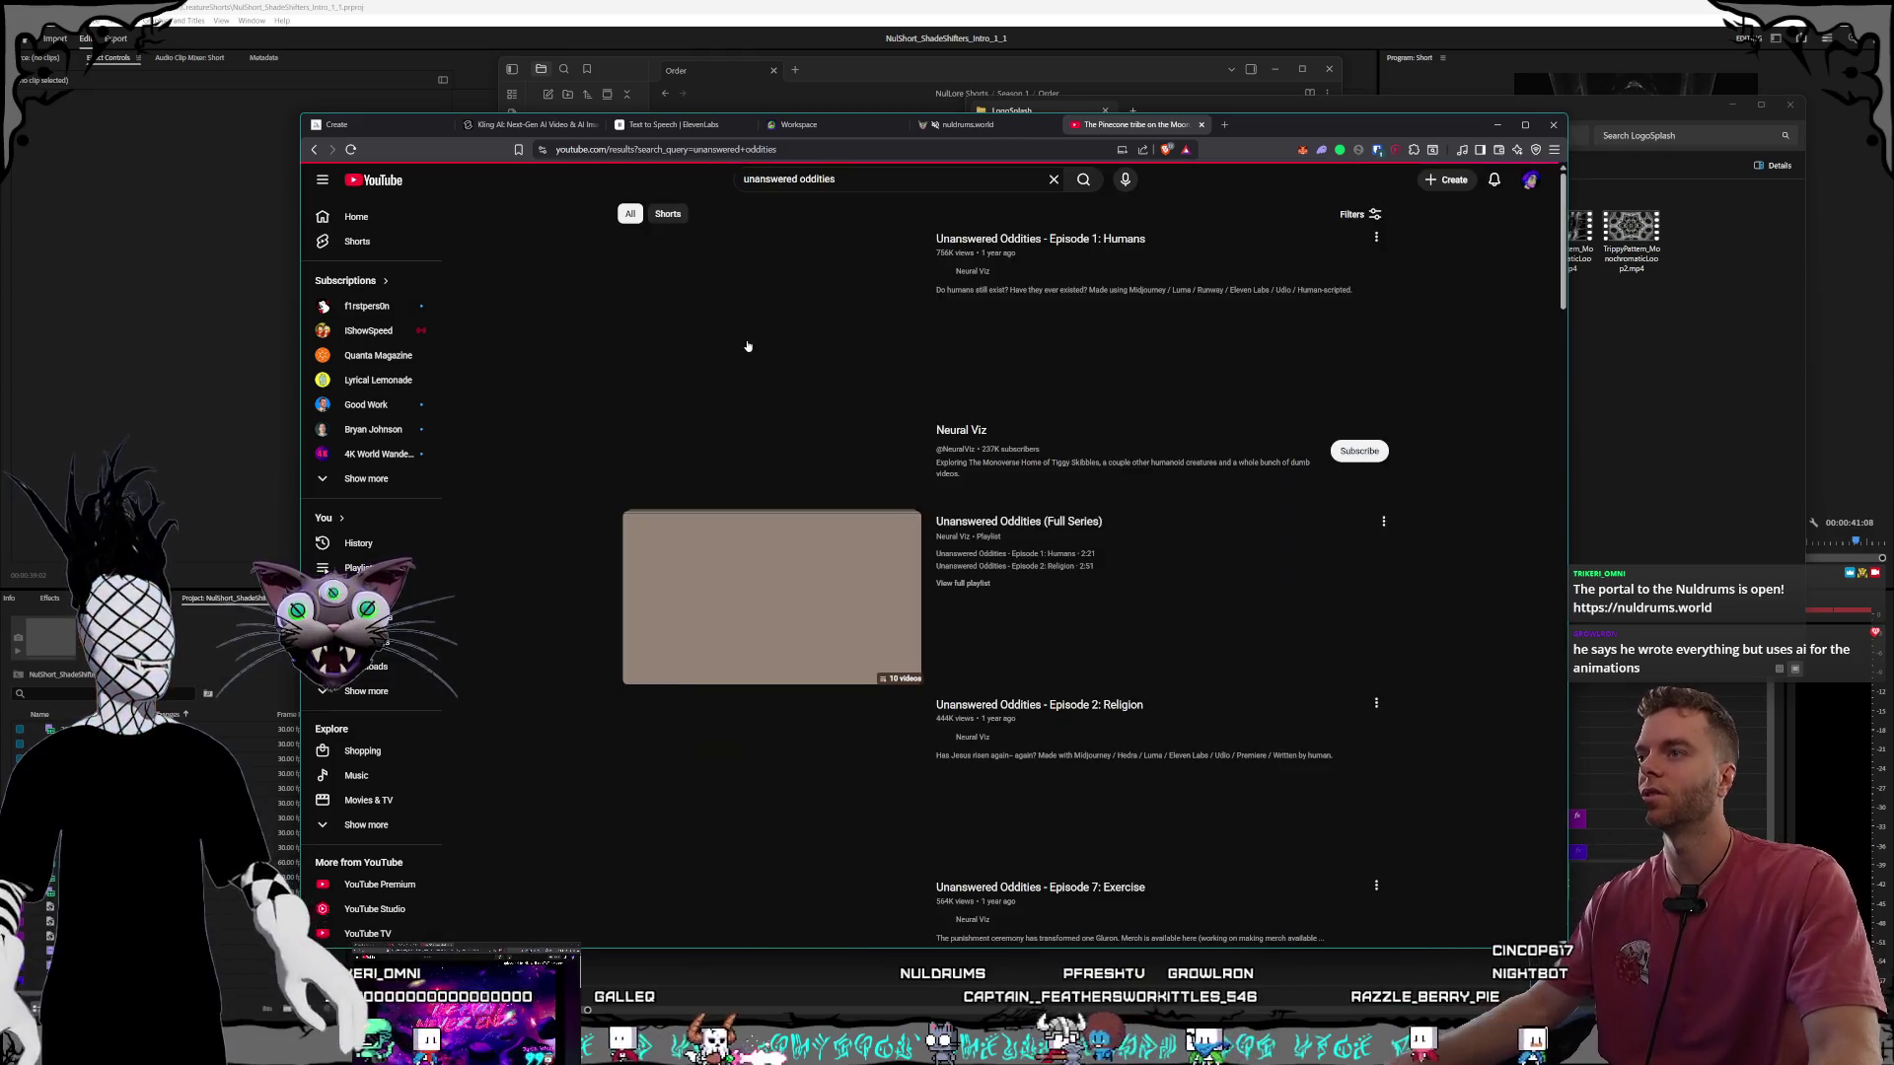
mouse_move(745, 346)
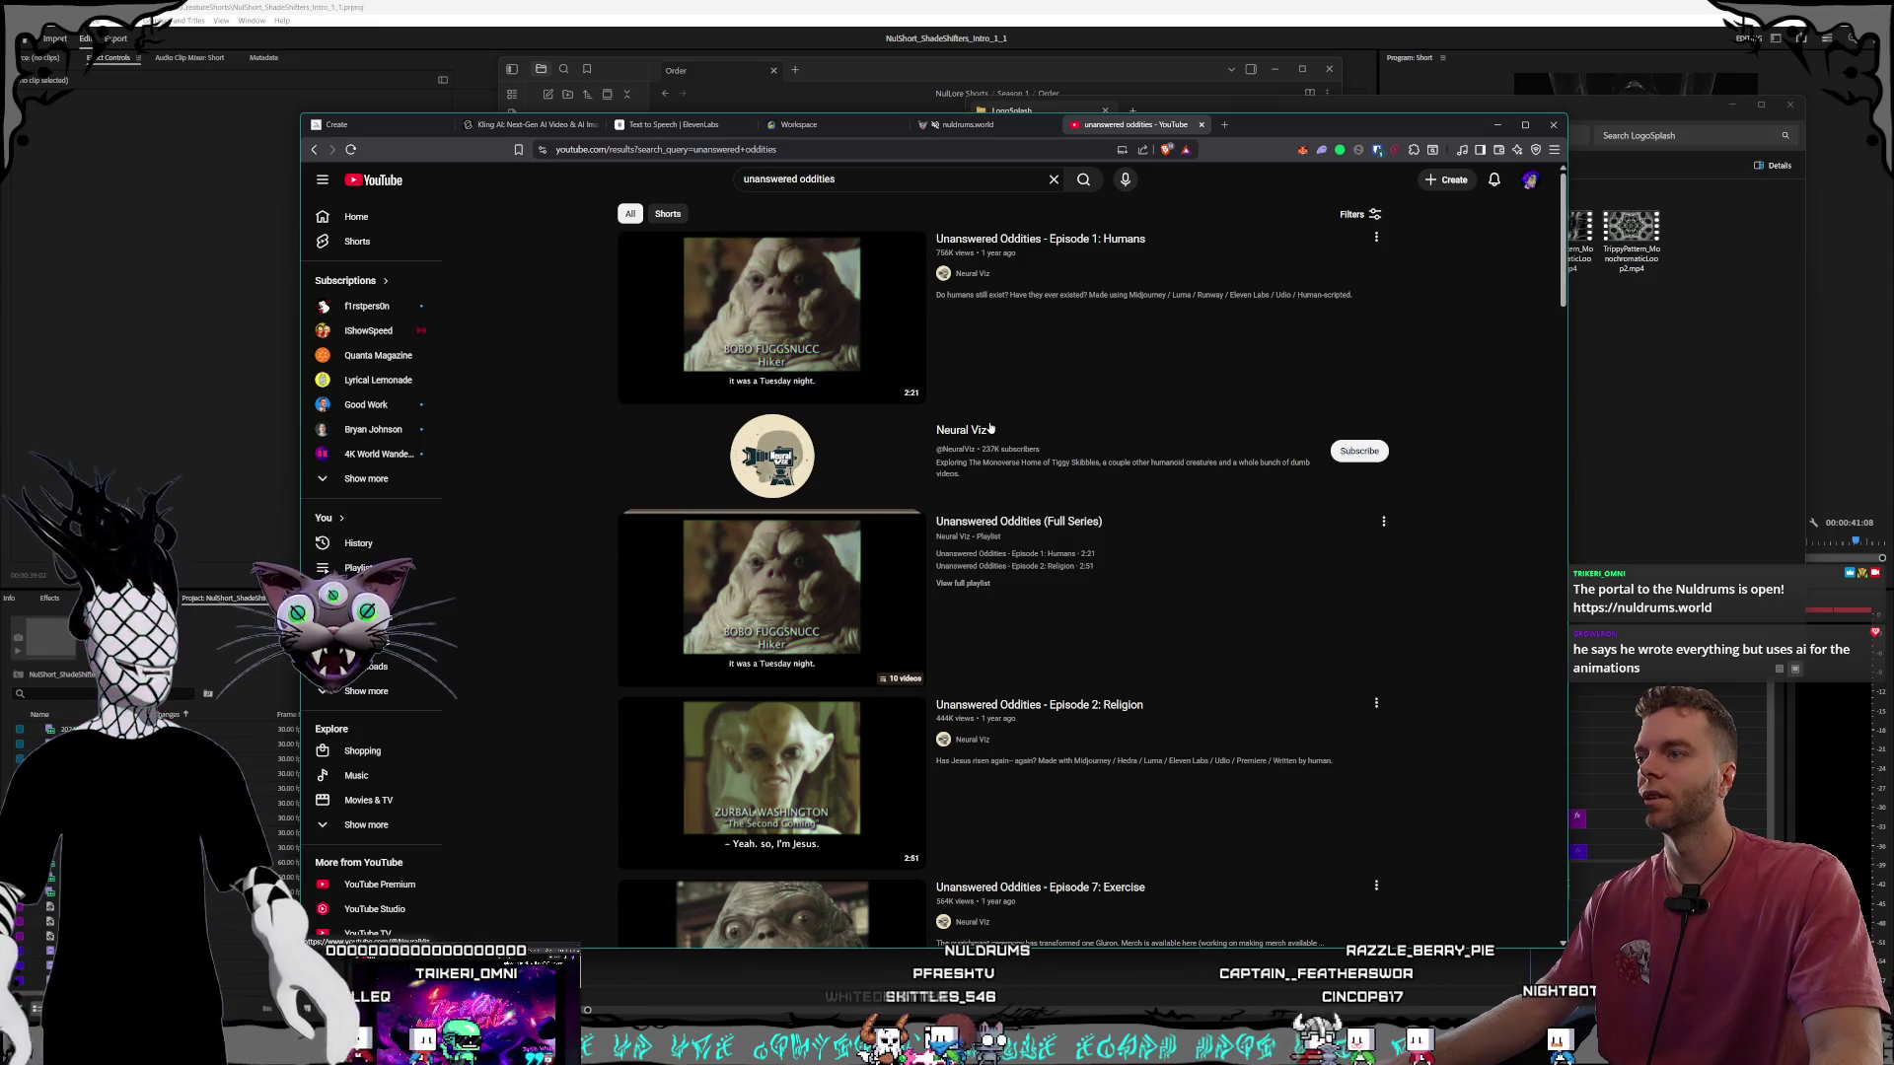
click(1079, 547)
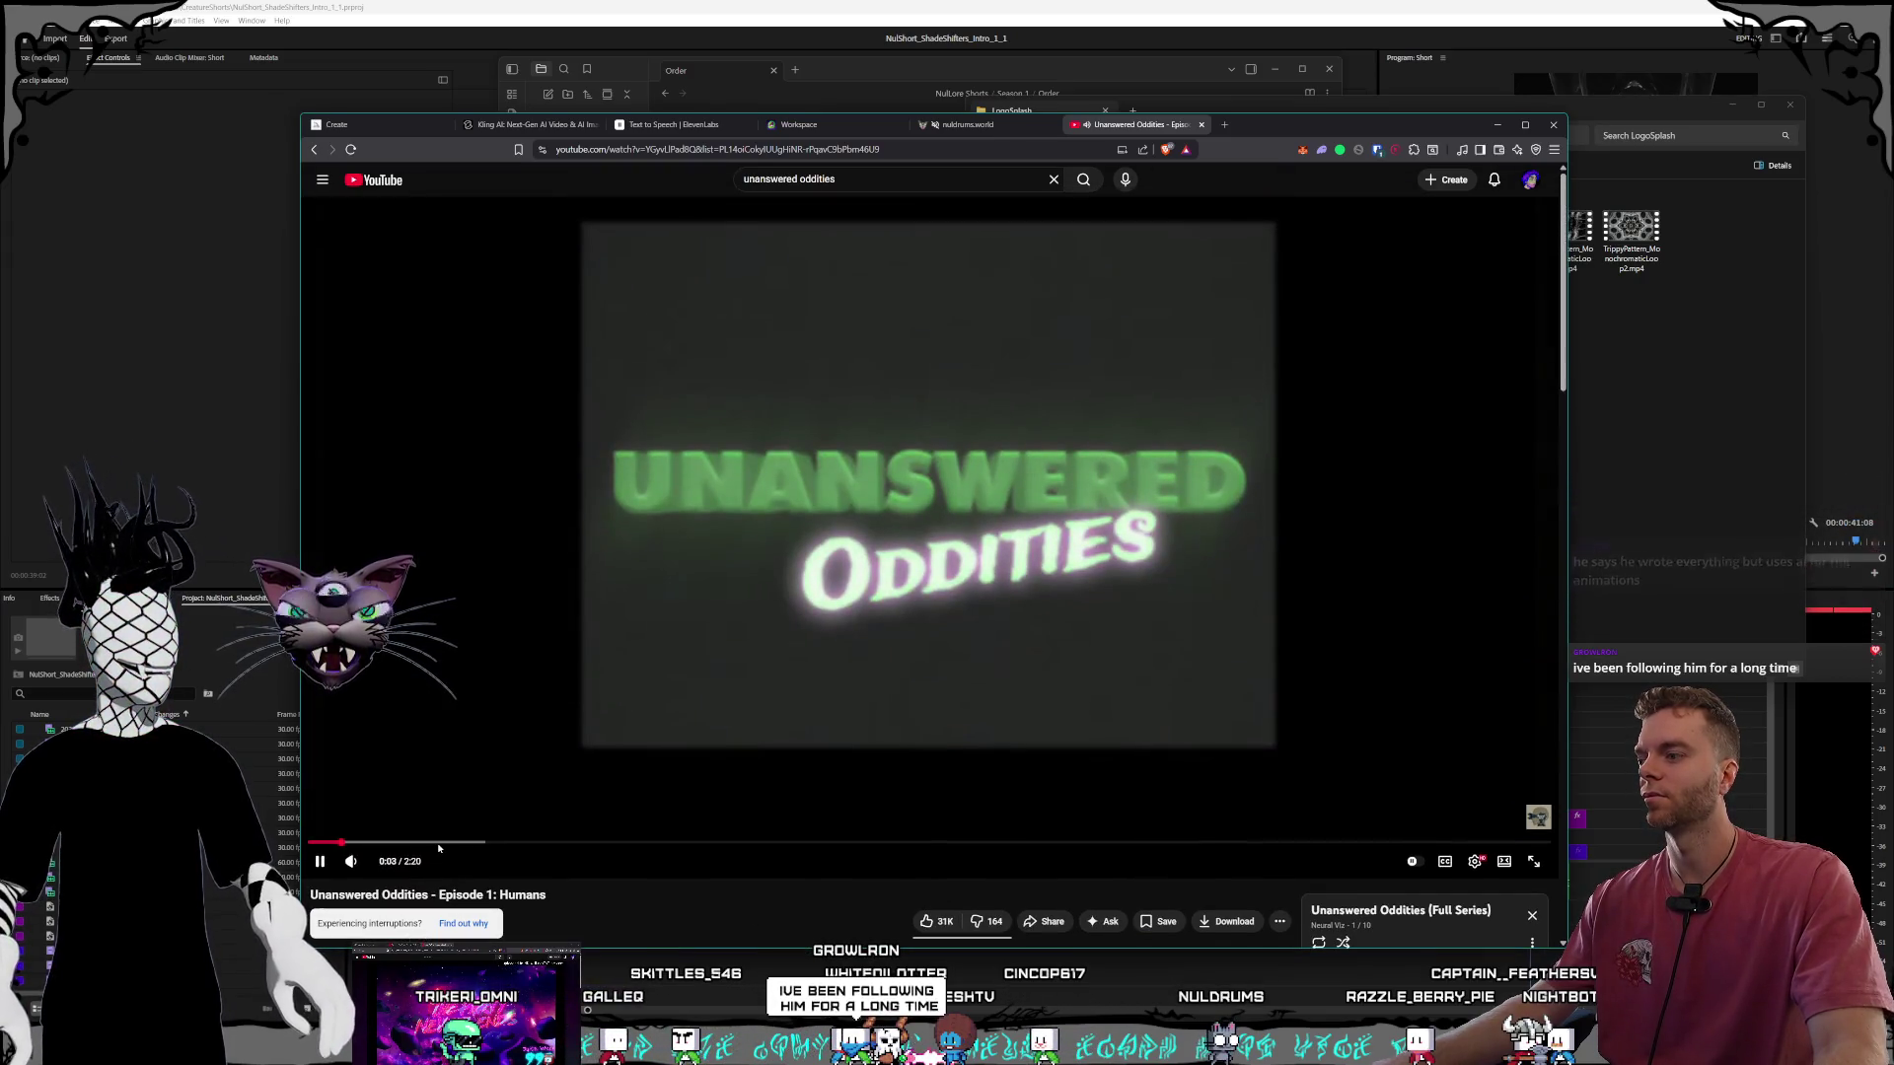
Skip ahead through Episode 1 and leave it paused at 0:39.
click(443, 843)
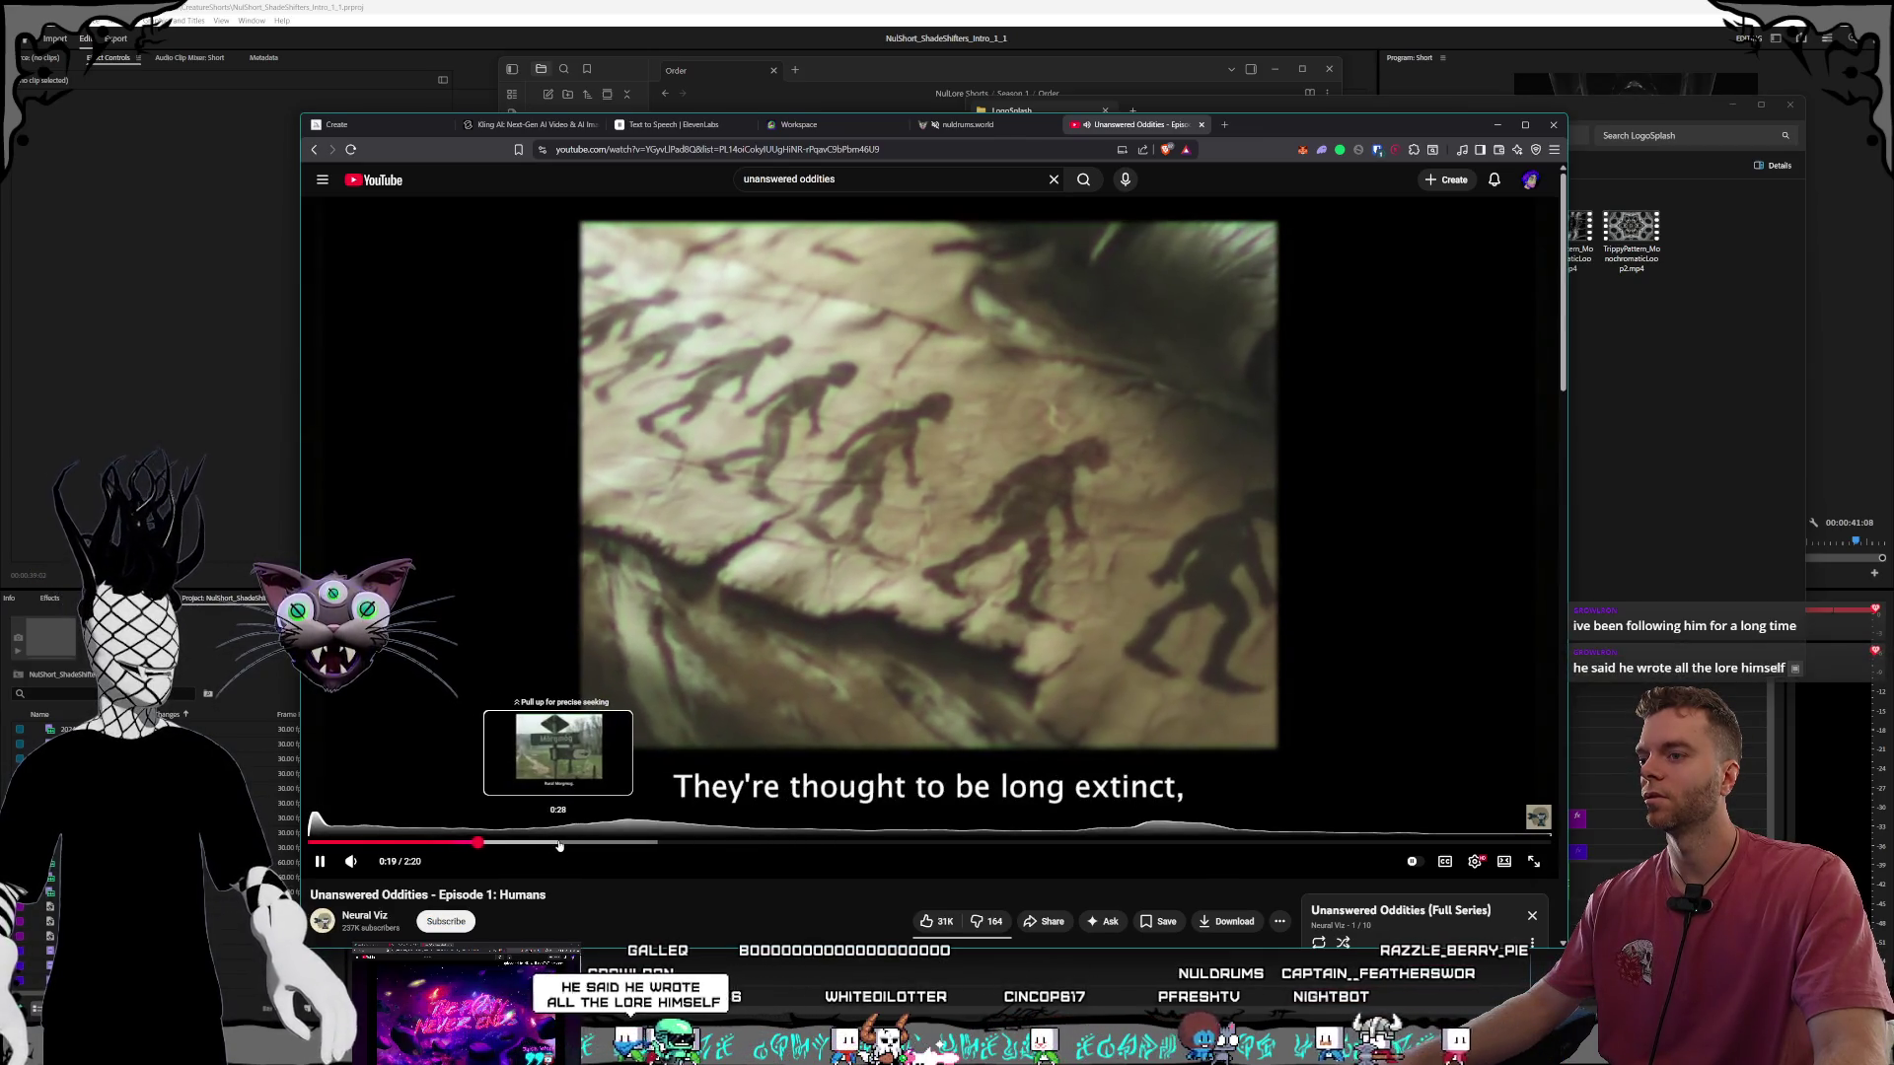
click(558, 845)
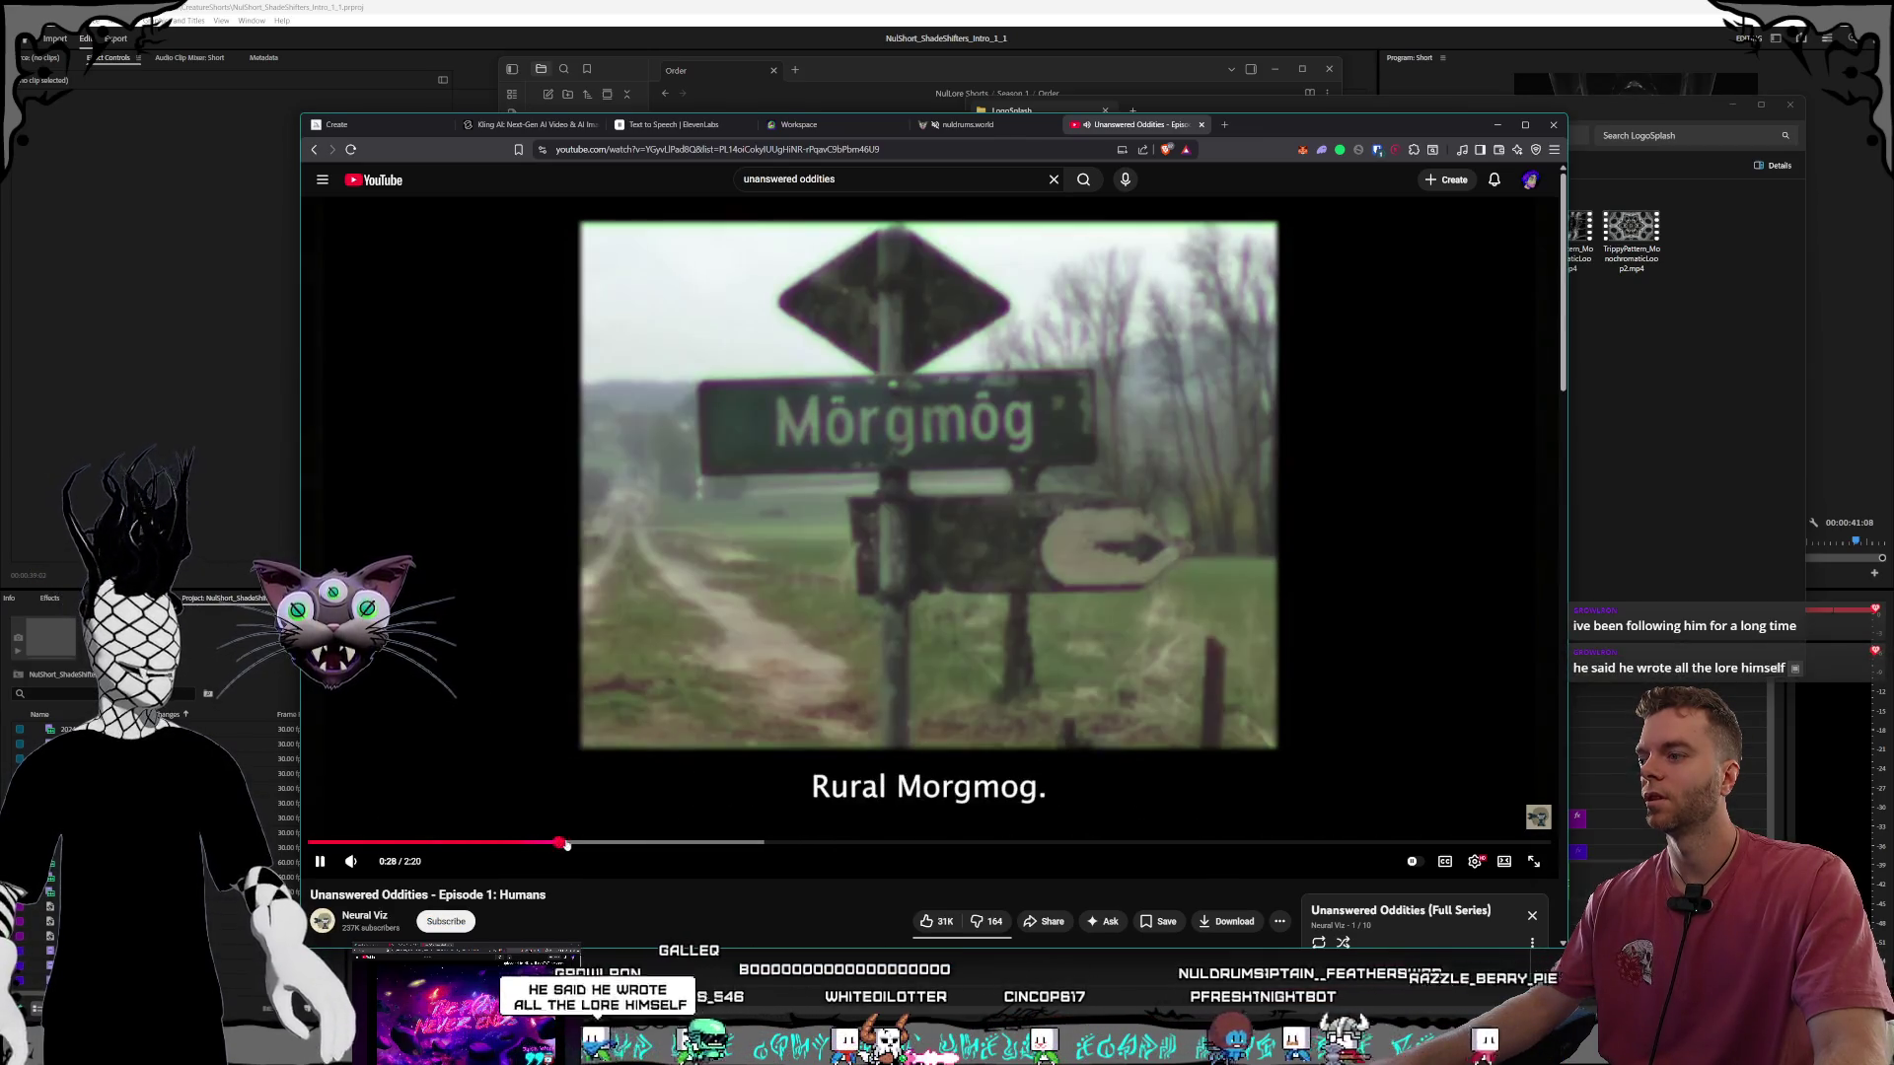
click(766, 613)
scroll(767, 613, down, 1)
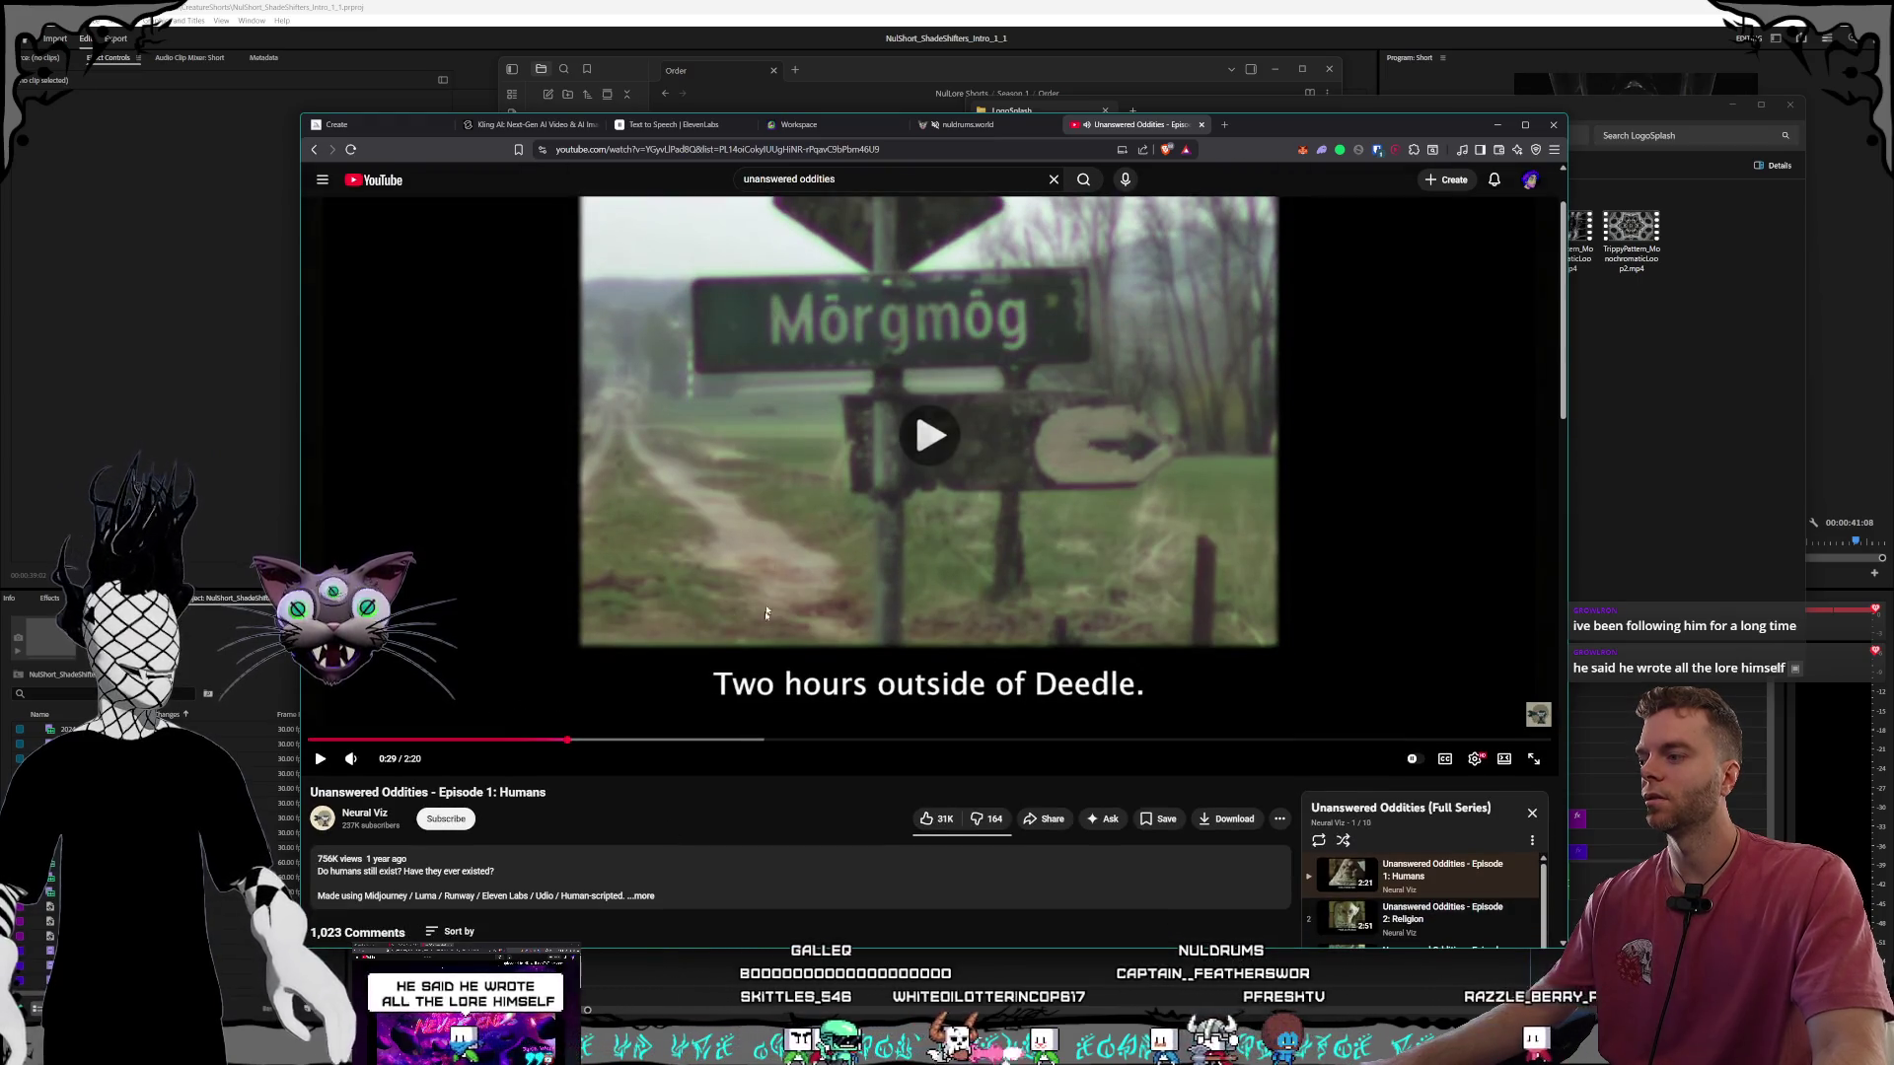
scroll(766, 612, down, 2)
key(space)
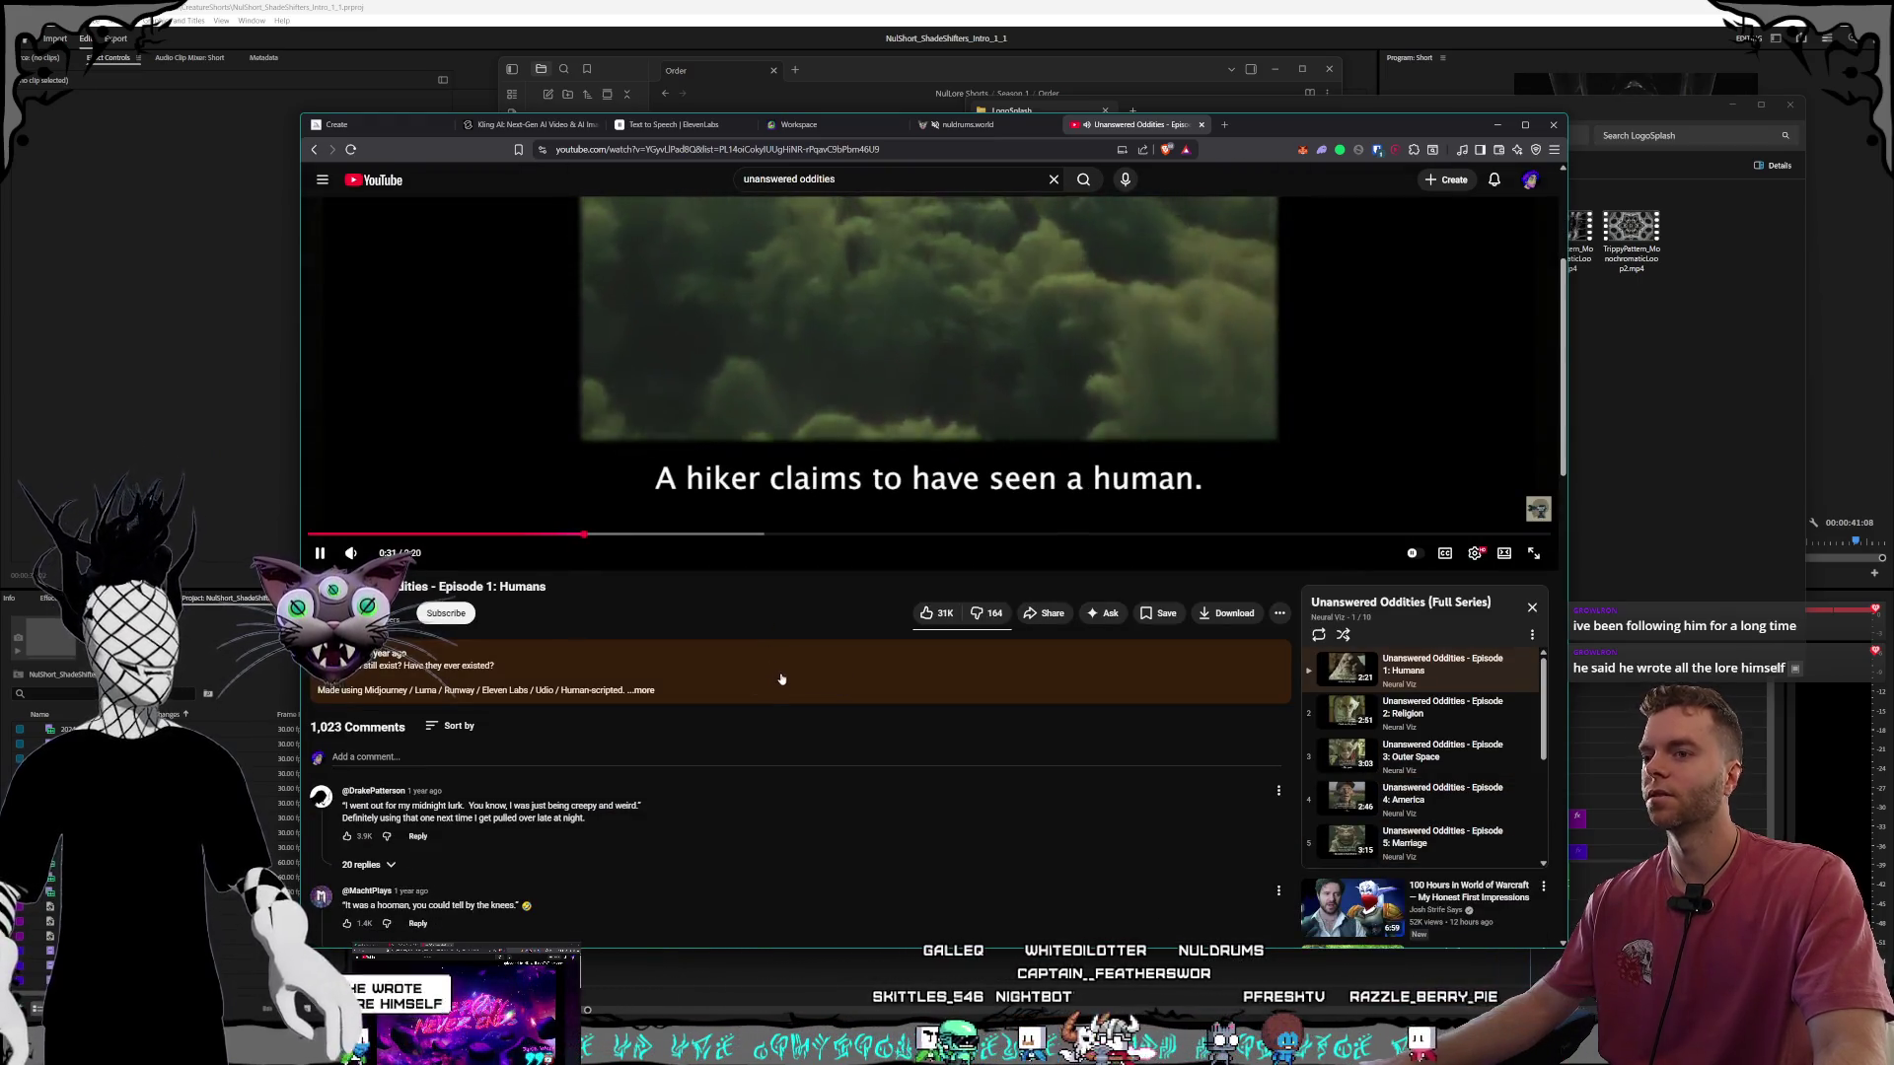
scroll(781, 680, up, 3)
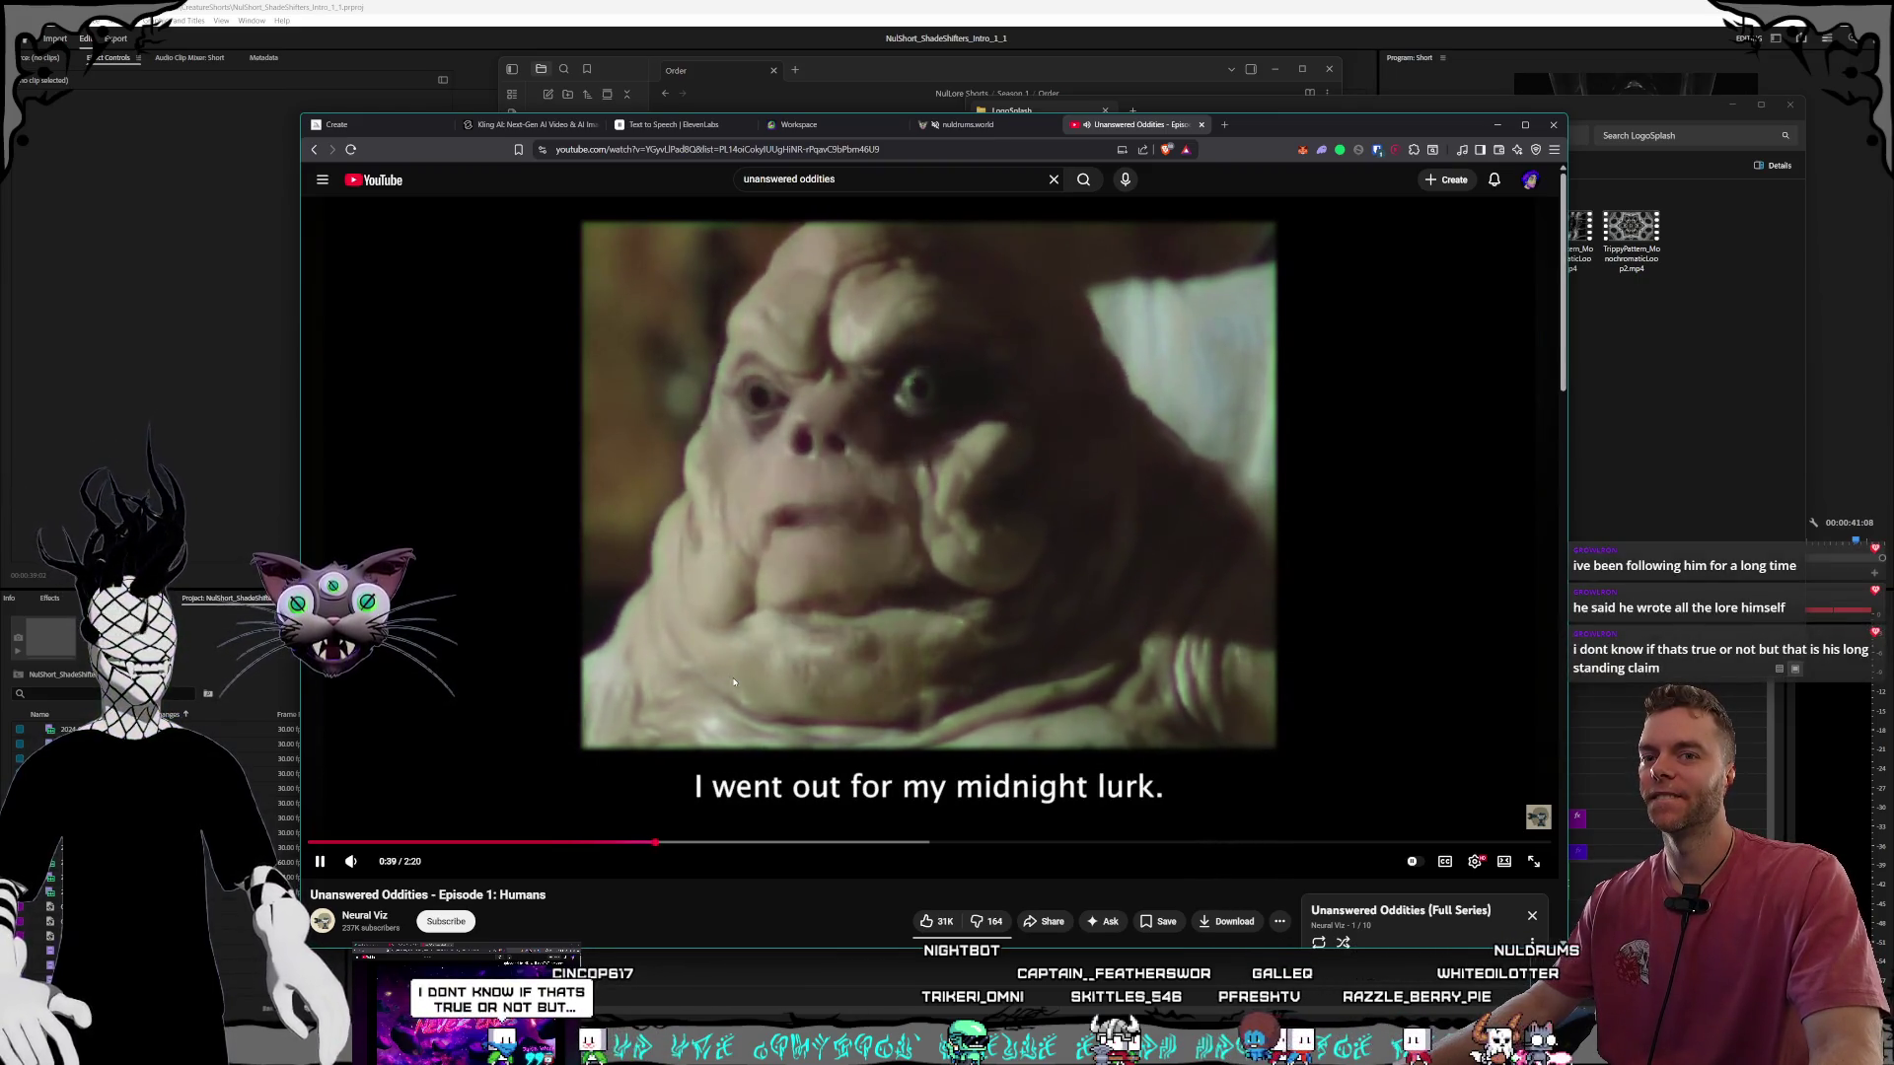
click(733, 682)
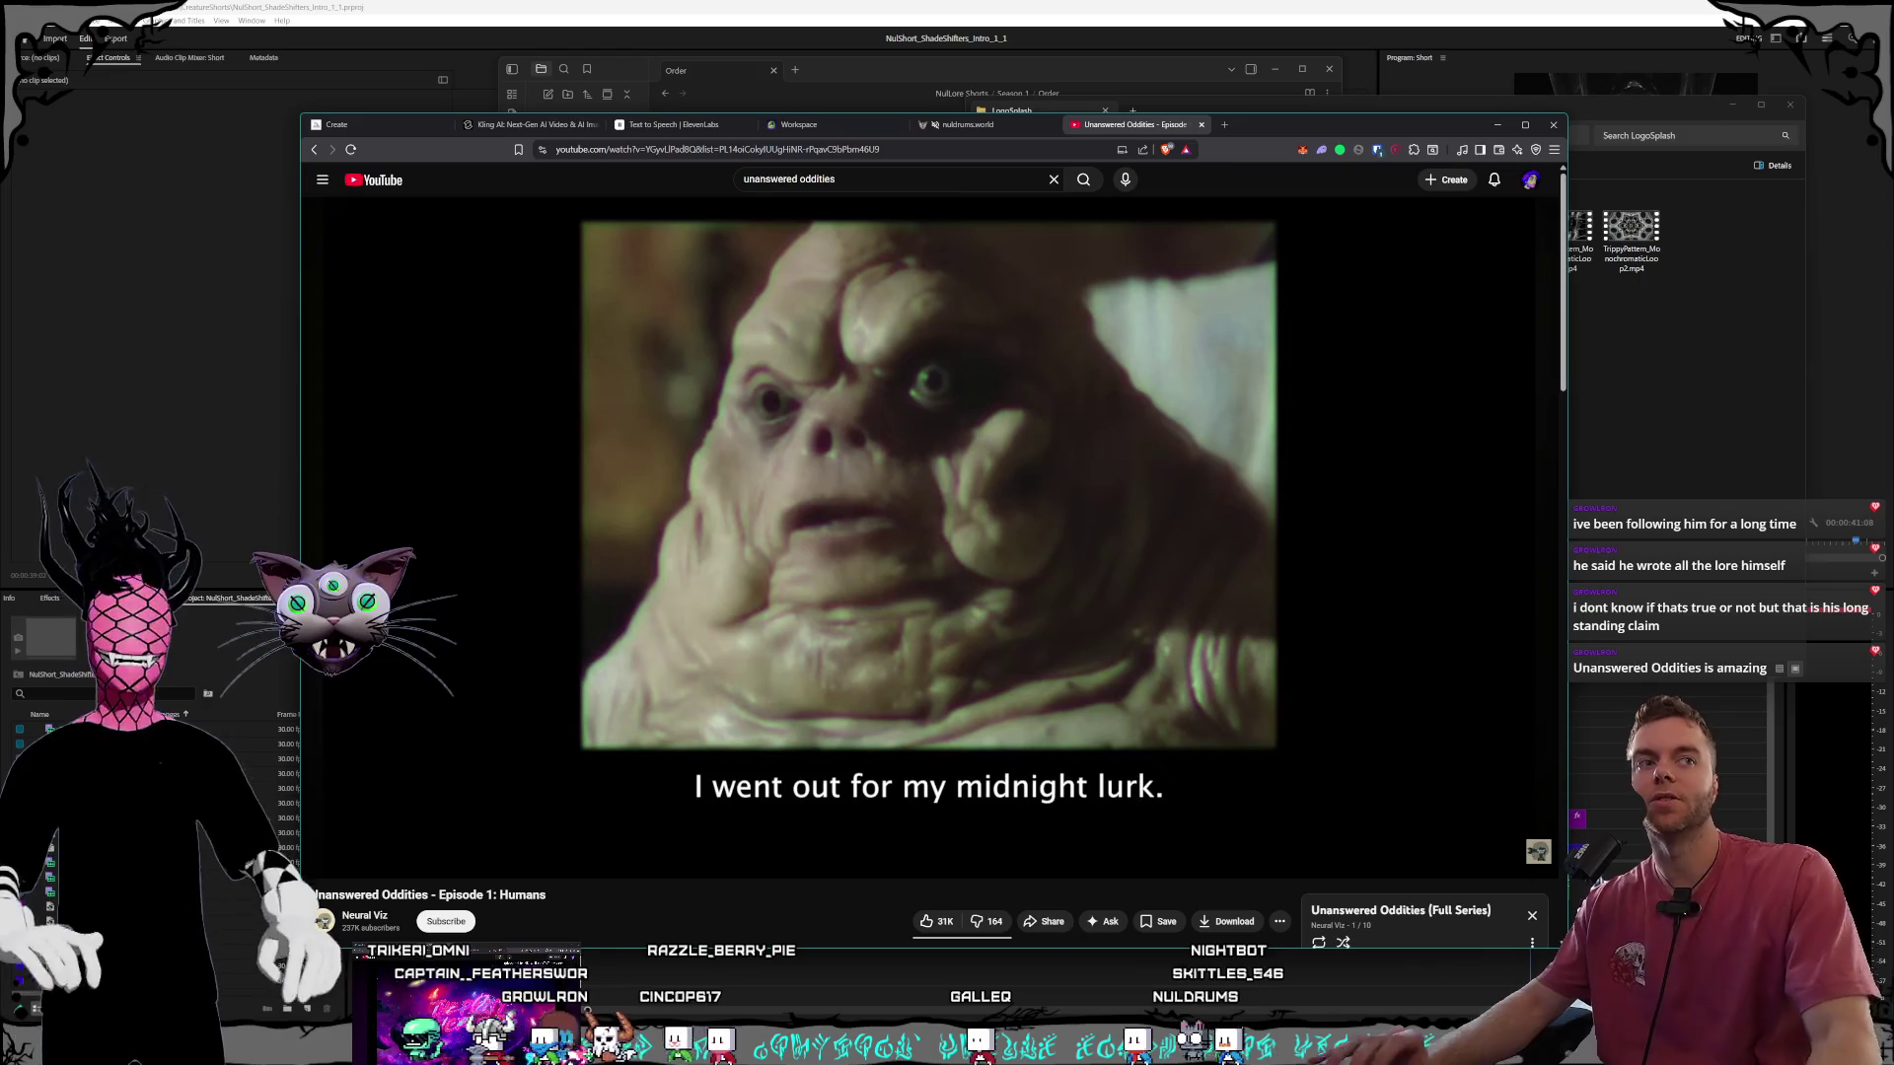
Close the Unanswered Oddities YouTube tab.
mouse_move(1007, 635)
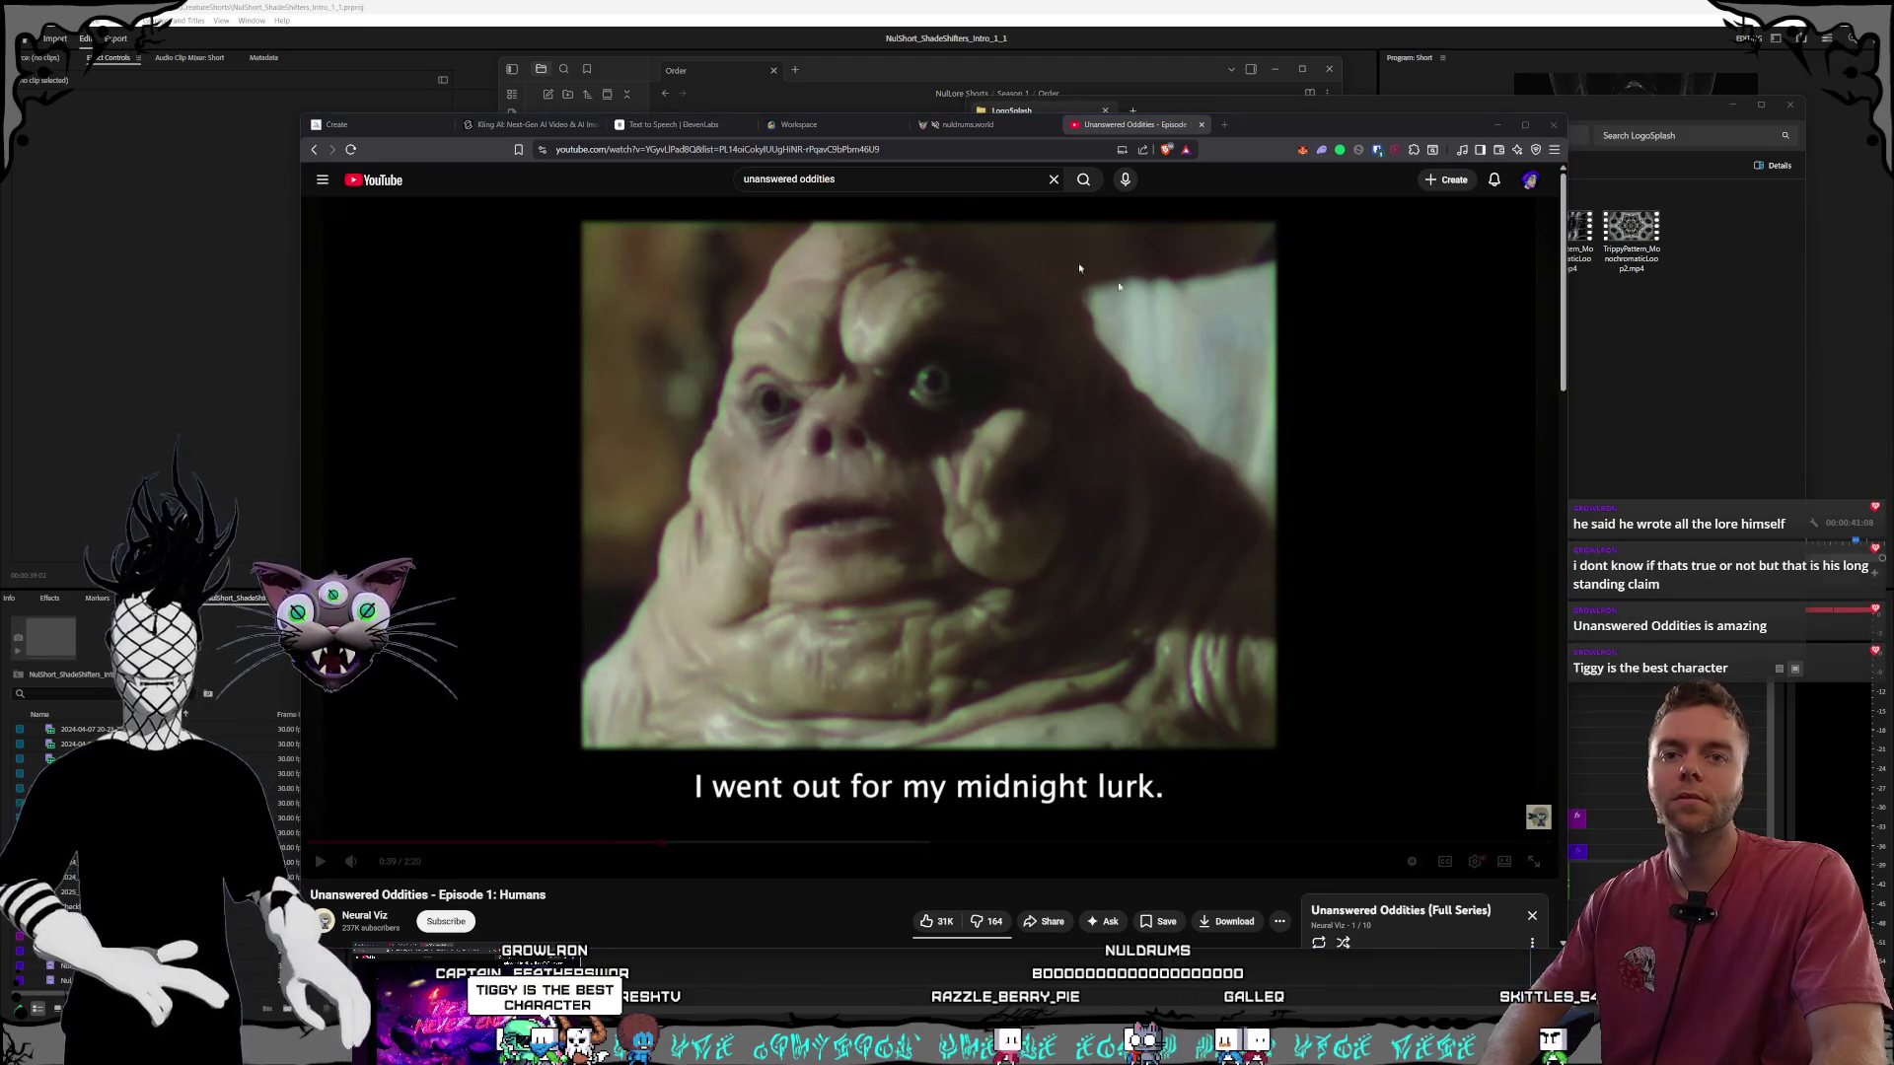
click(1184, 141)
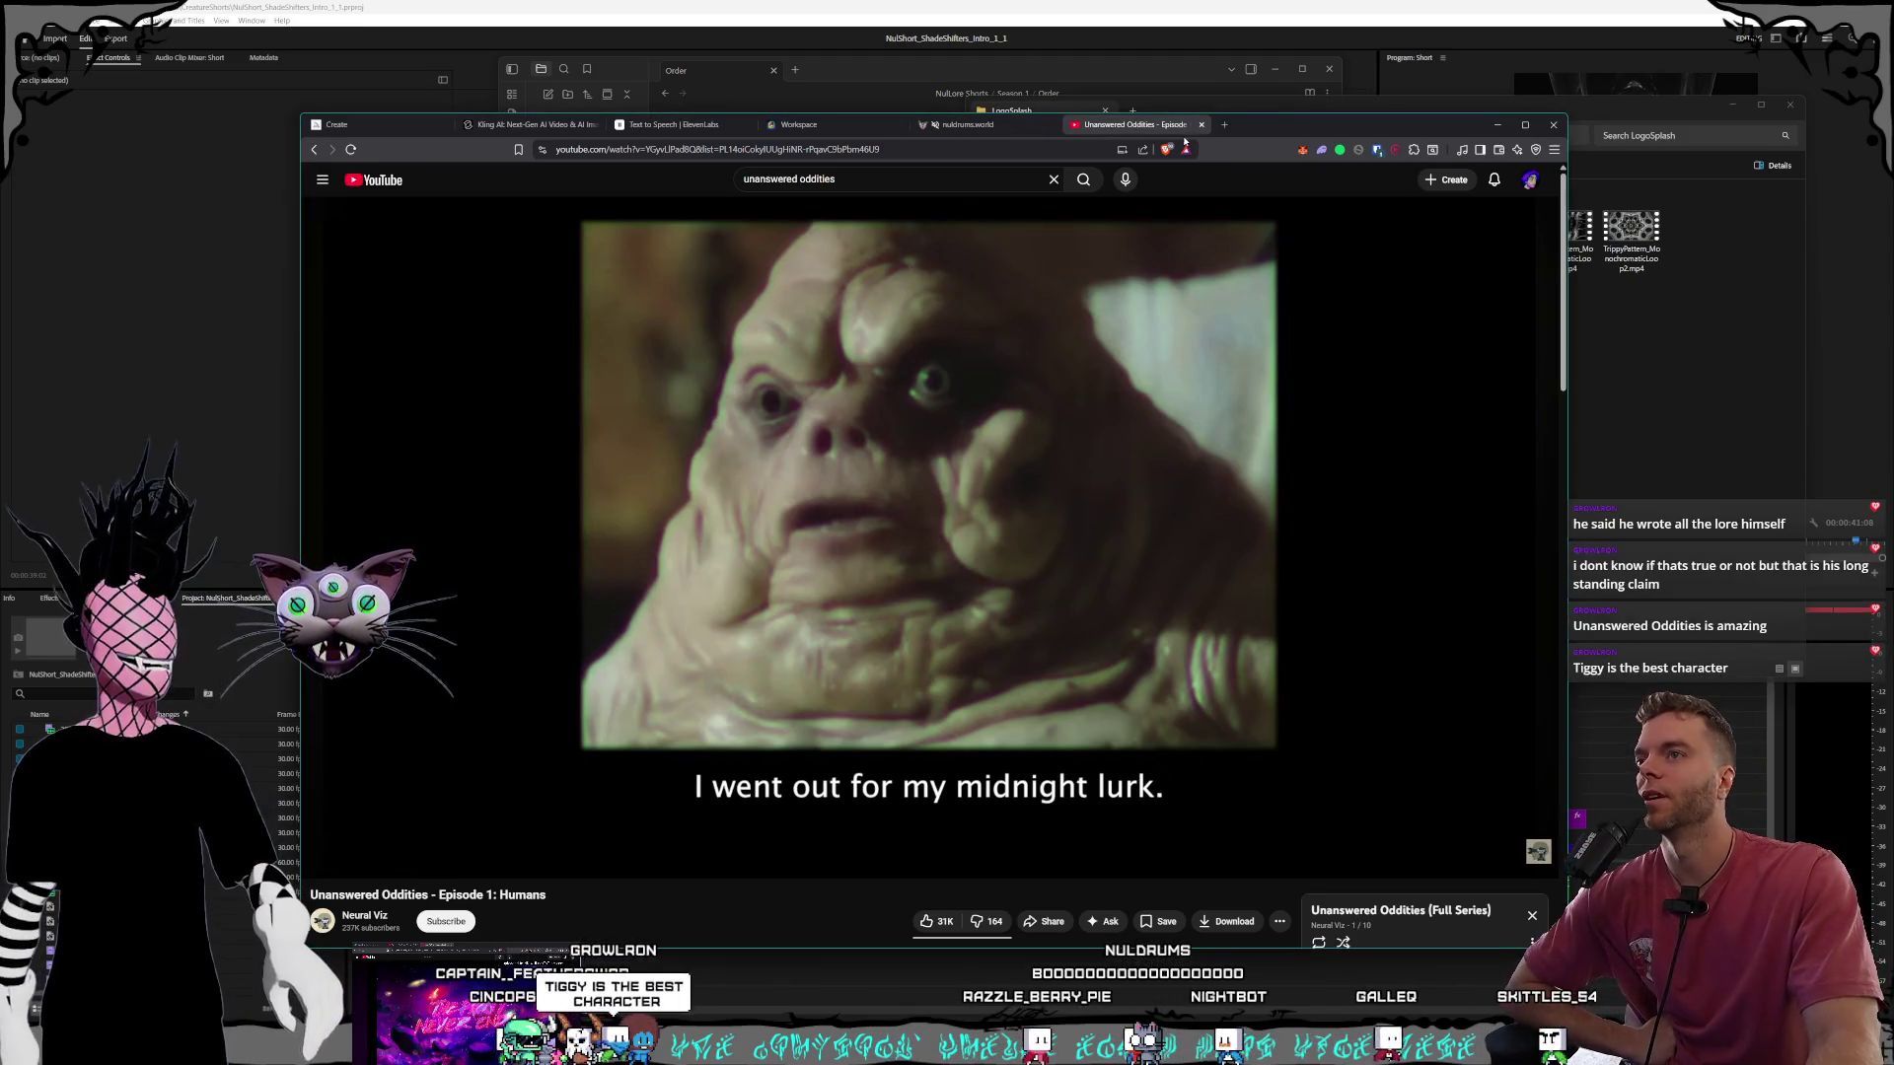
click(1201, 125)
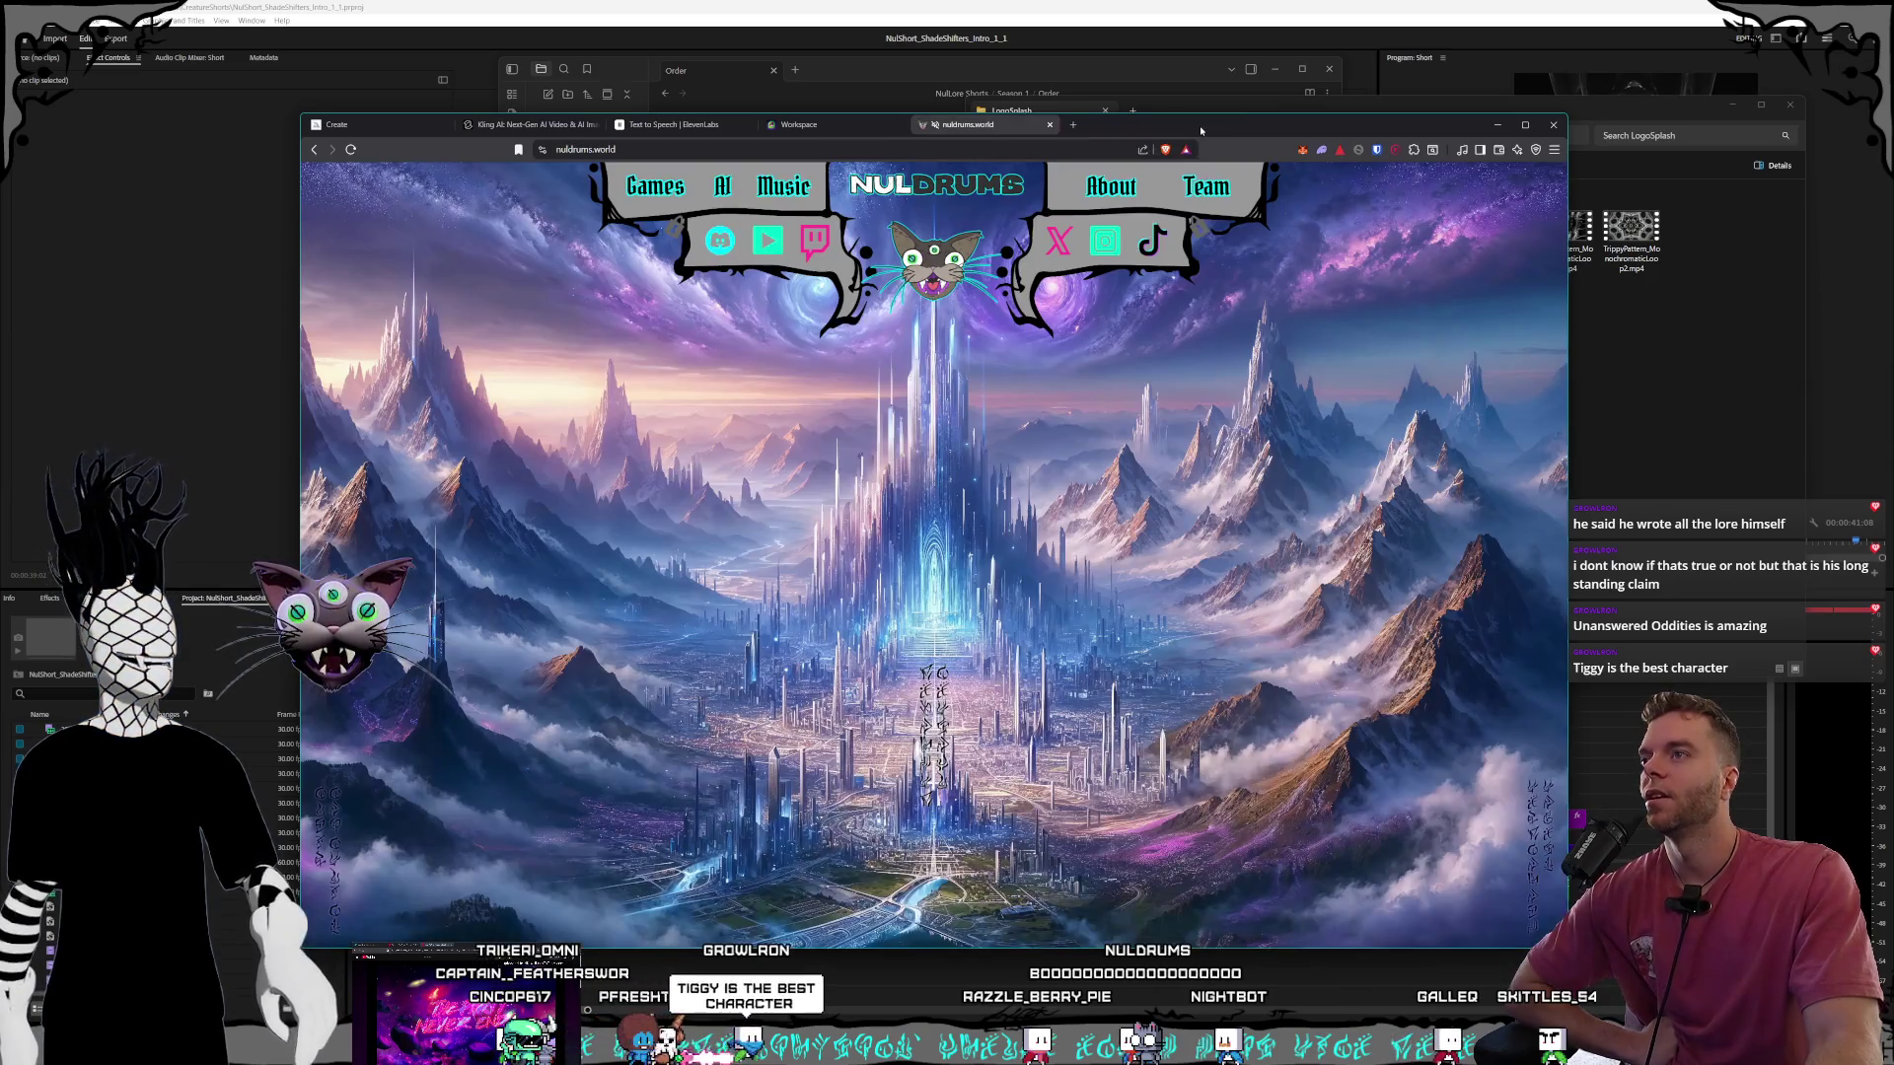
Discard a blank new Brave window, then open the Nuldrums YouTube channel popup from the site header.
click(1071, 126)
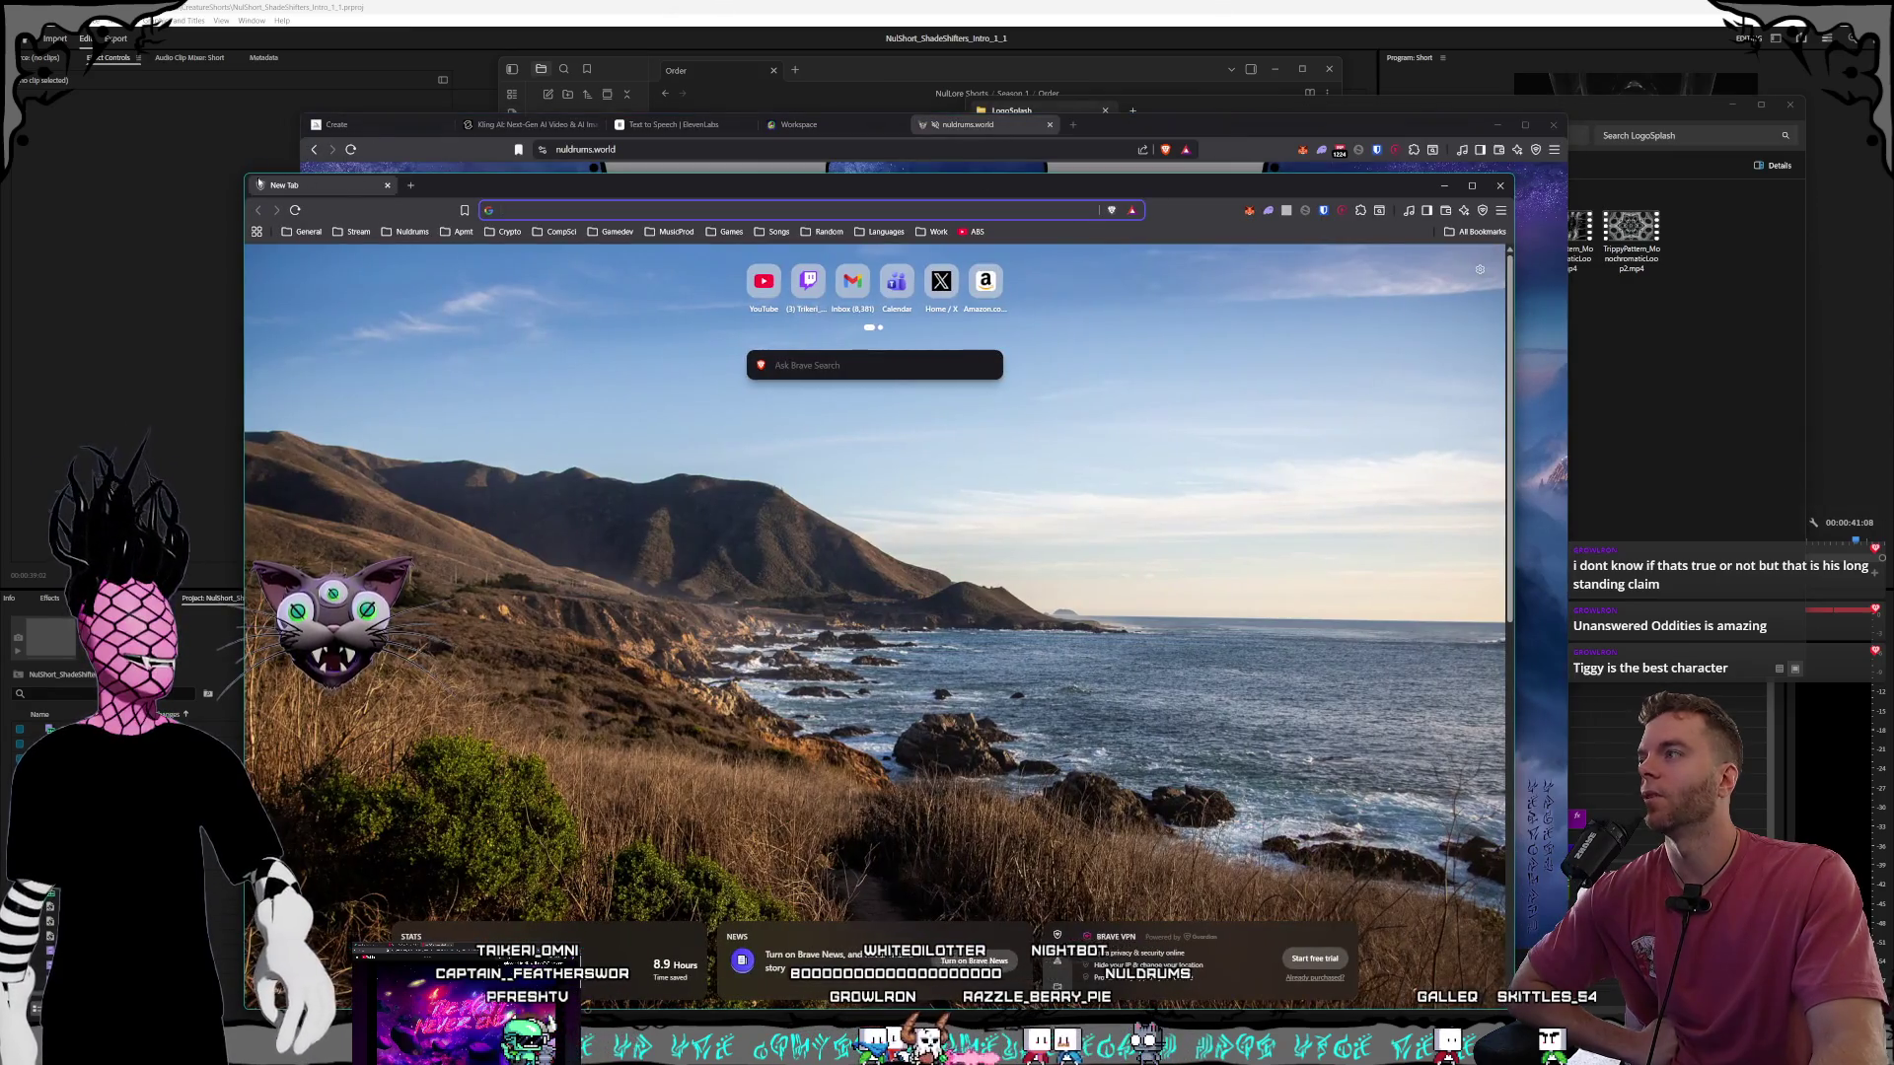
drag(242, 178, 606, 368)
key(ctrl+w)
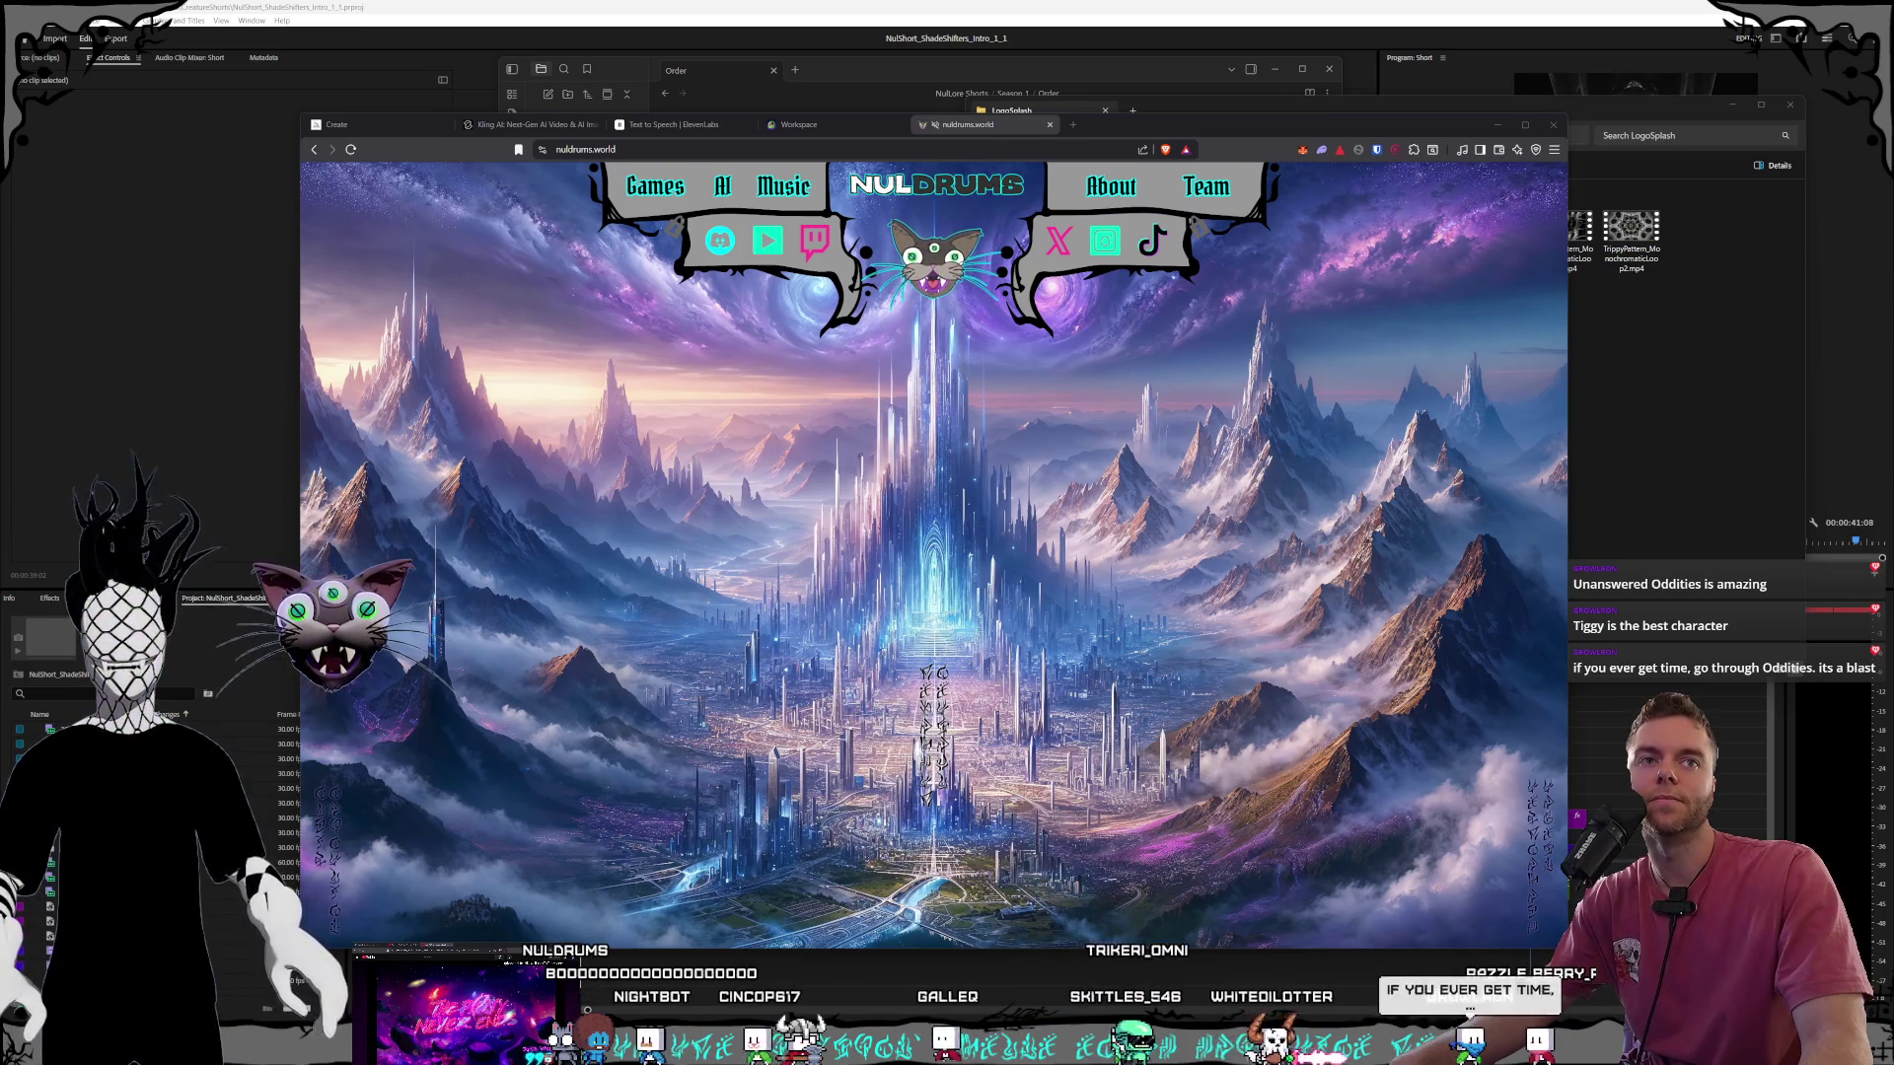
click(767, 239)
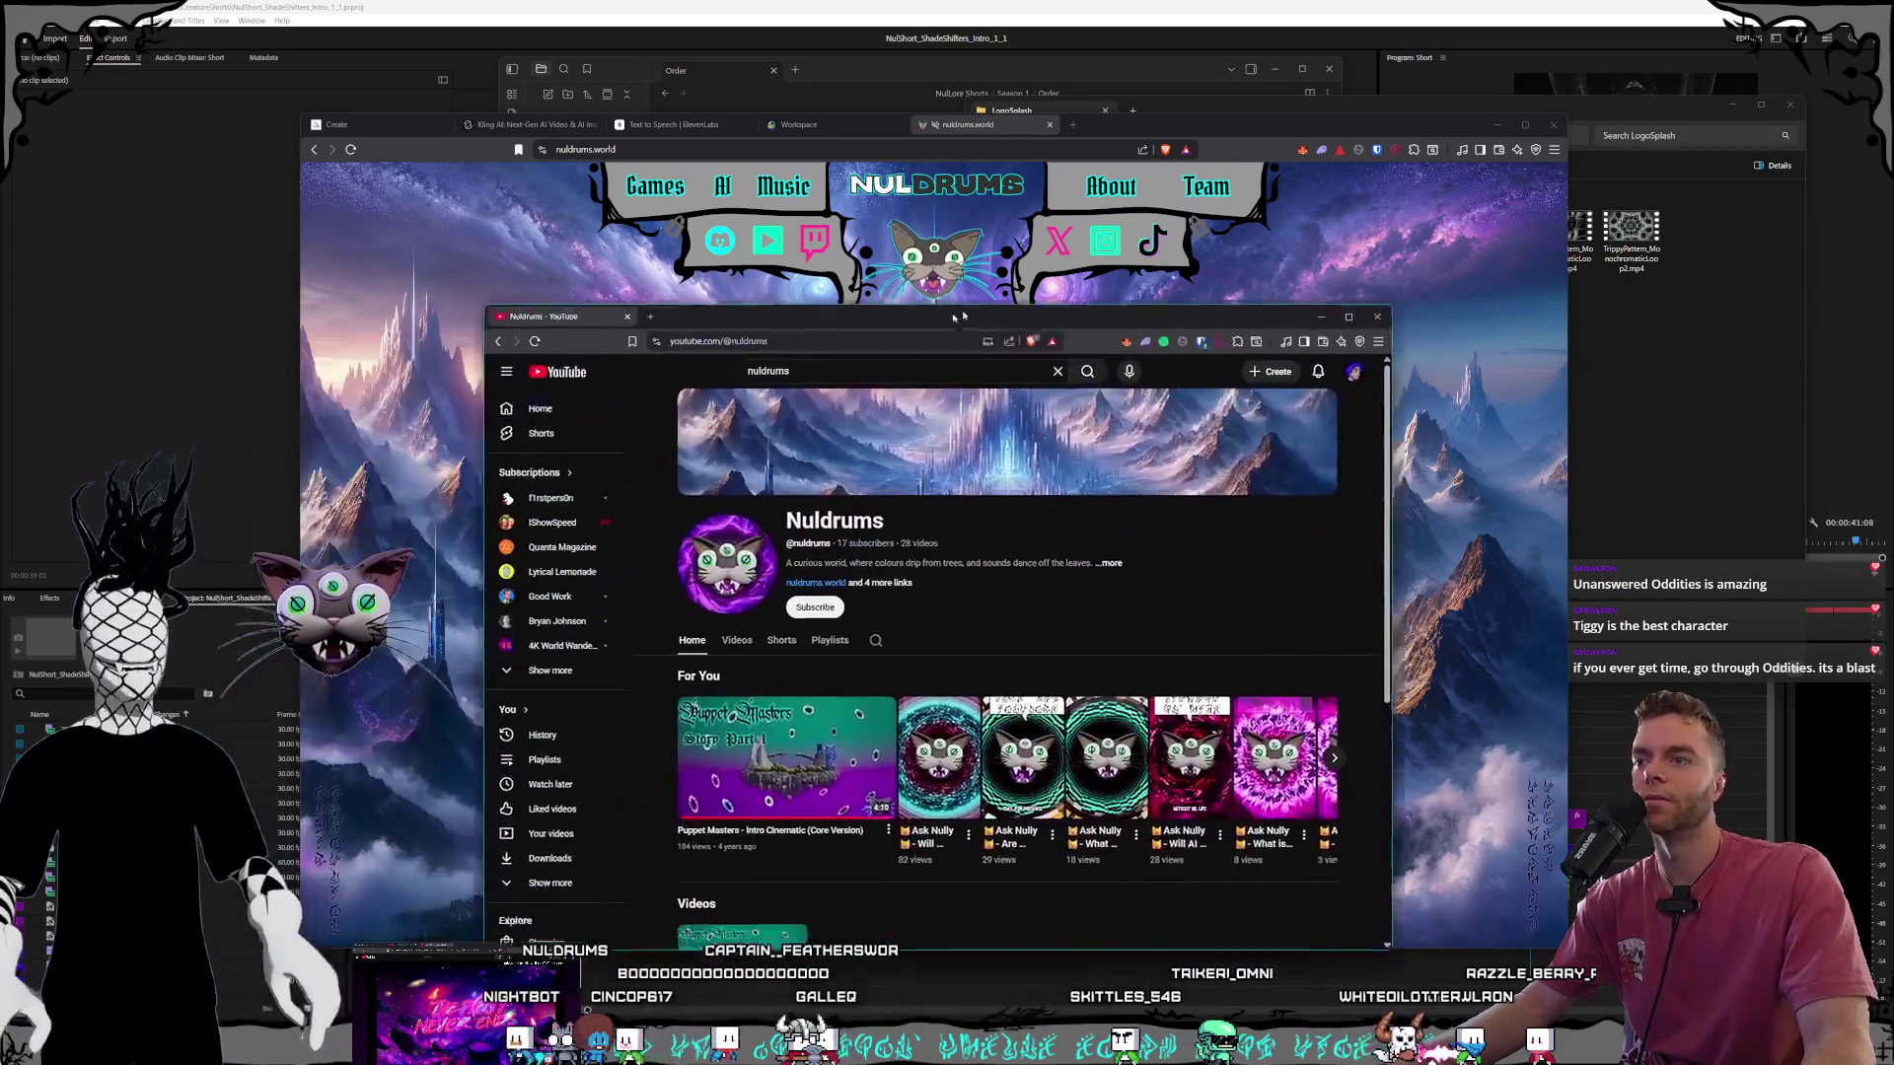
Enlarge the Nuldrums channel window and page through its For You shorts.
mouse_move(569, 272)
mouse_down()
mouse_move(360, 148)
mouse_move(552, 148)
mouse_move(743, 108)
mouse_up()
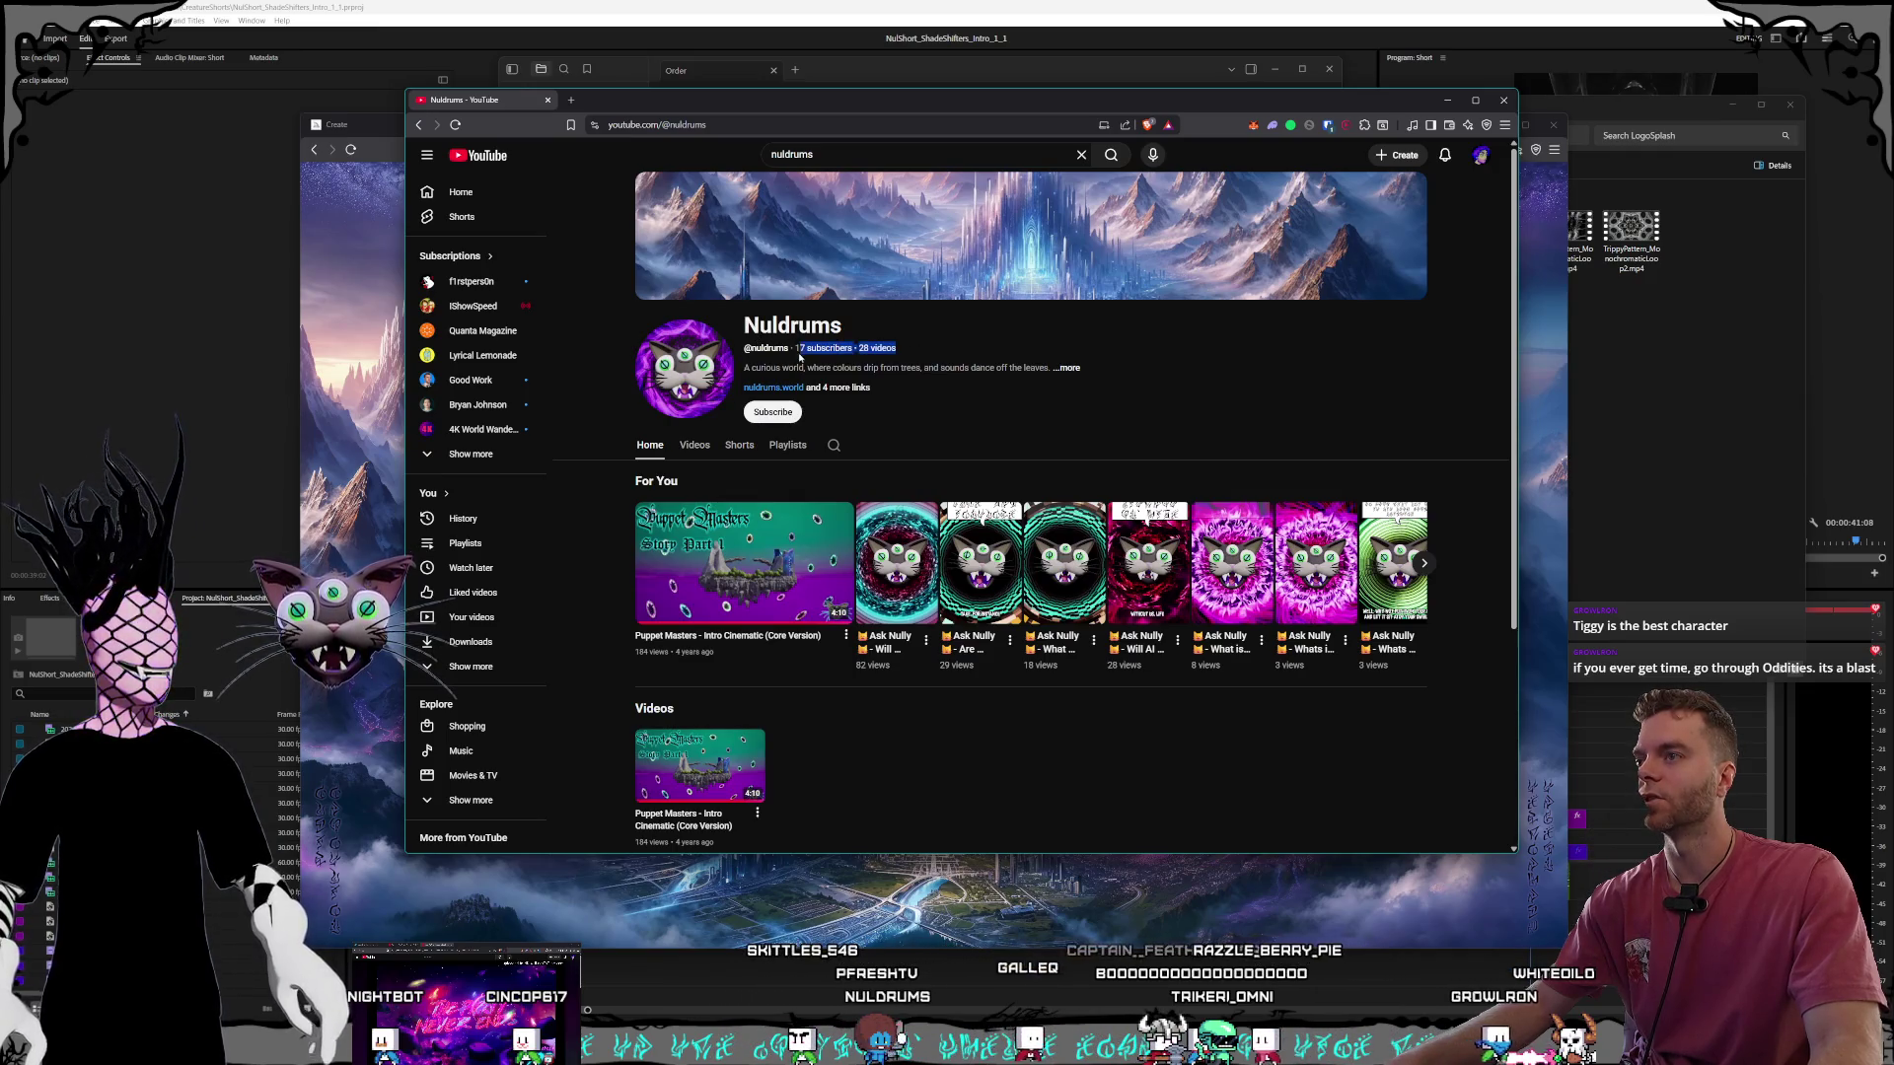
drag(800, 358, 742, 351)
click(941, 355)
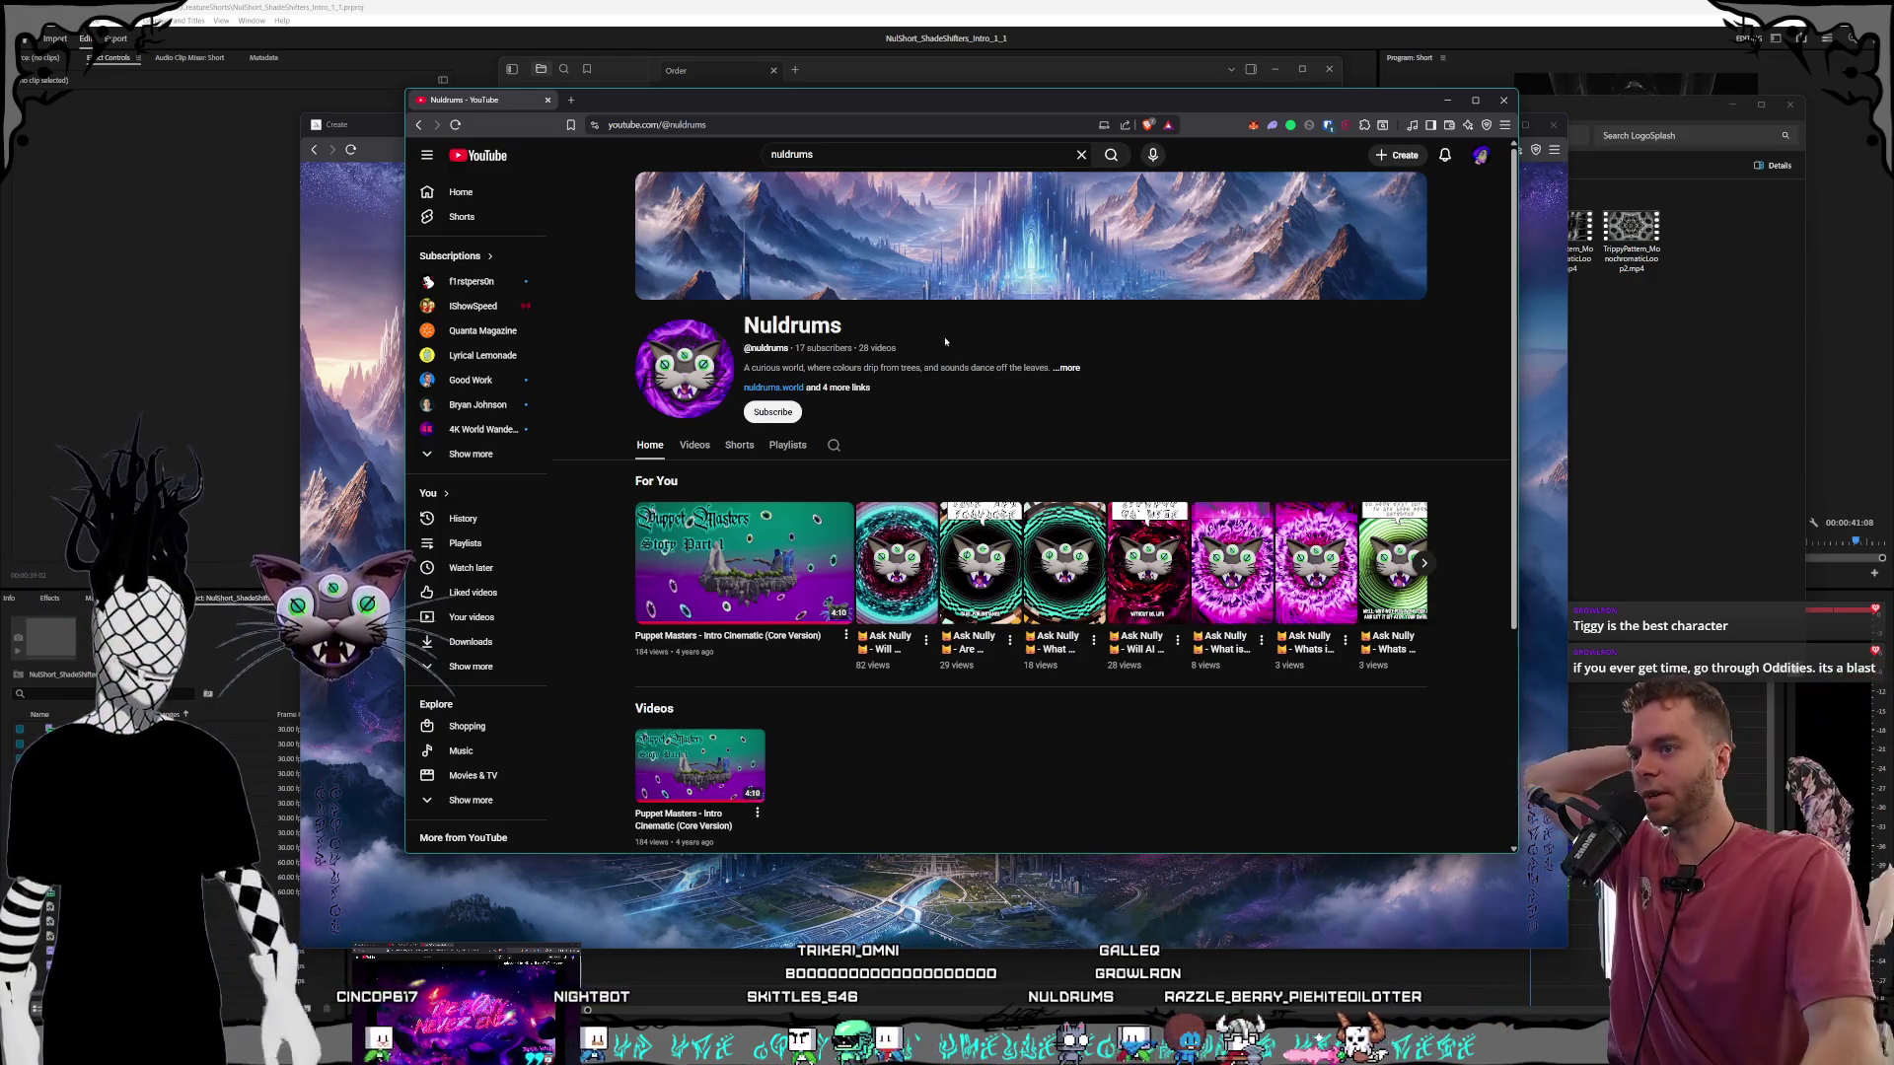
click(1424, 564)
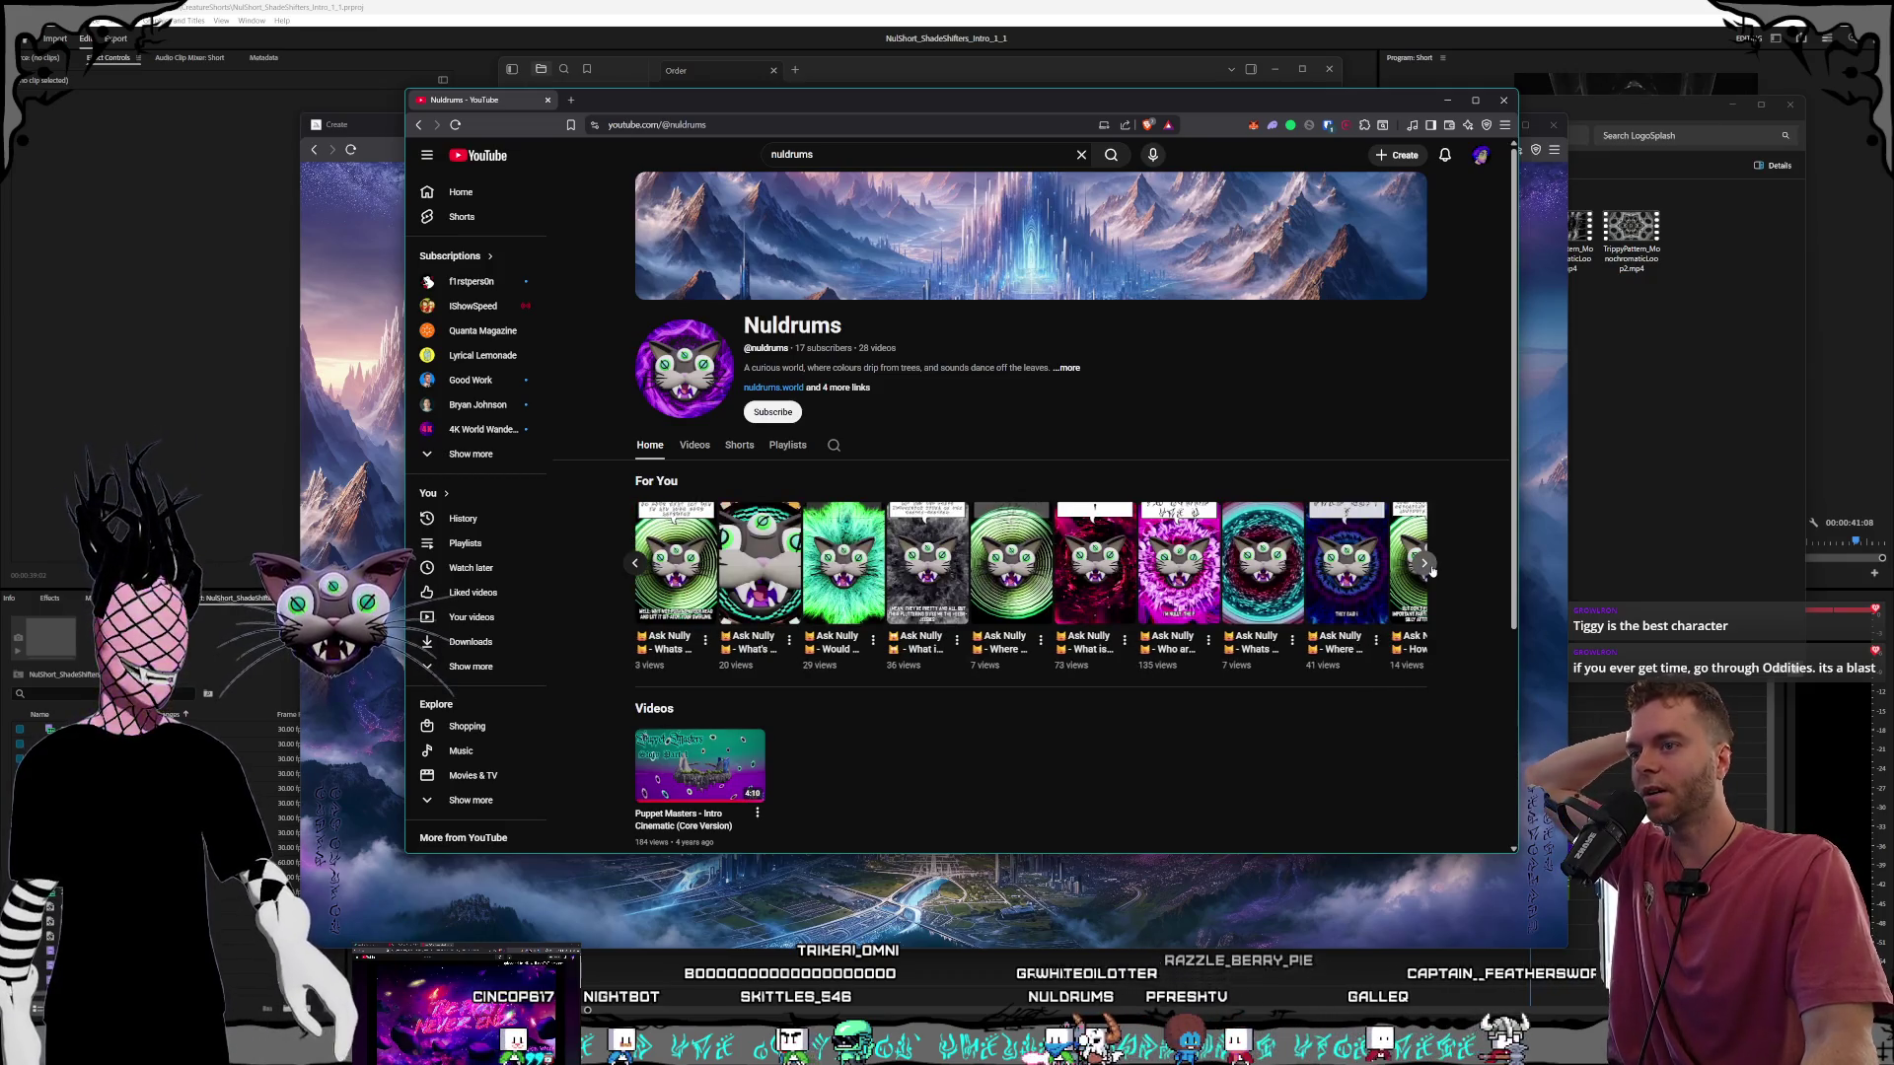
click(1430, 570)
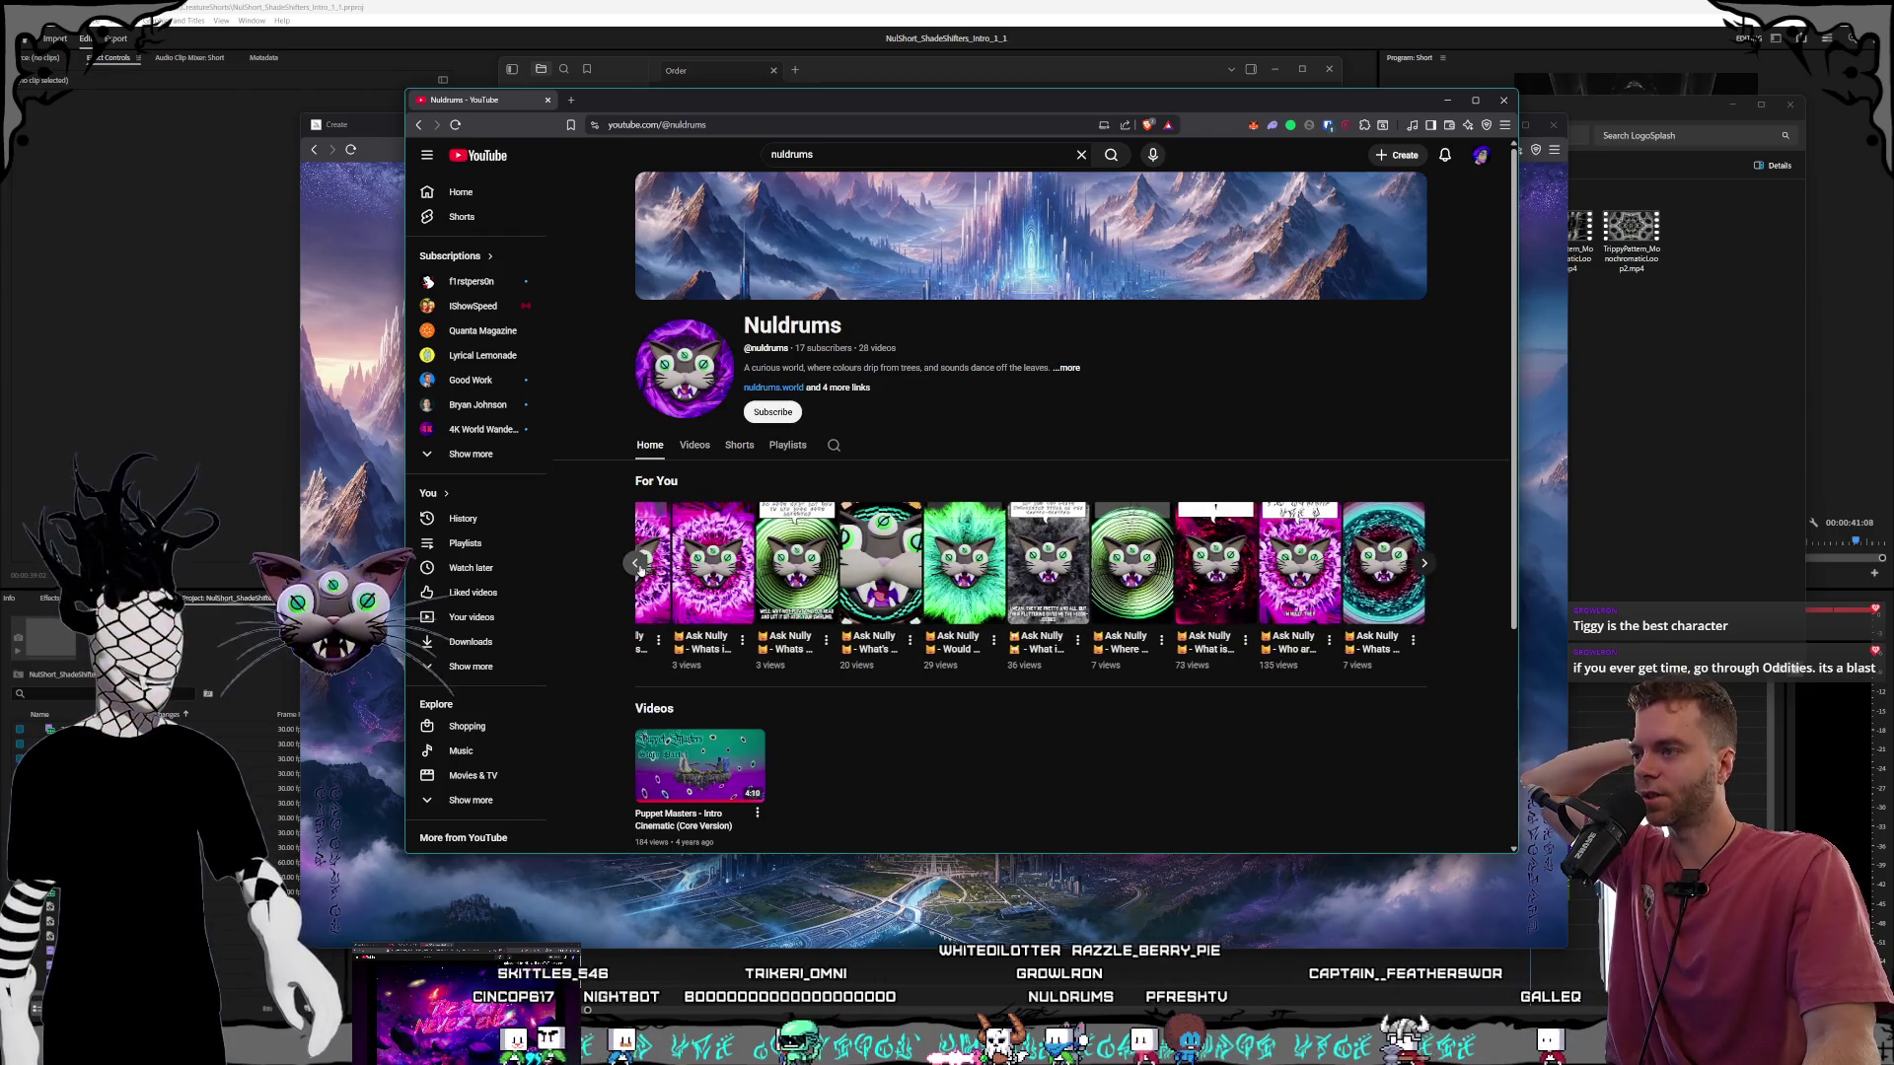
click(639, 564)
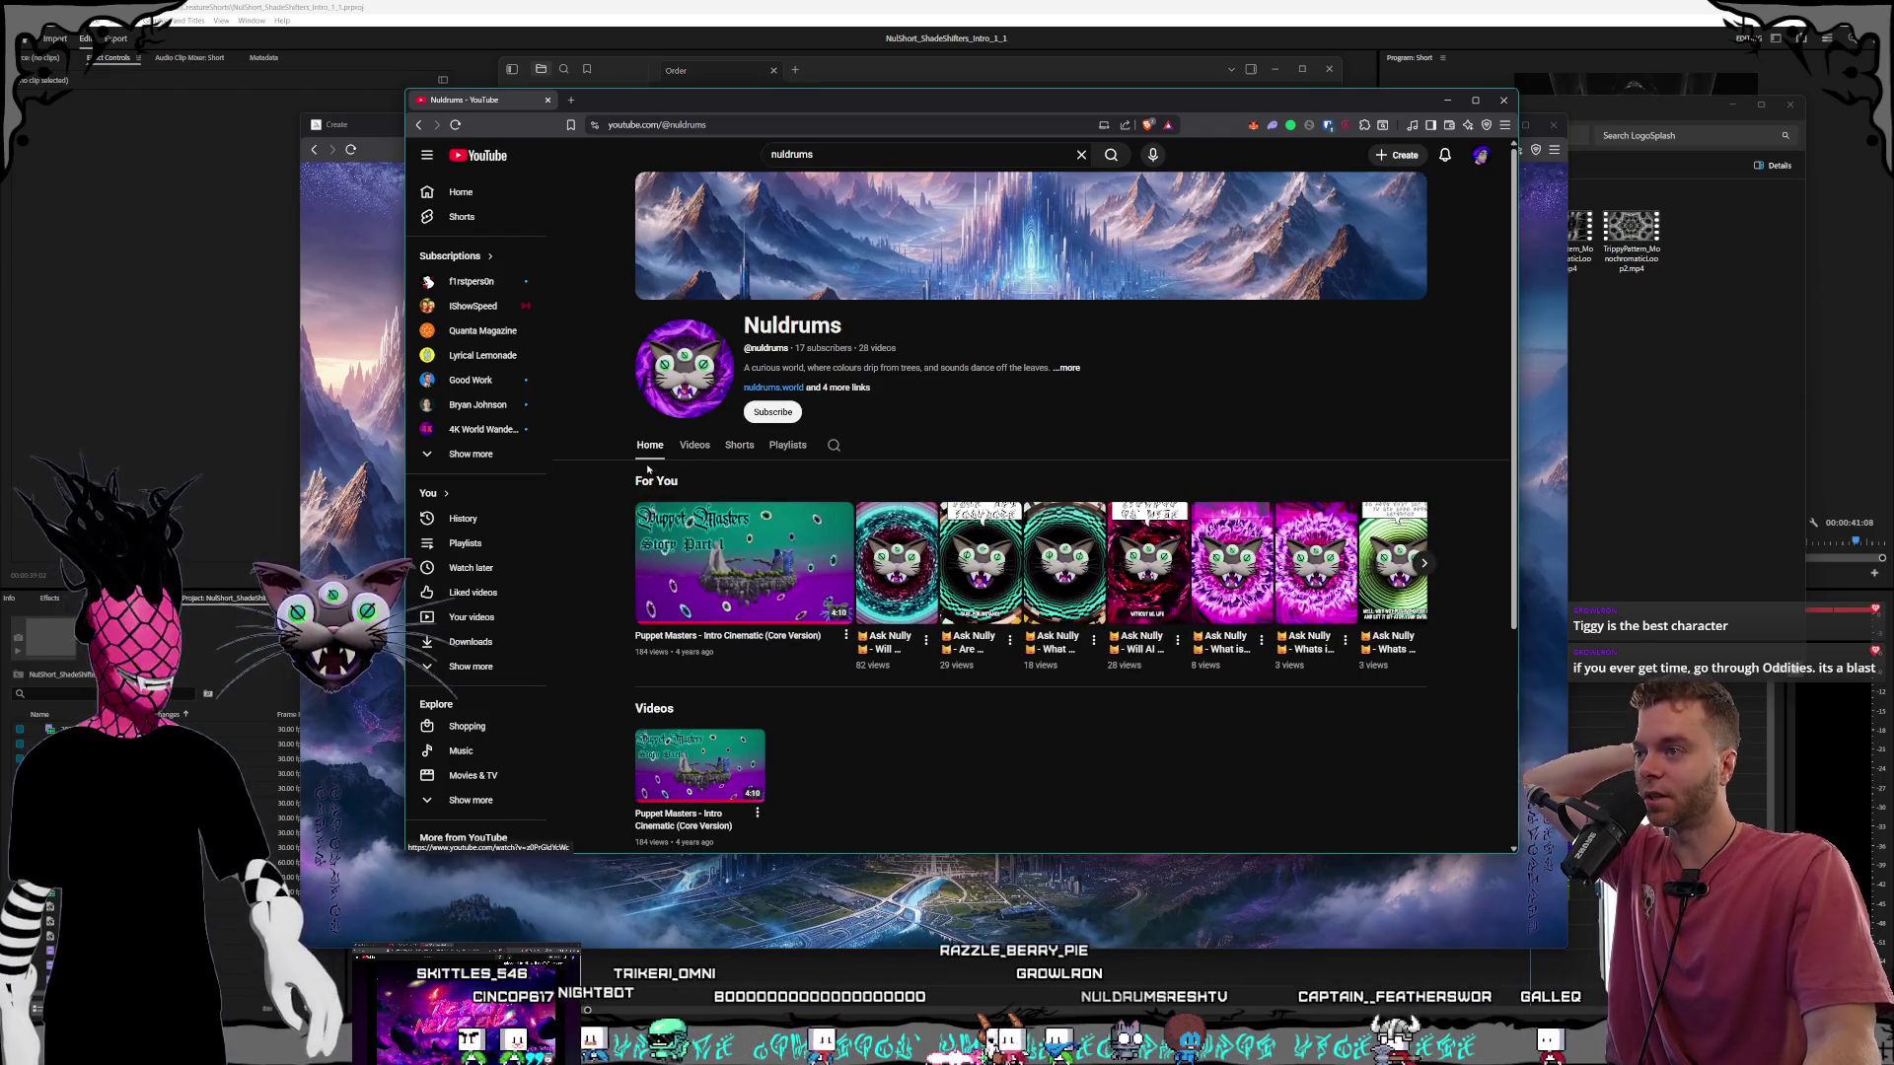
Browse the Nuldrums channel's Shorts list.
click(741, 452)
scroll(992, 560, down, 10)
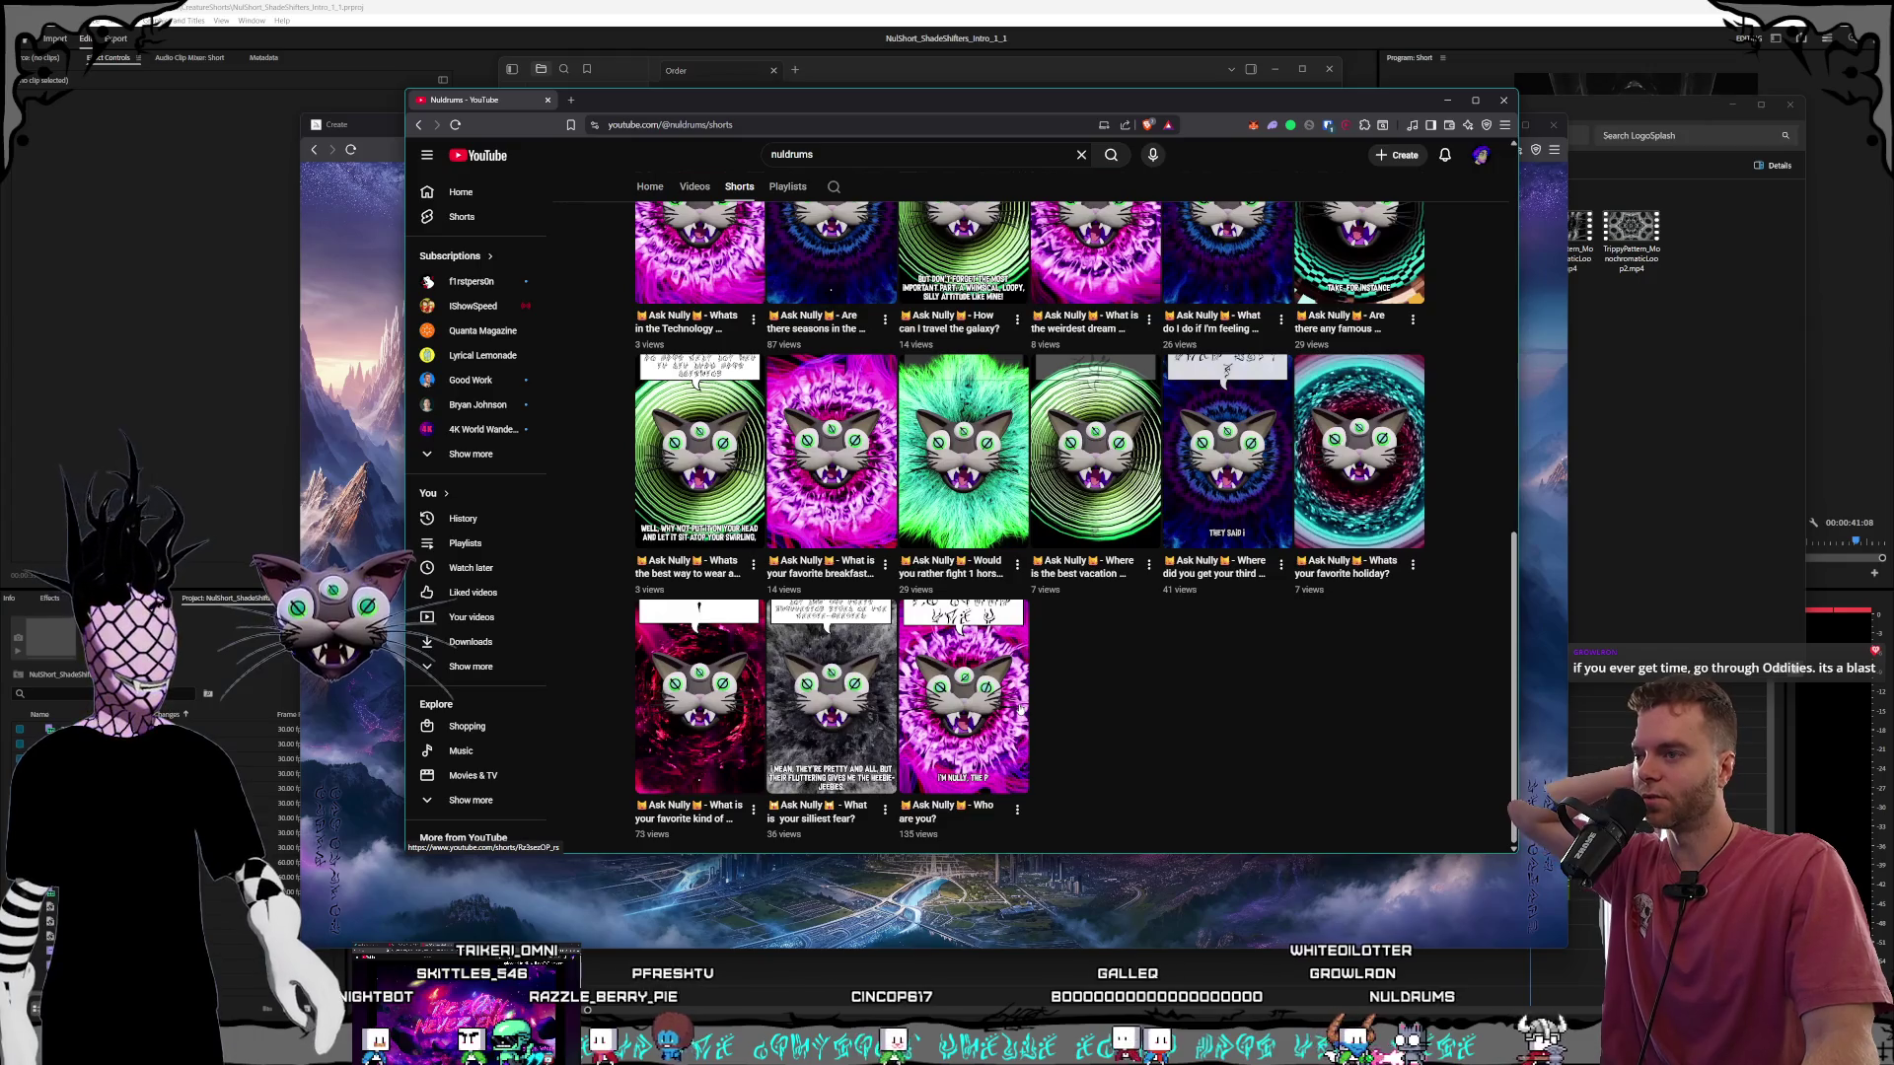
scroll(1020, 709, up, 5)
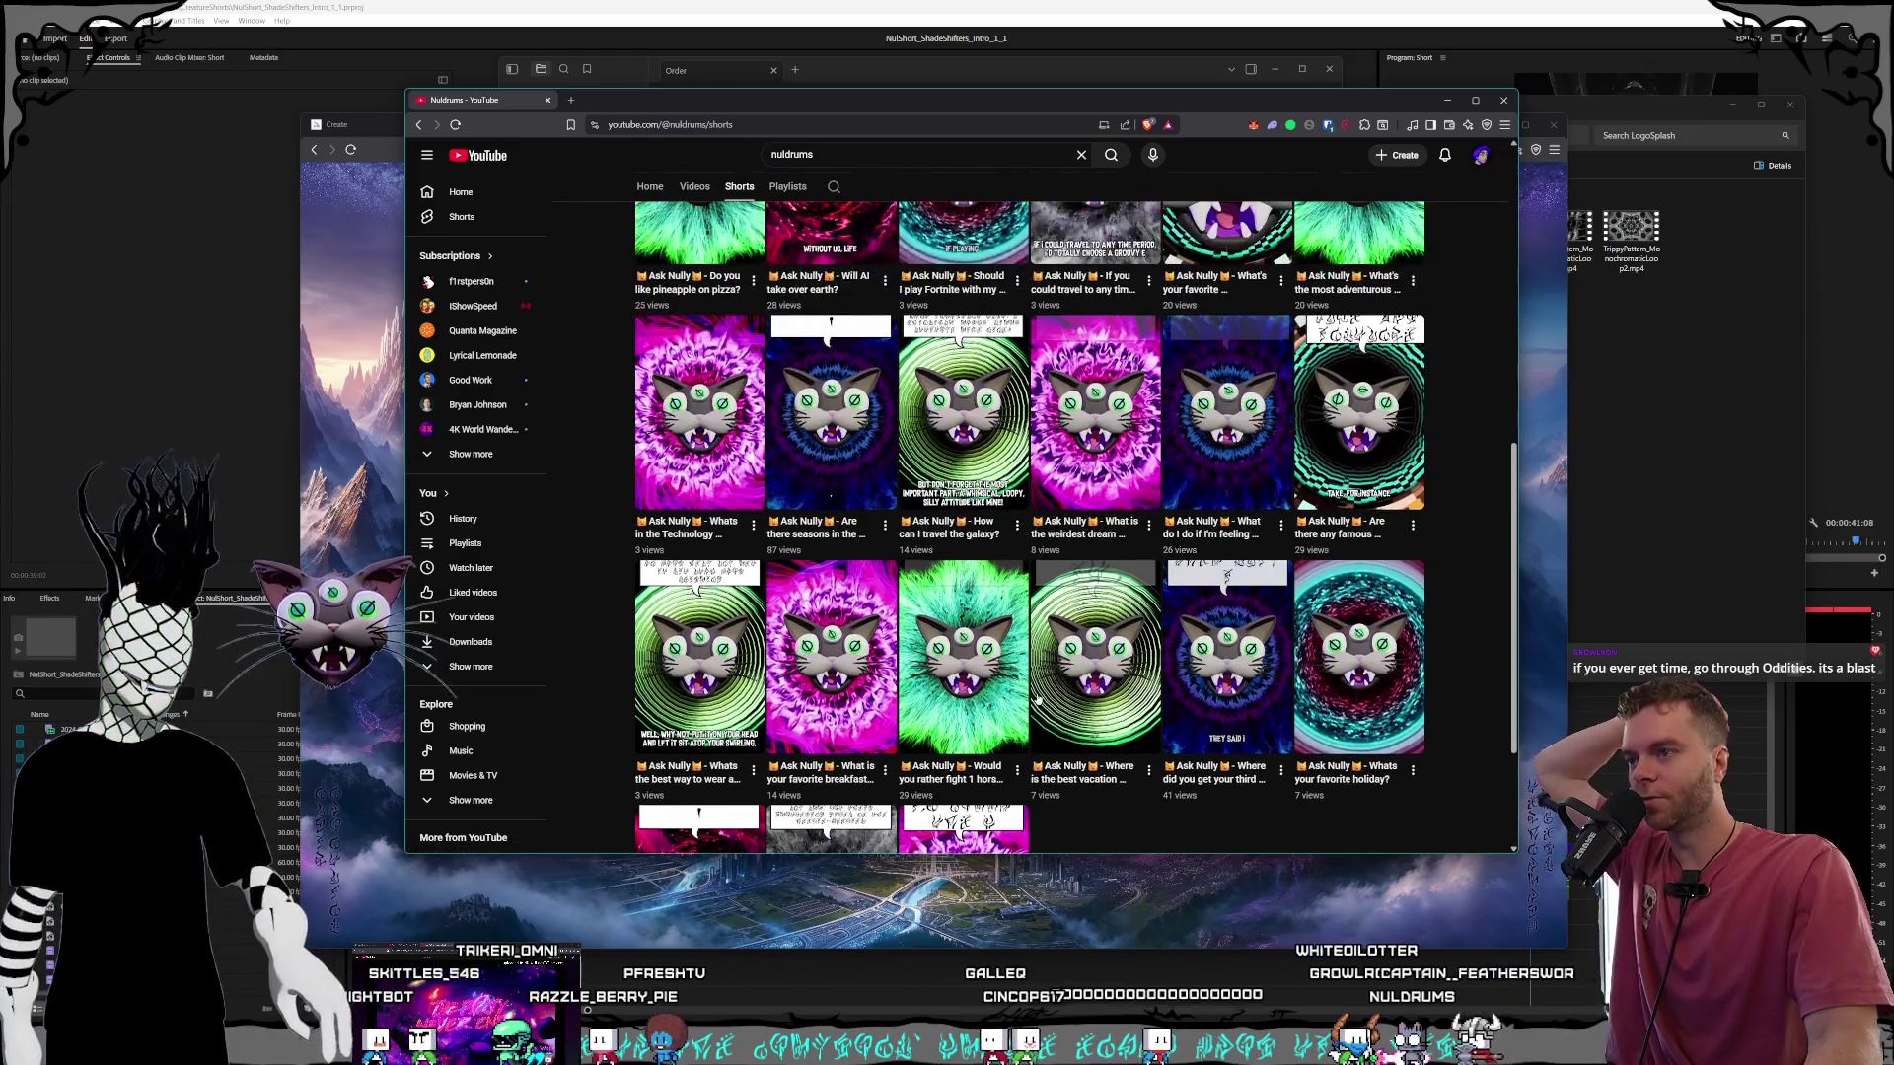
scroll(1036, 697, up, 3)
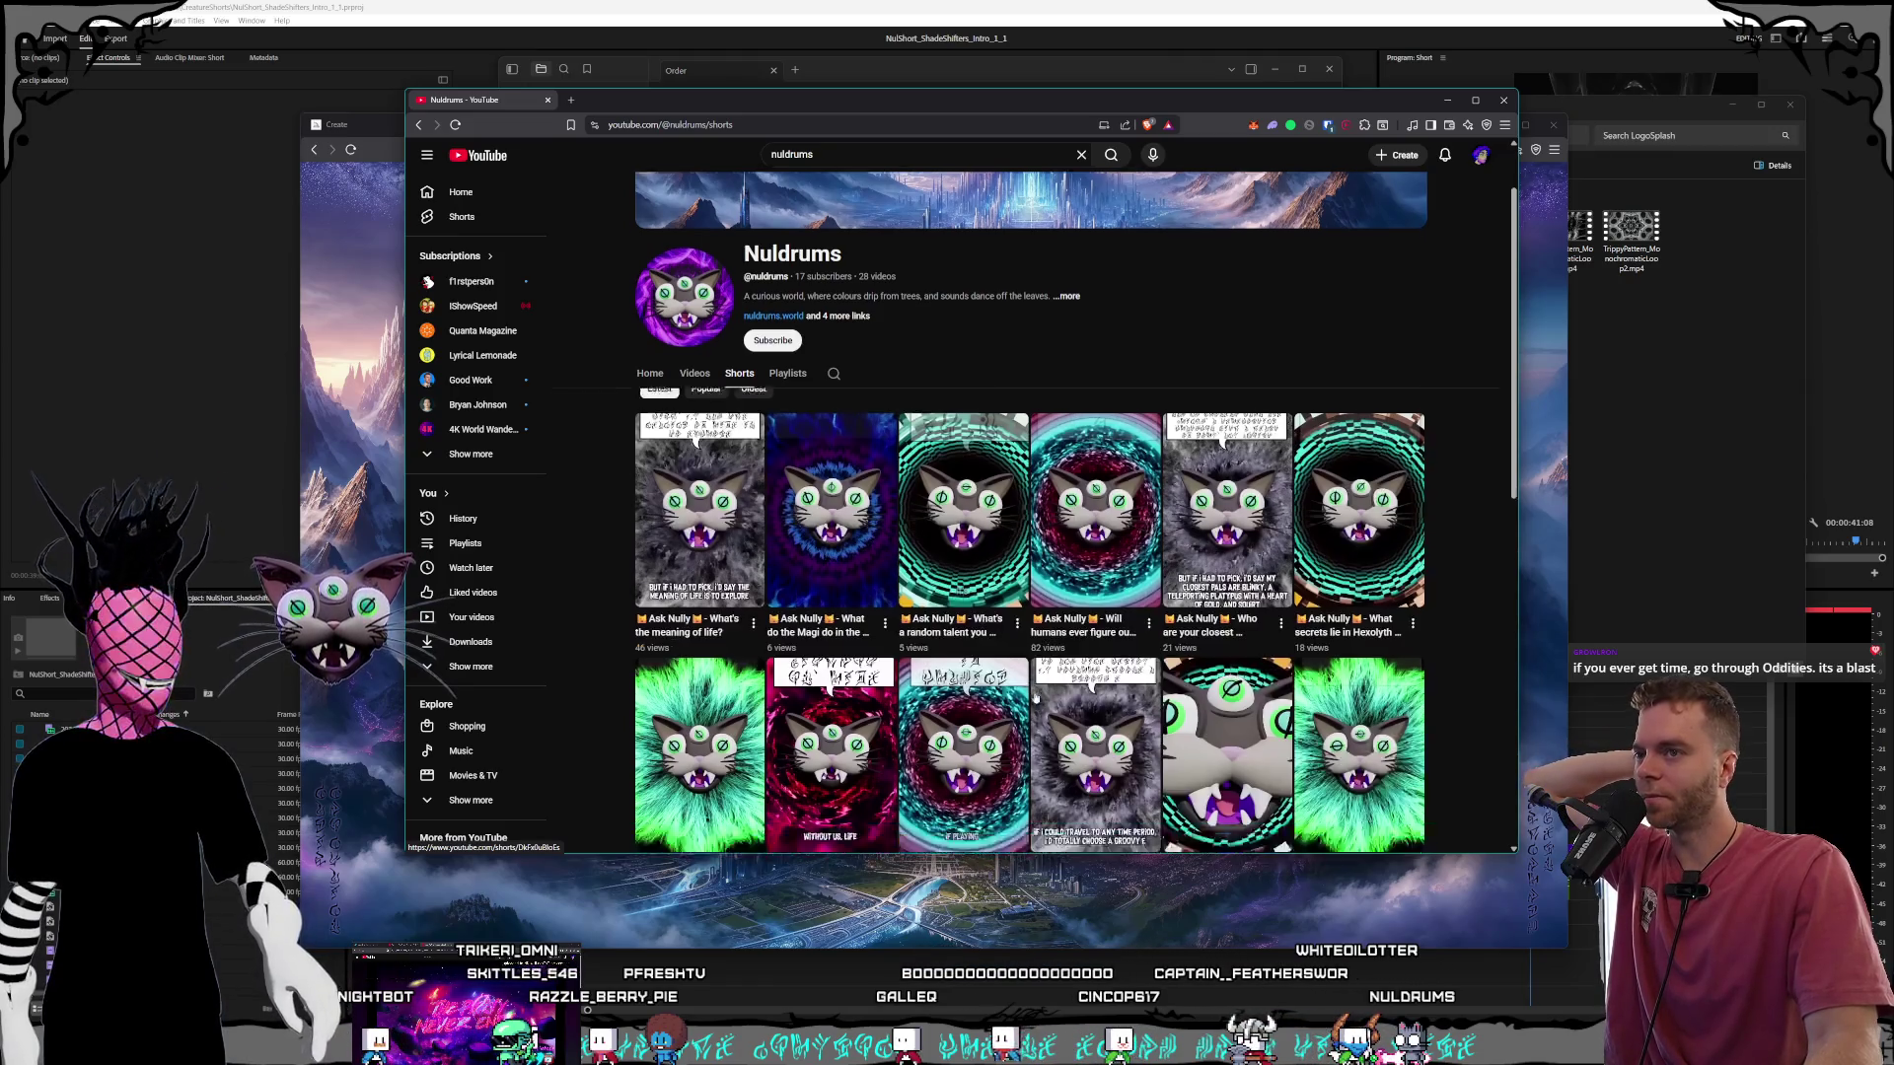
scroll(1034, 696, down, 8)
scroll(1035, 696, up, 8)
scroll(887, 631, down, 2)
scroll(751, 560, up, 2)
View and close the channel's About details, then bring the nuldrums.world window forward.
click(649, 445)
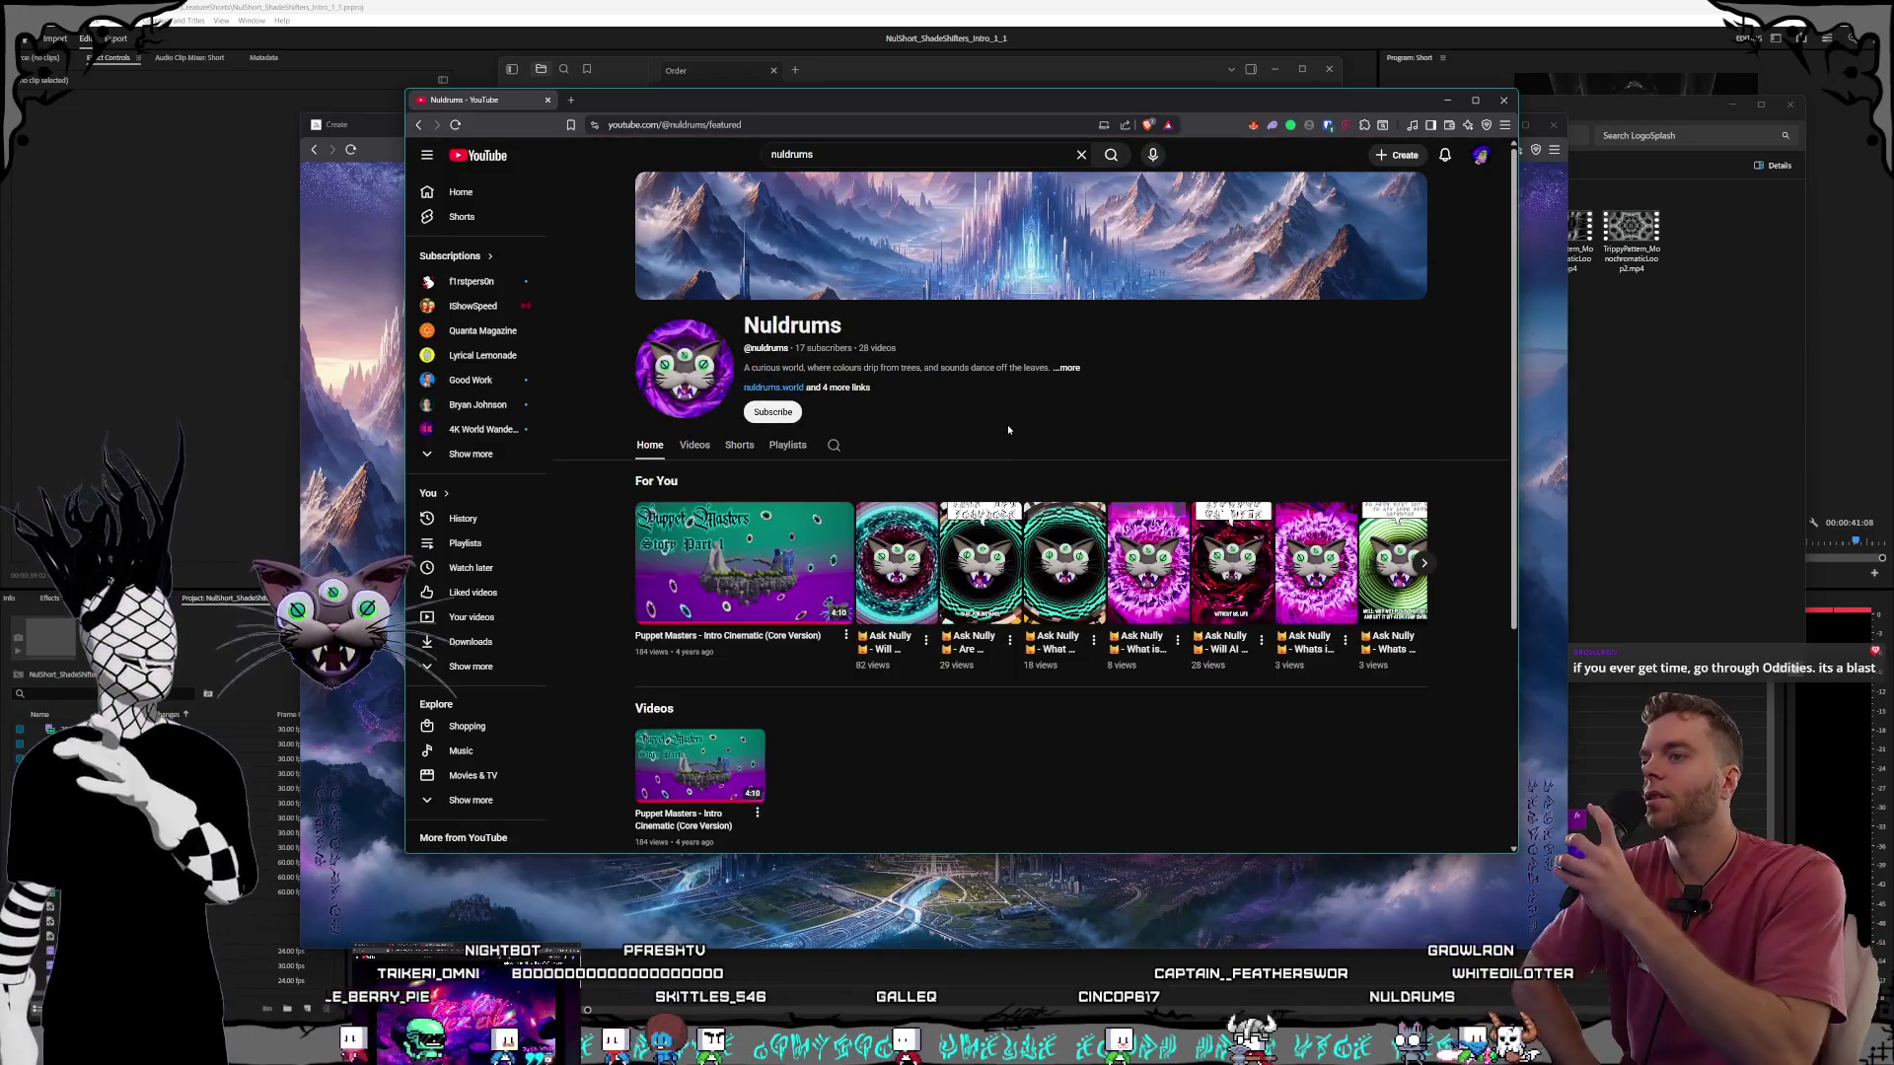
mouse_move(925, 341)
mouse_down()
mouse_move(794, 333)
mouse_move(809, 347)
mouse_up()
click(909, 364)
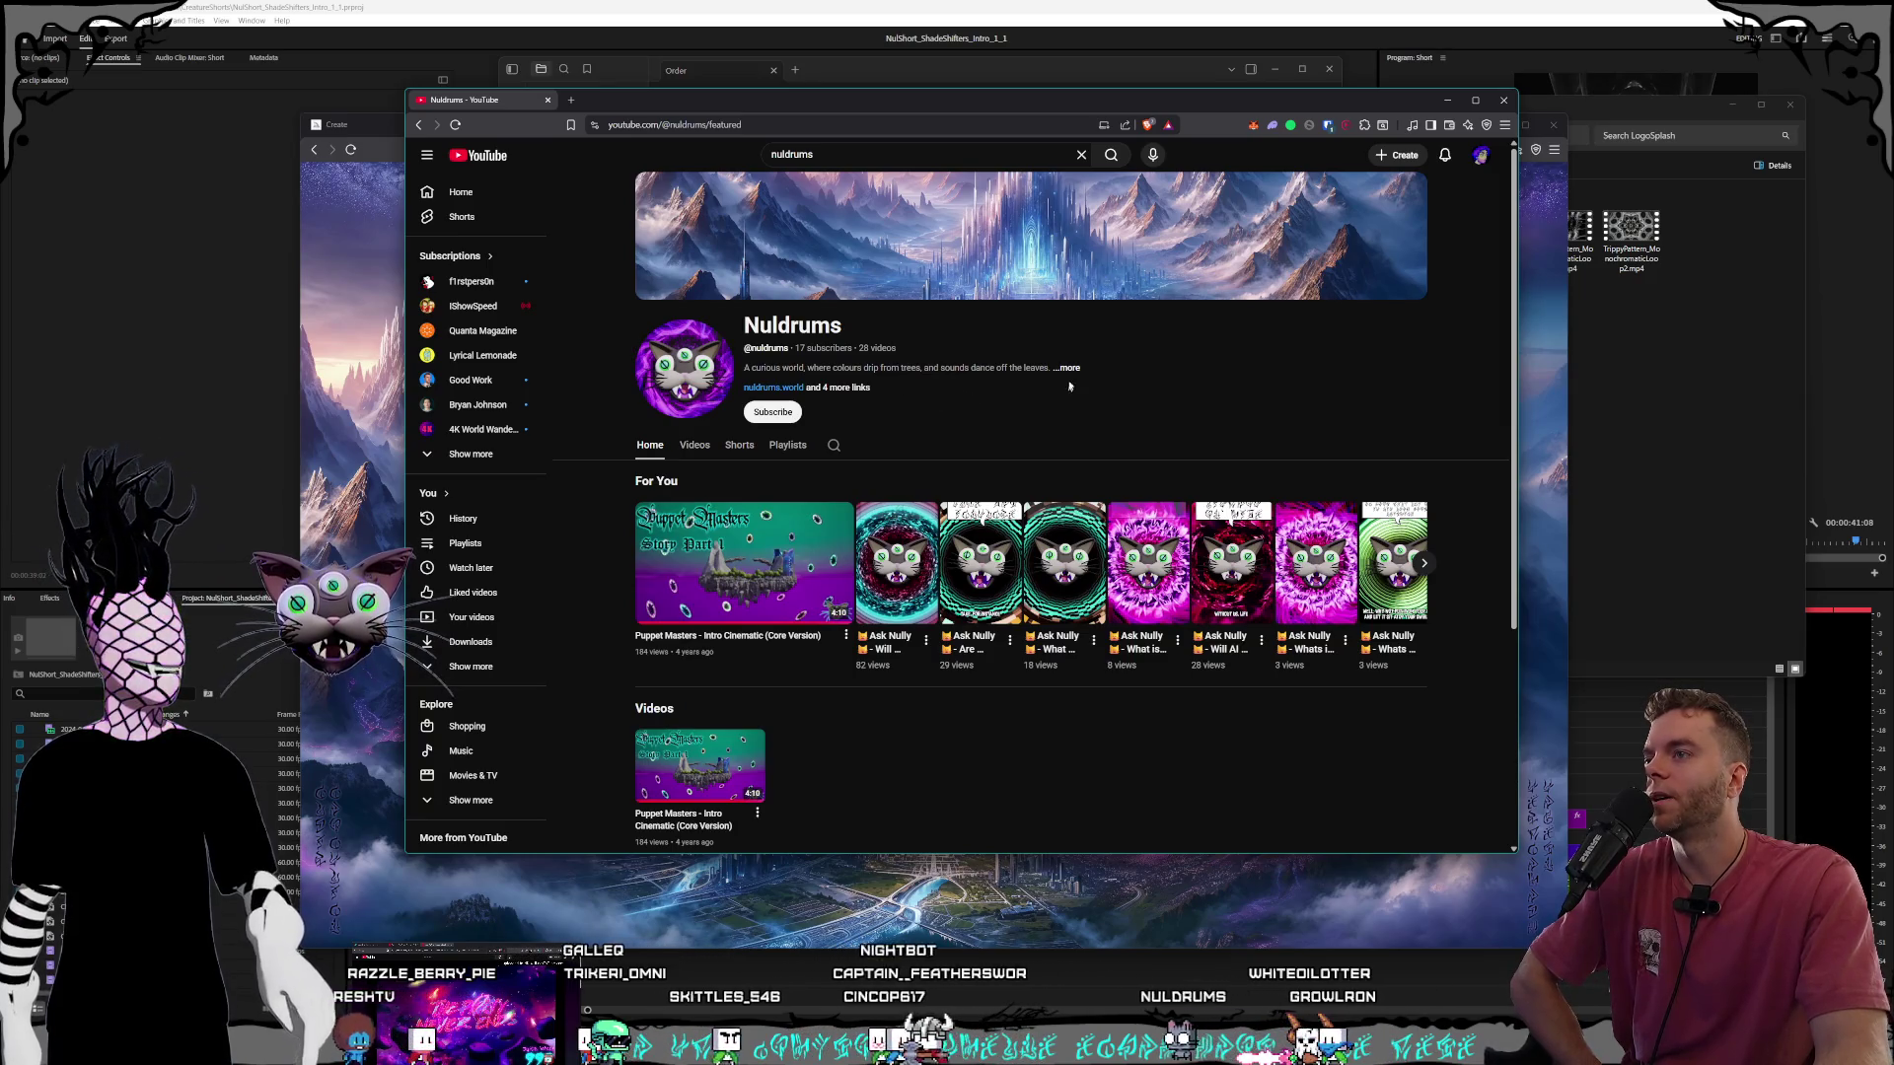
click(1015, 369)
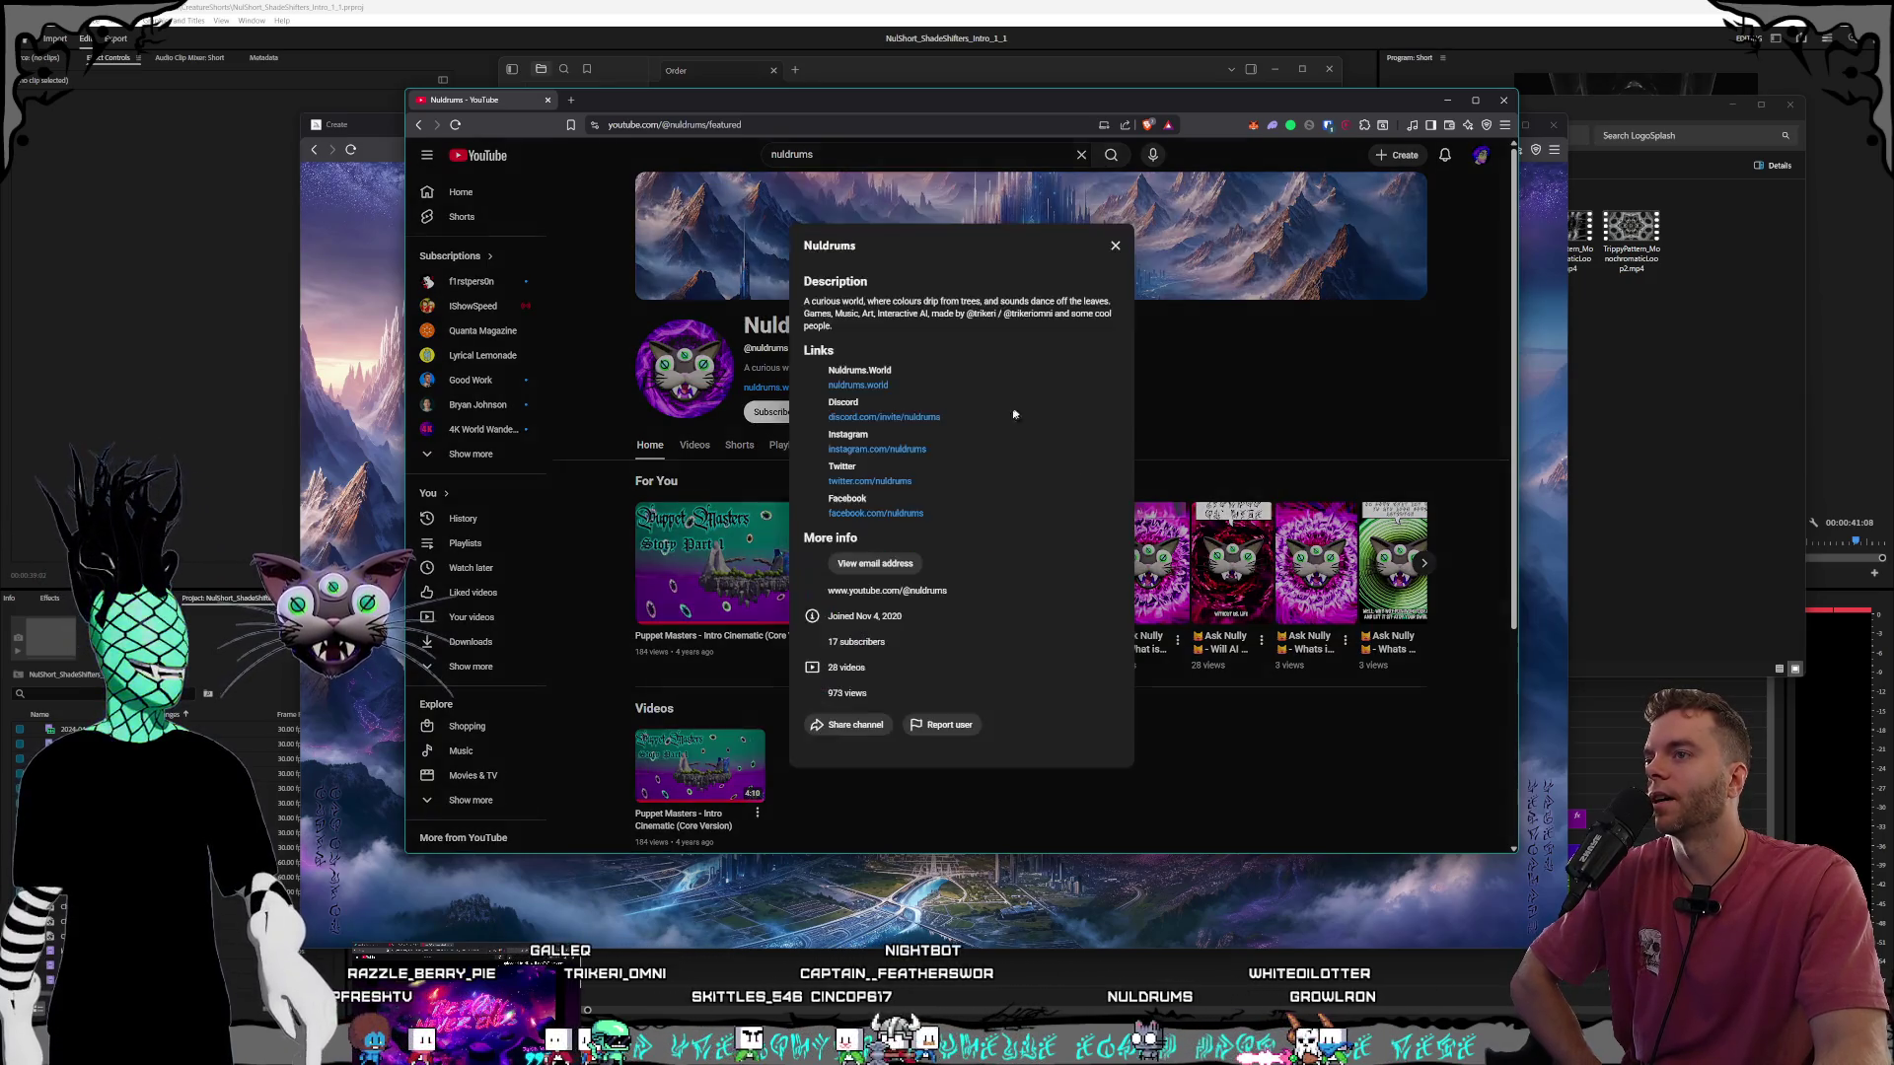
click(1115, 247)
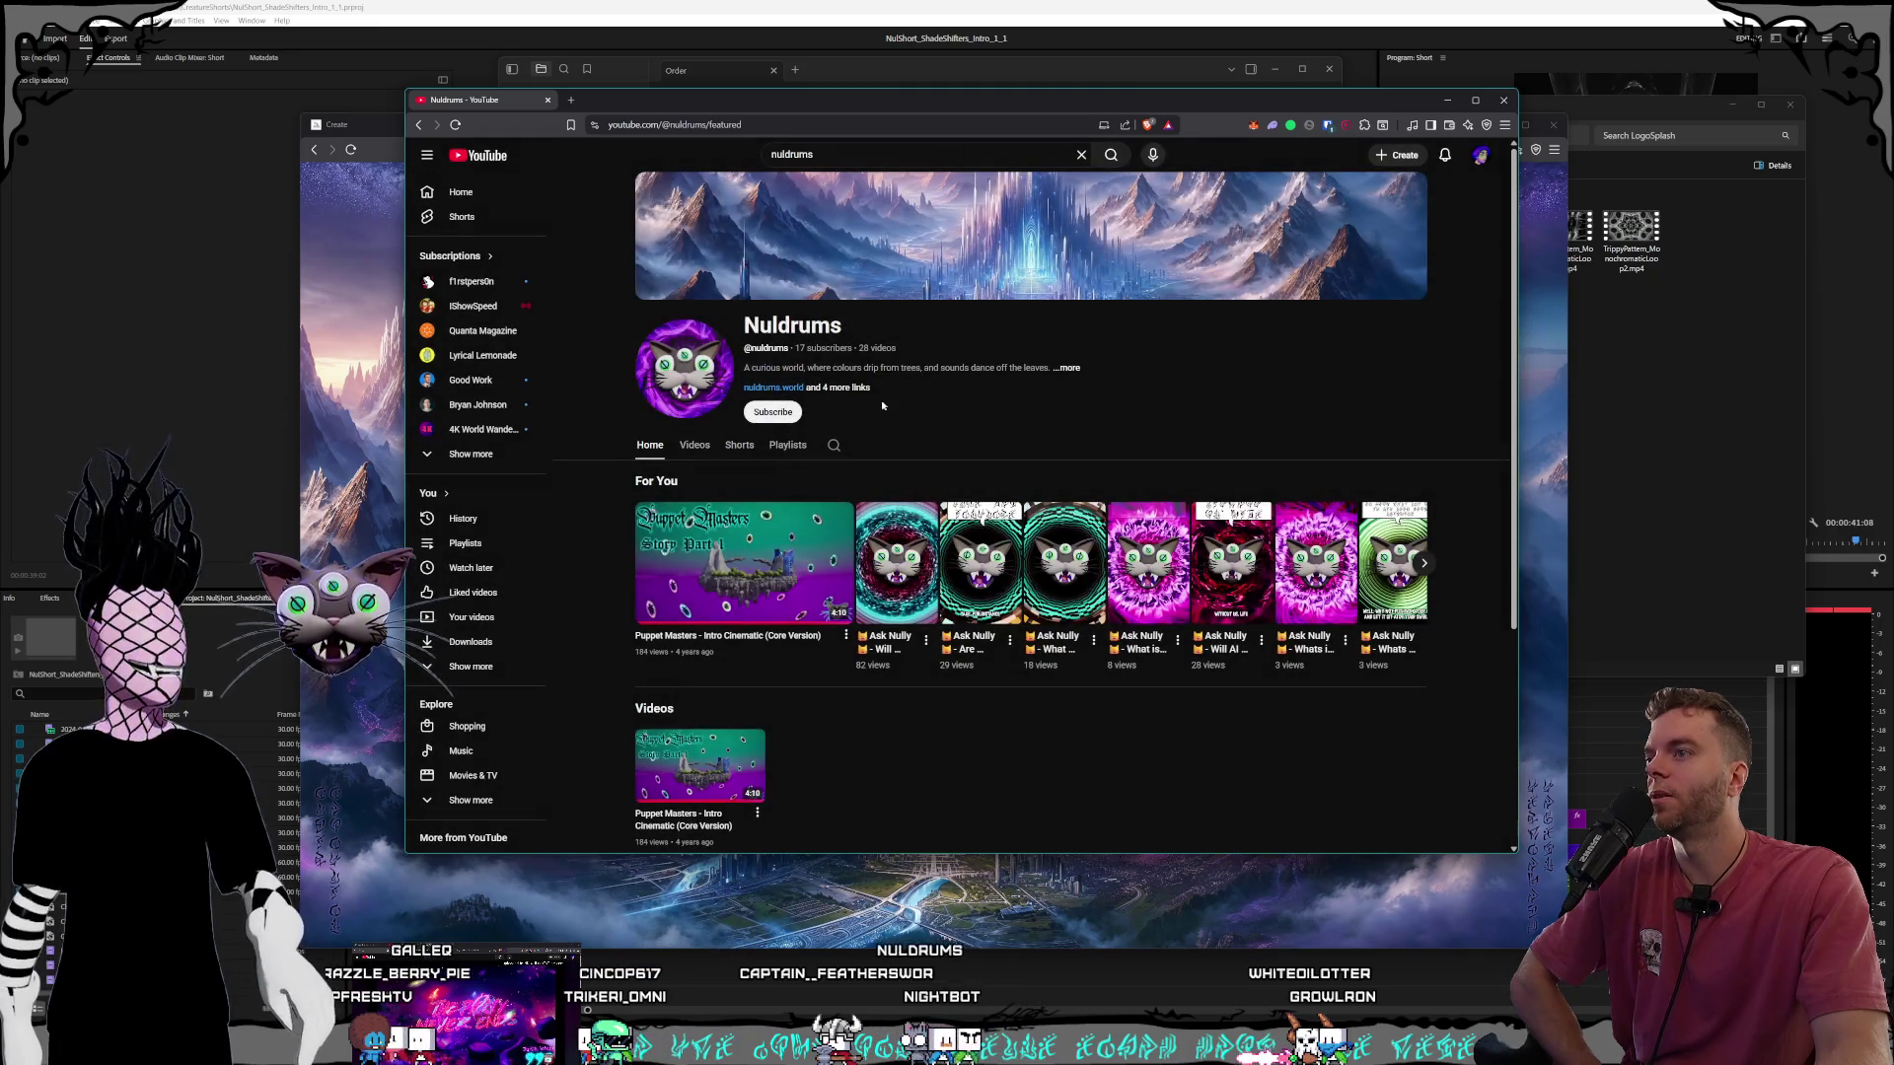
drag(882, 406, 717, 362)
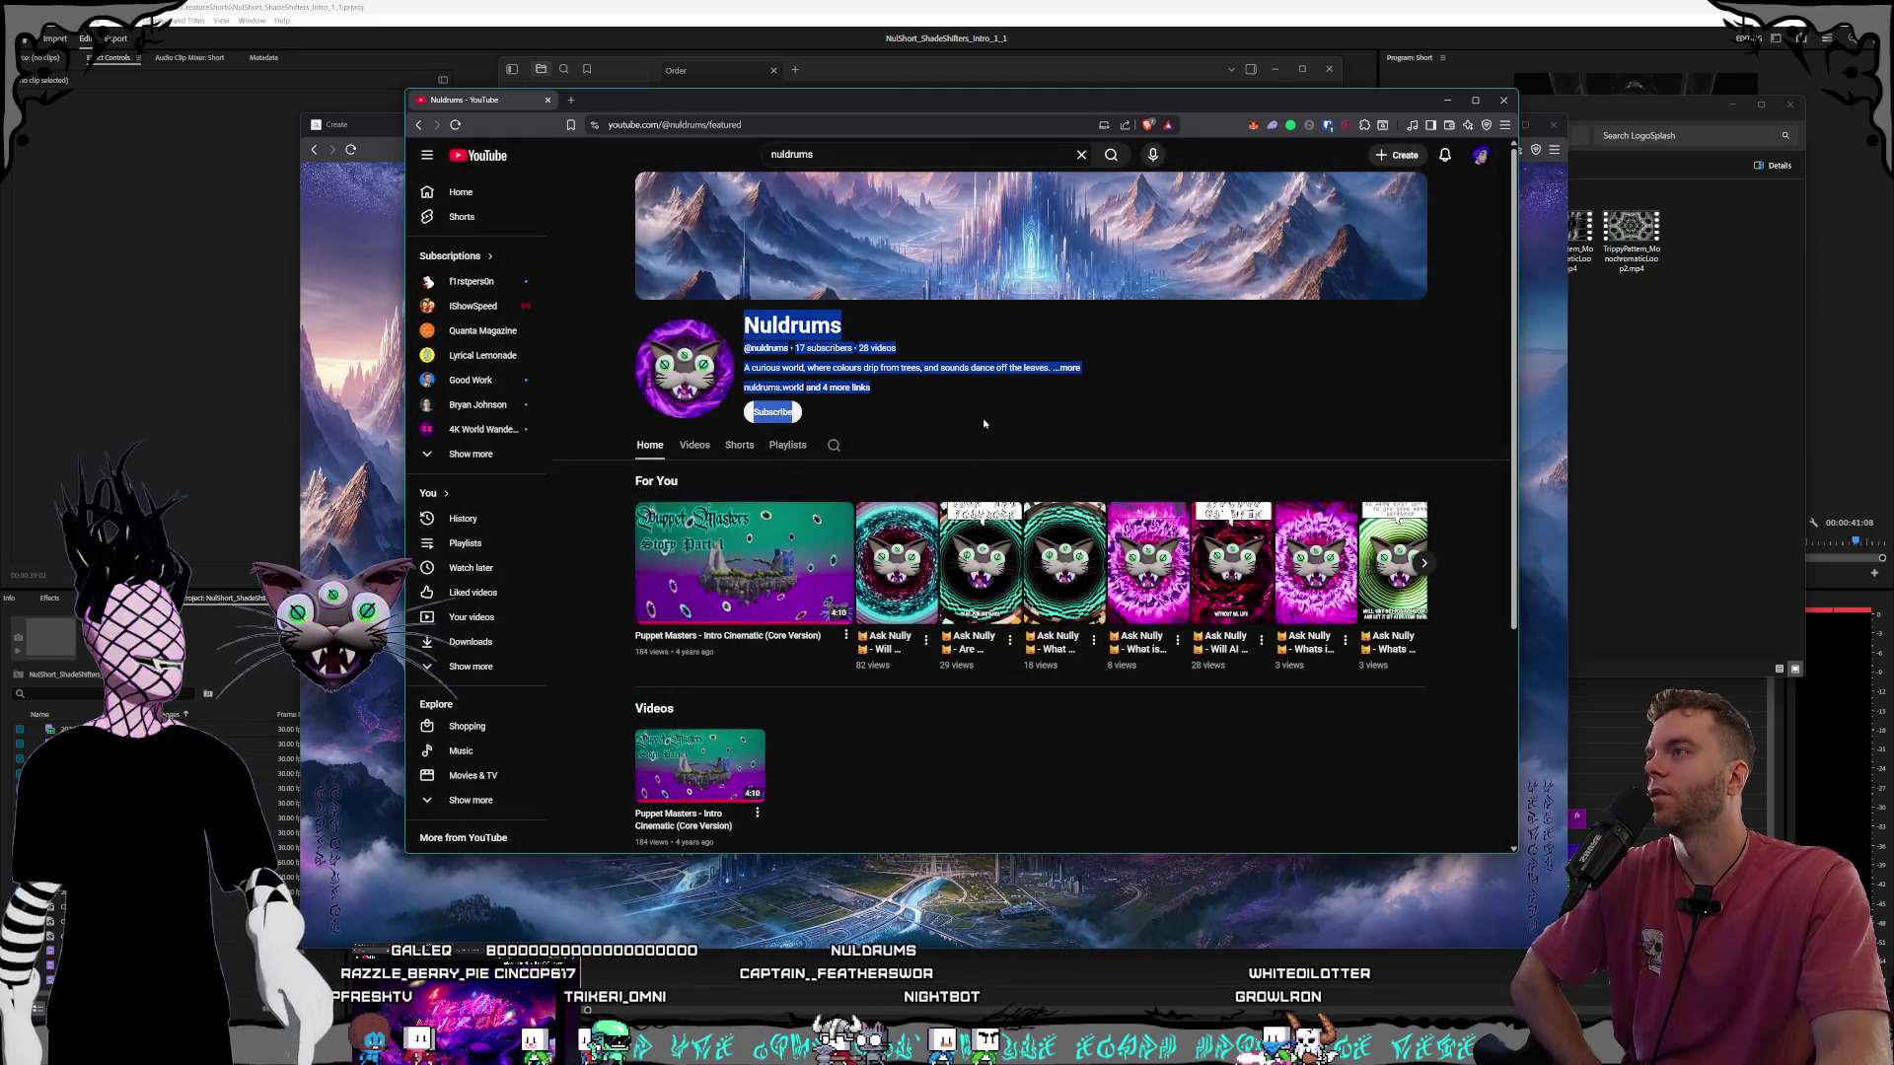
click(392, 181)
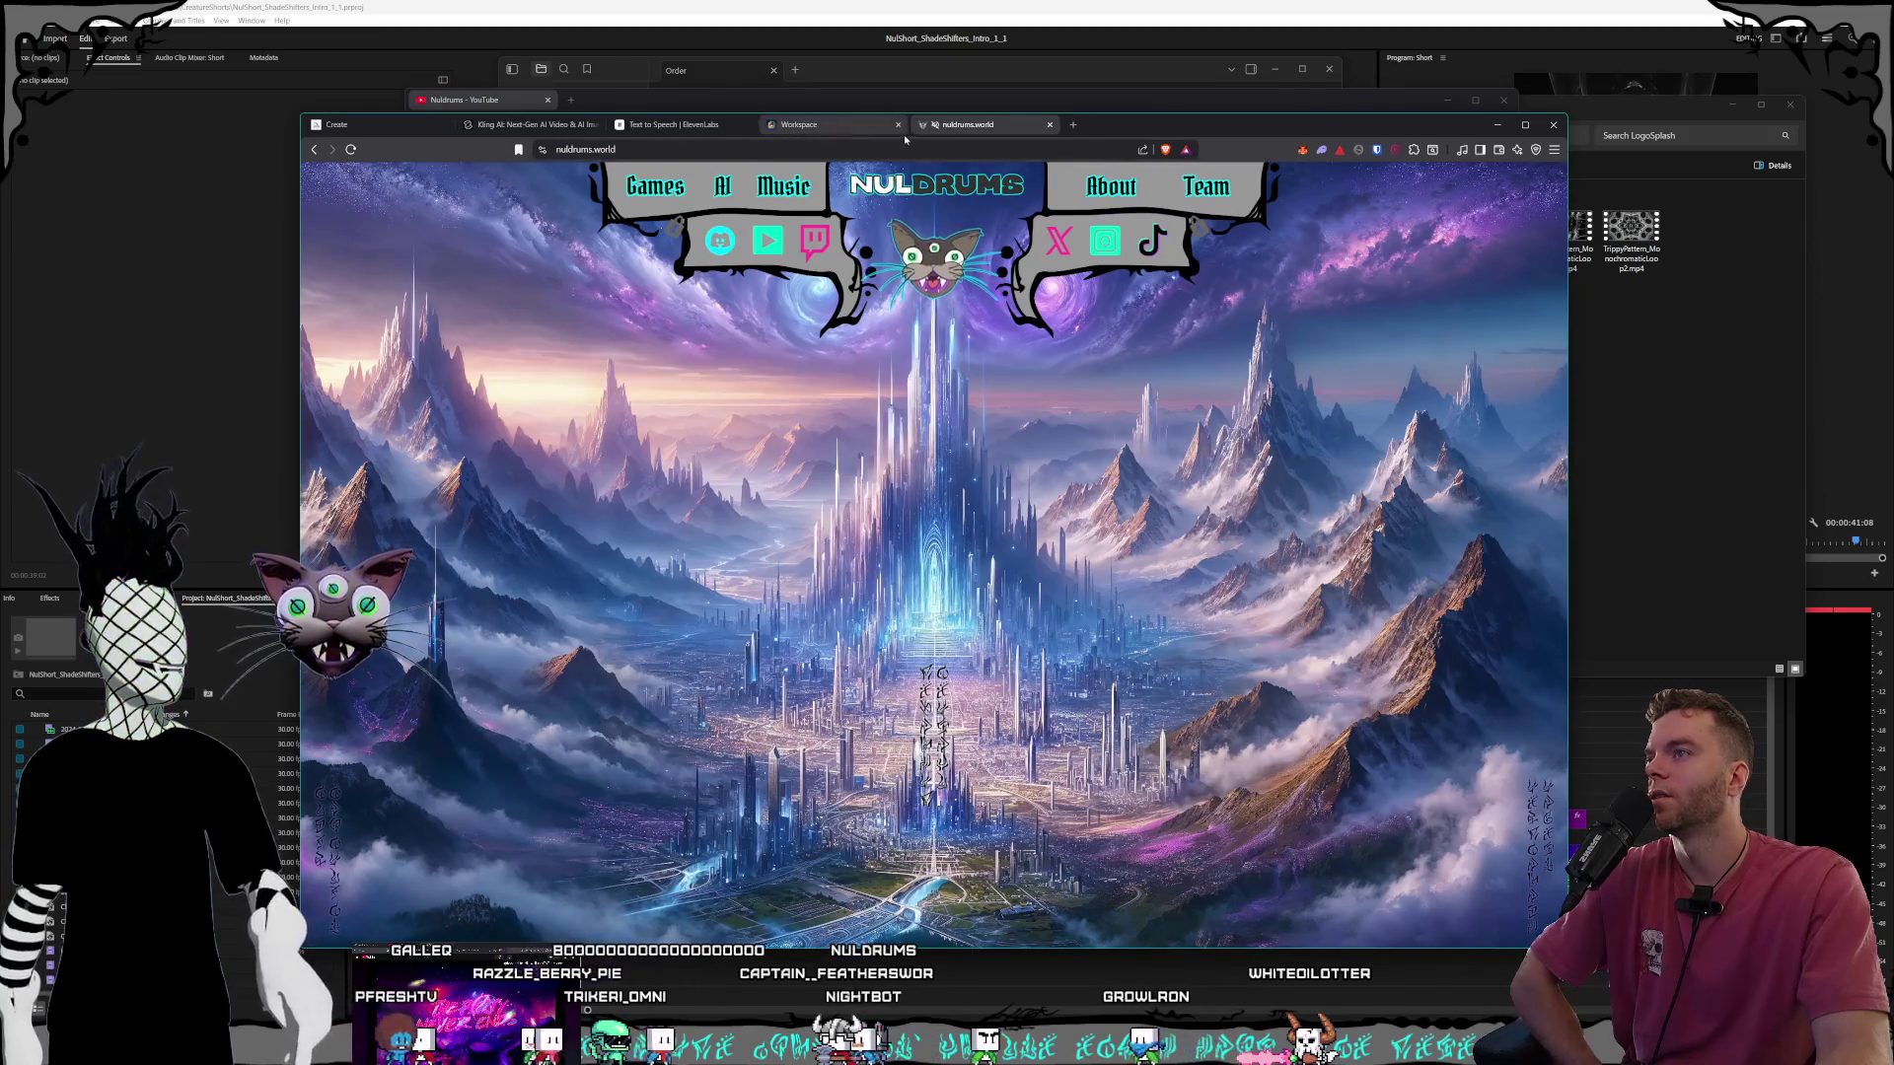
Rewind and briefly play the Short in Premiere Pro, bringing up the system volume mixer.
key(alt+Tab)
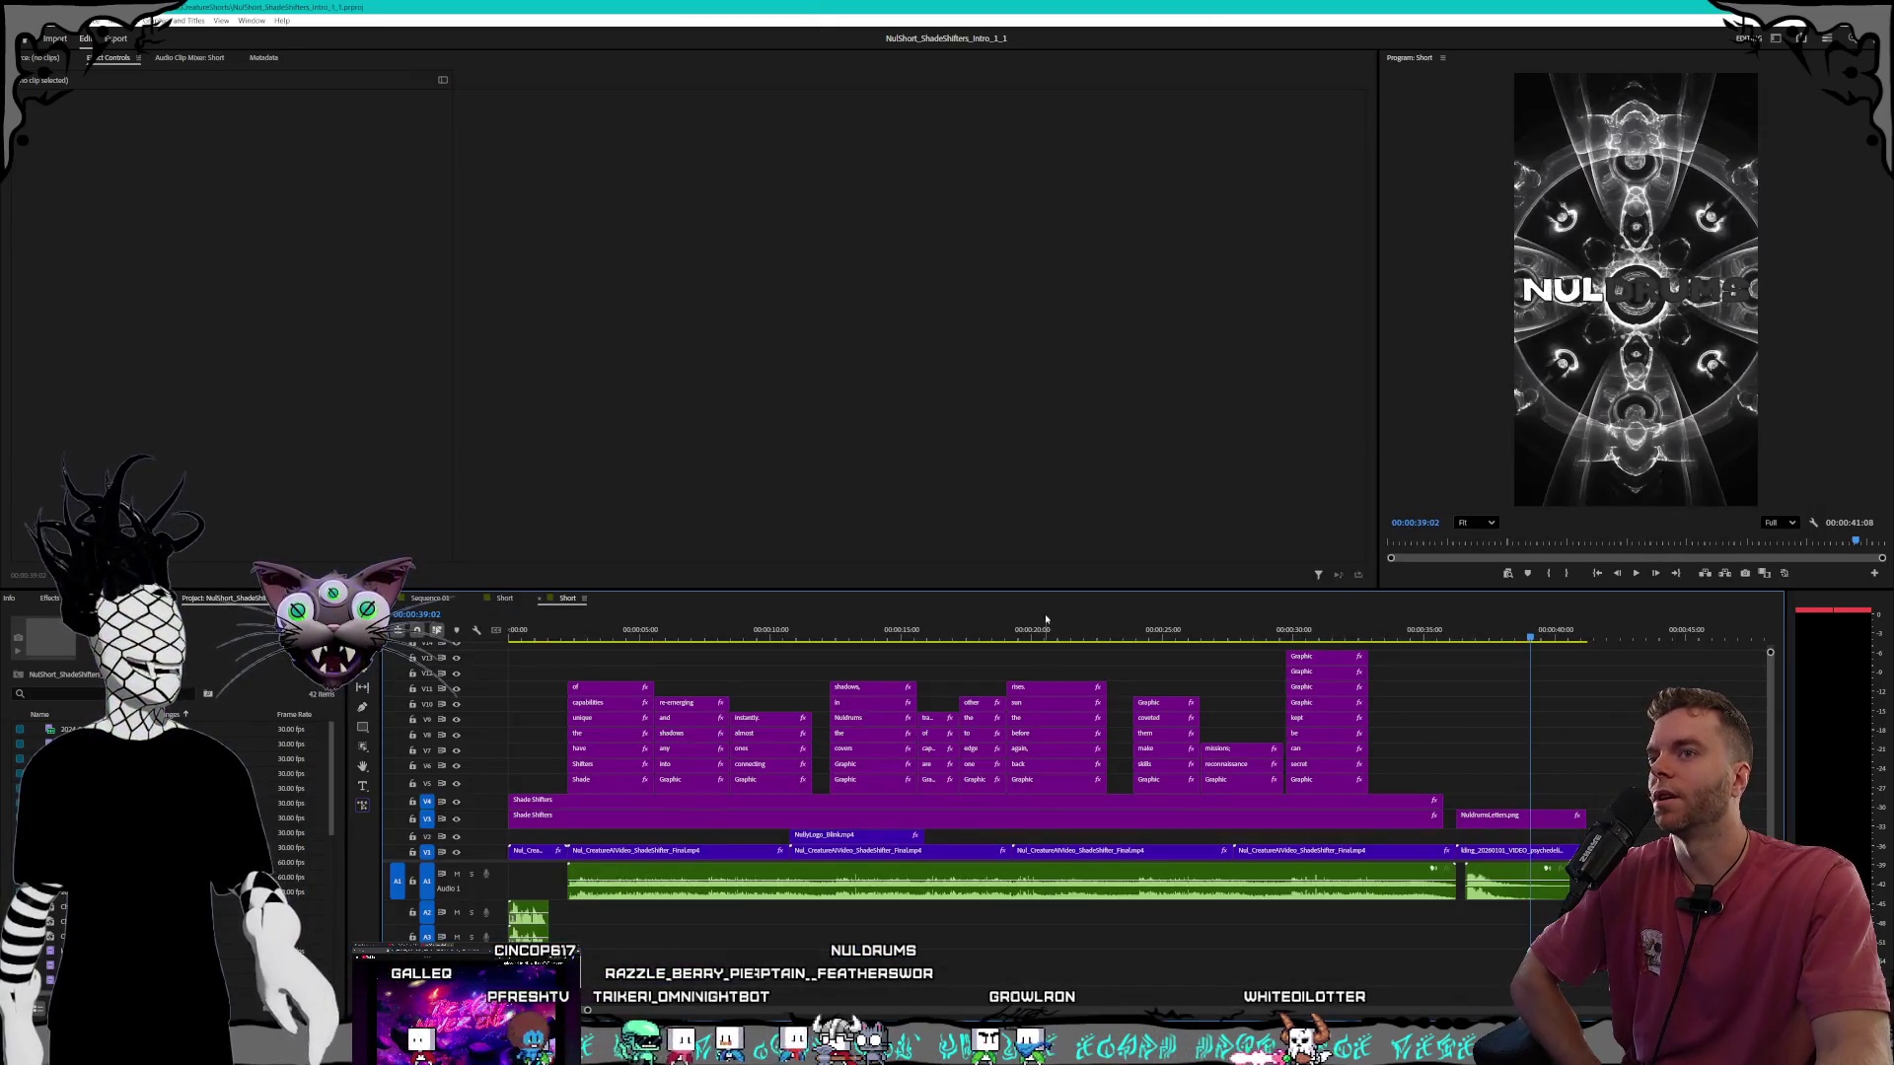
drag(1008, 624, 454, 628)
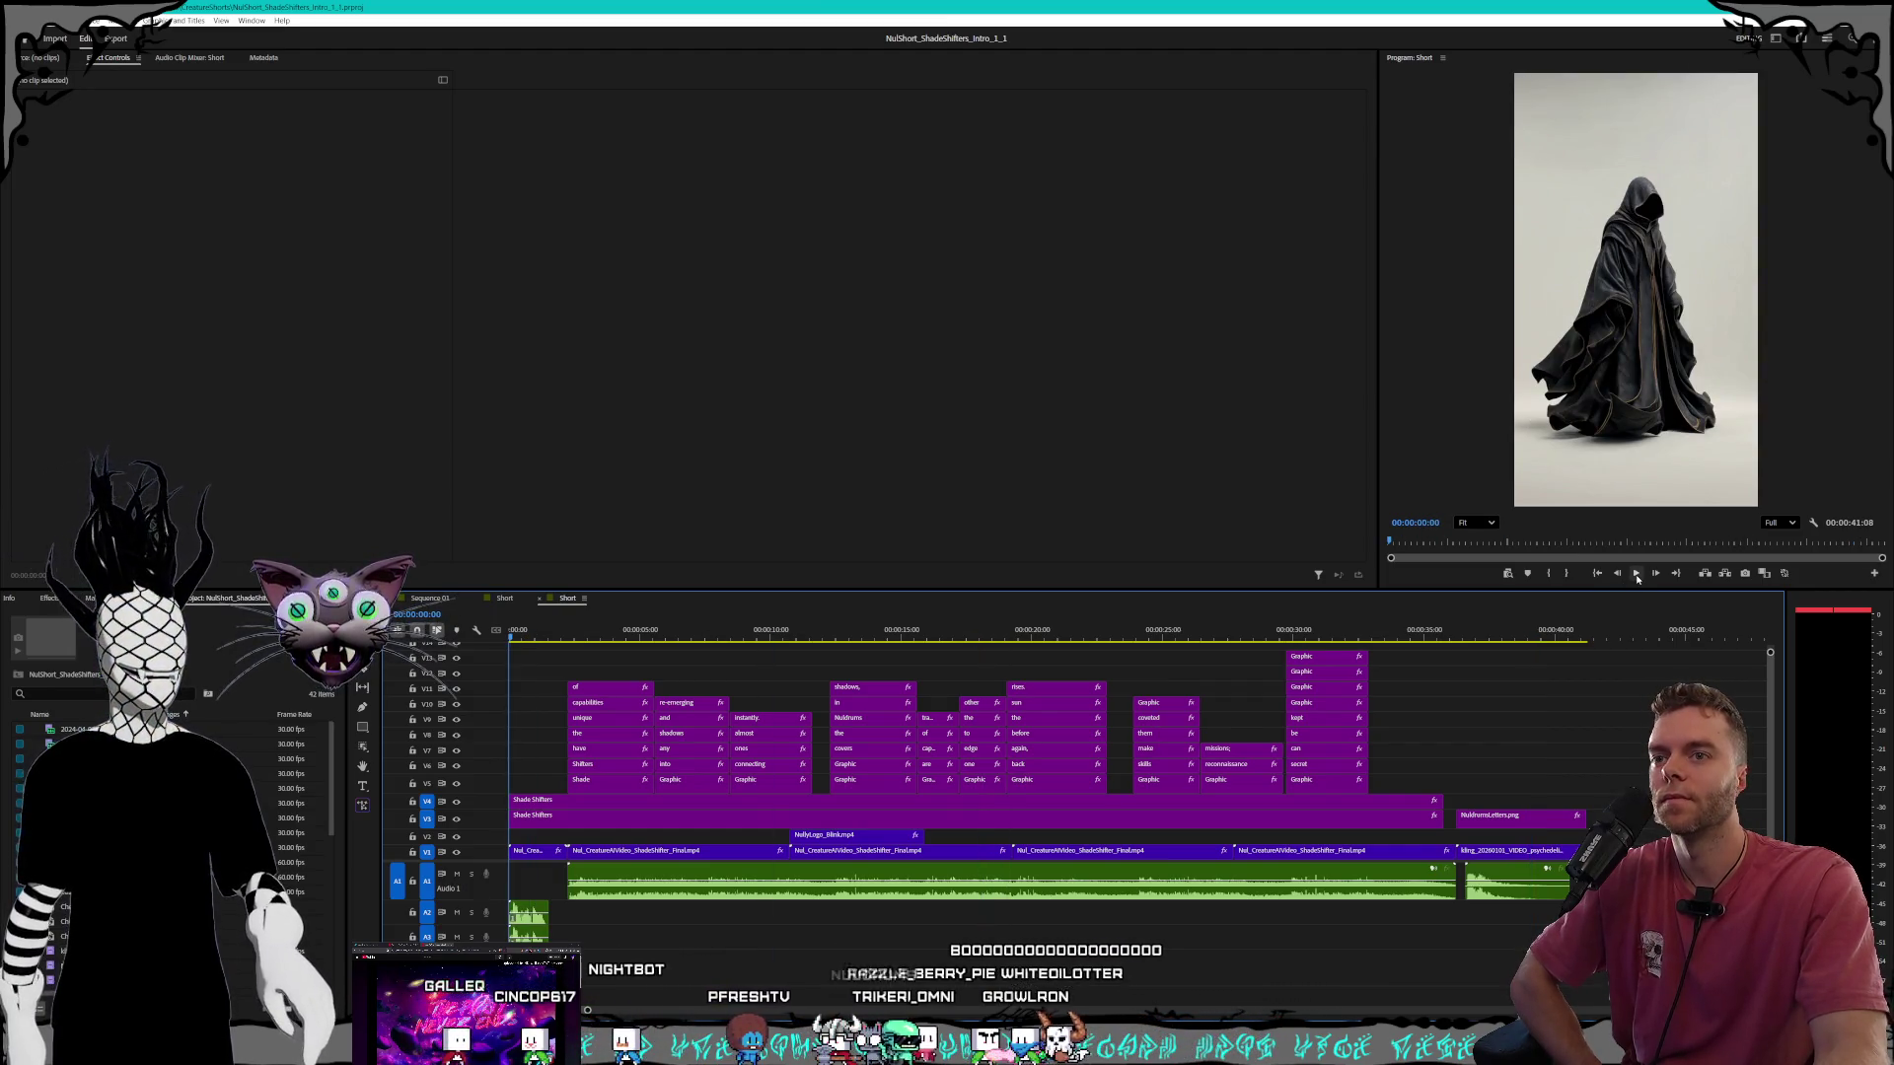
click(1636, 576)
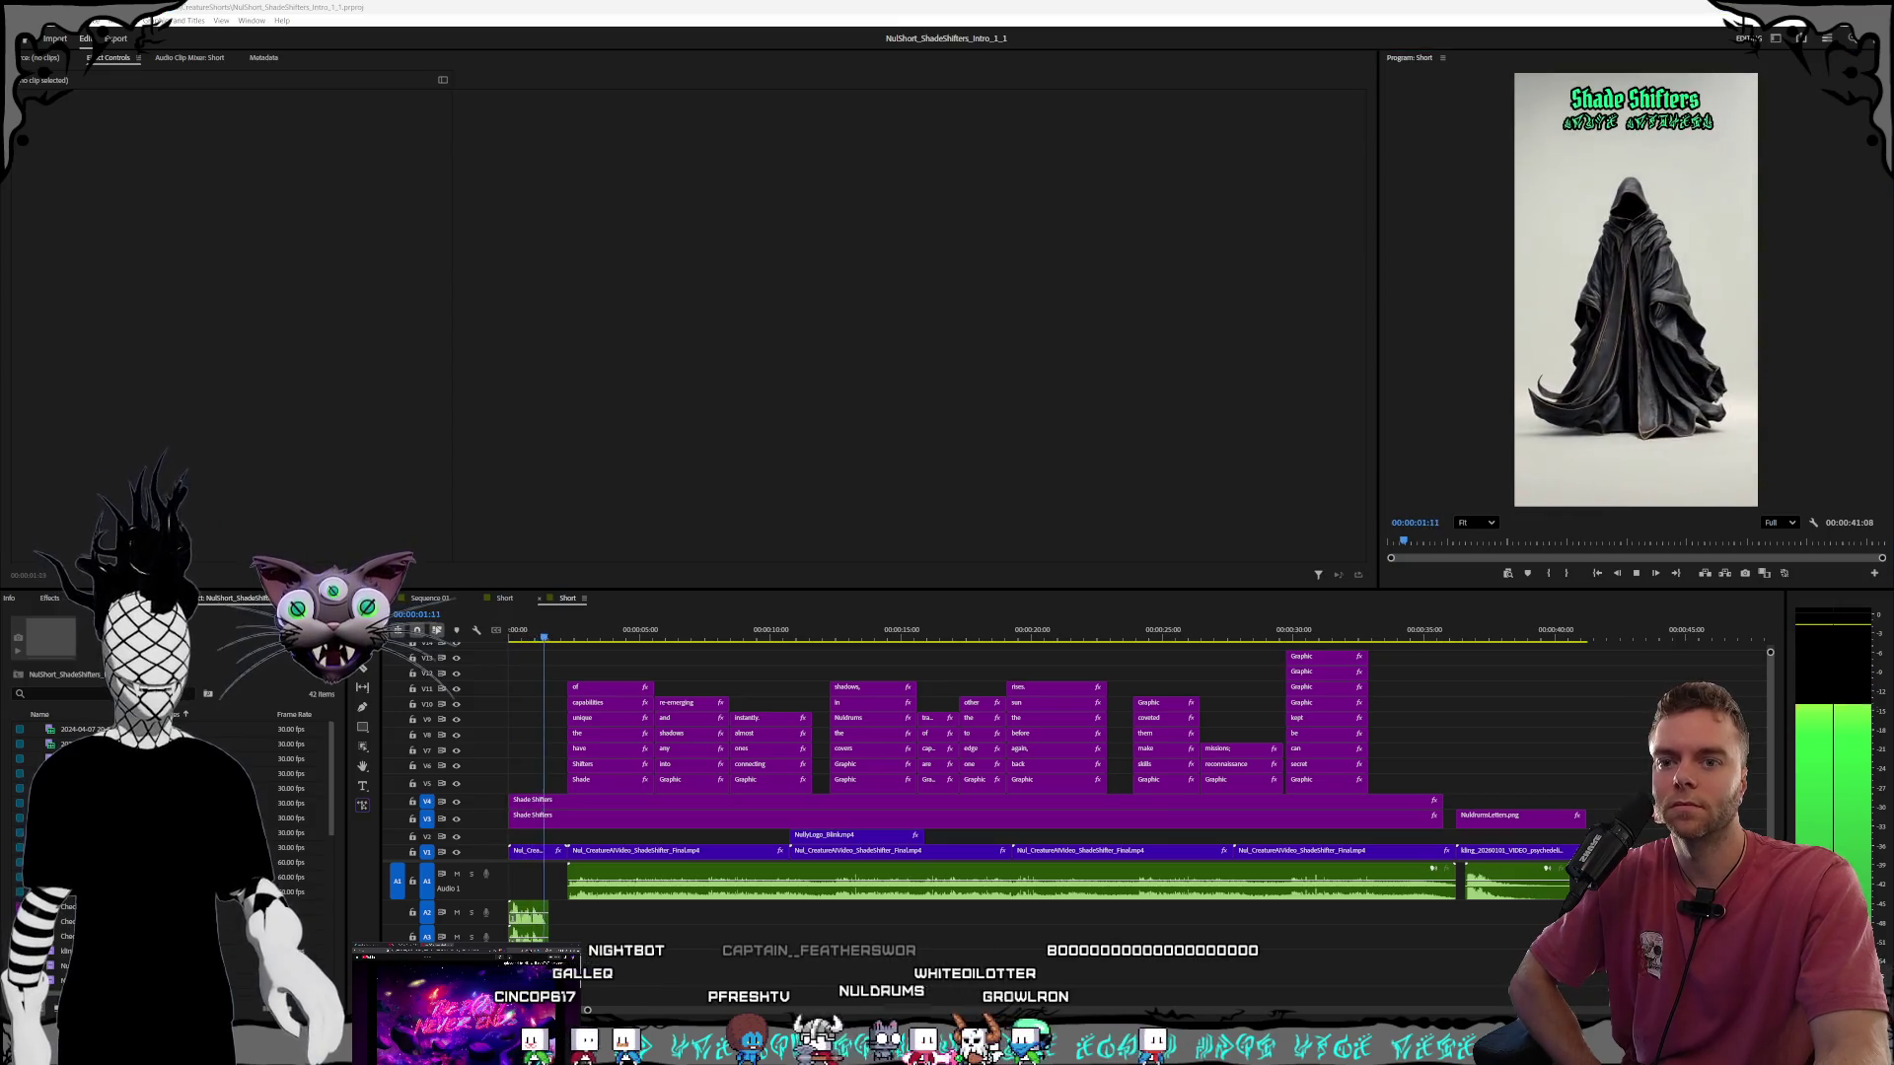
key(super+ctrl+v)
drag(1403, 129, 701, 93)
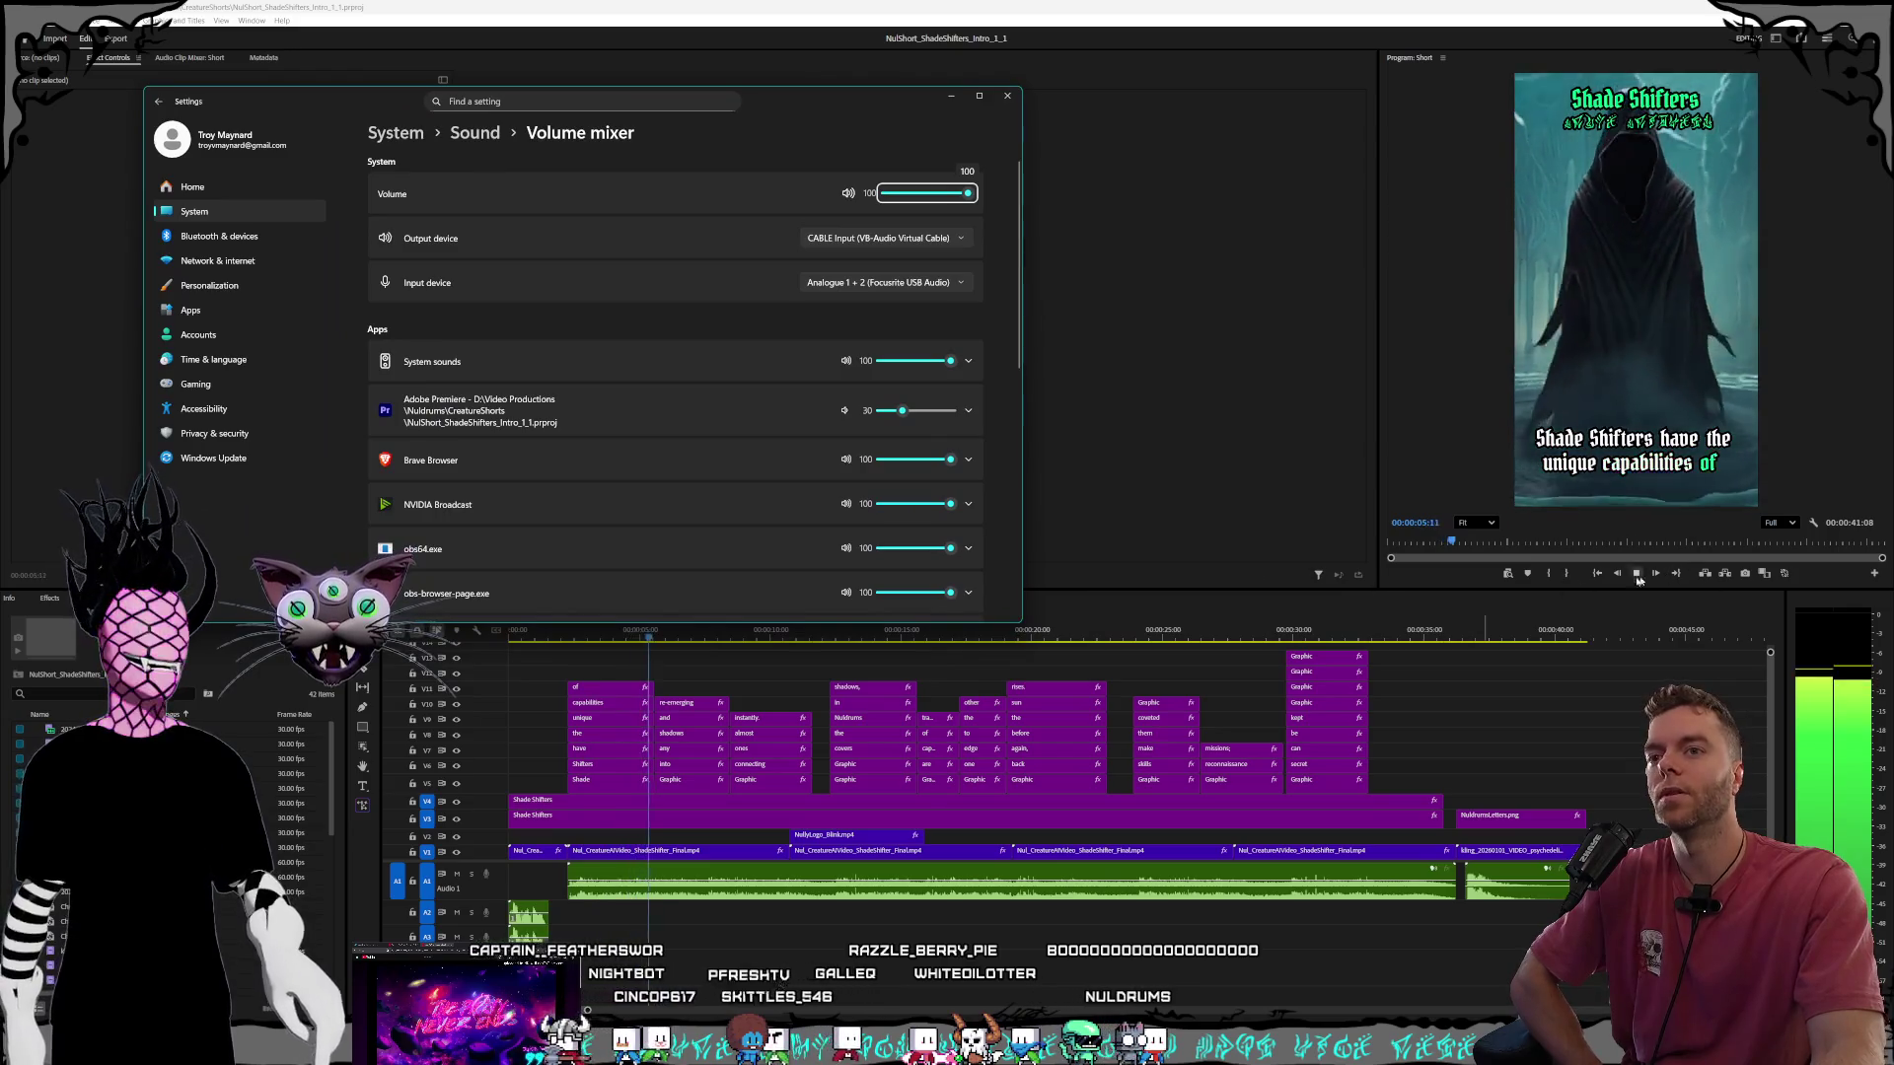
click(1637, 576)
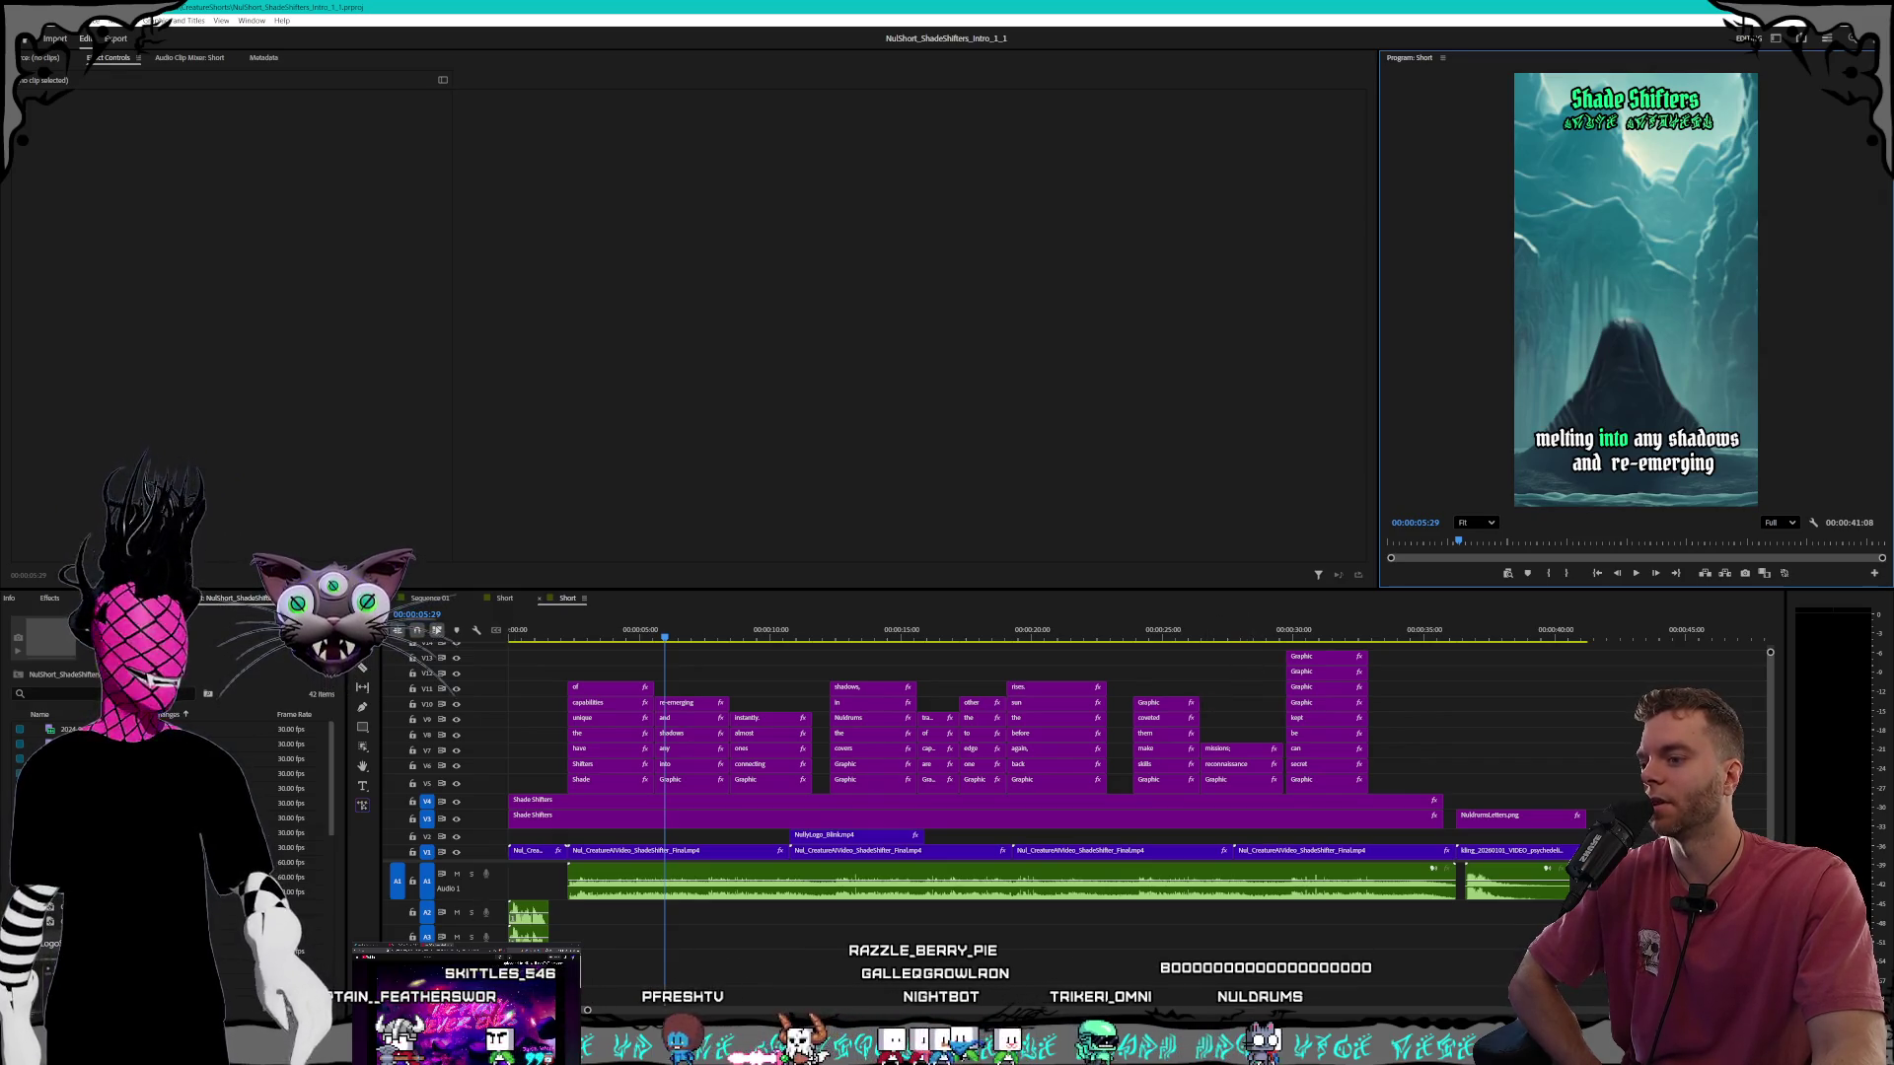
Raise Adobe Premiere's volume in the mixer from 30 to 50 and close it.
key(alt+Tab)
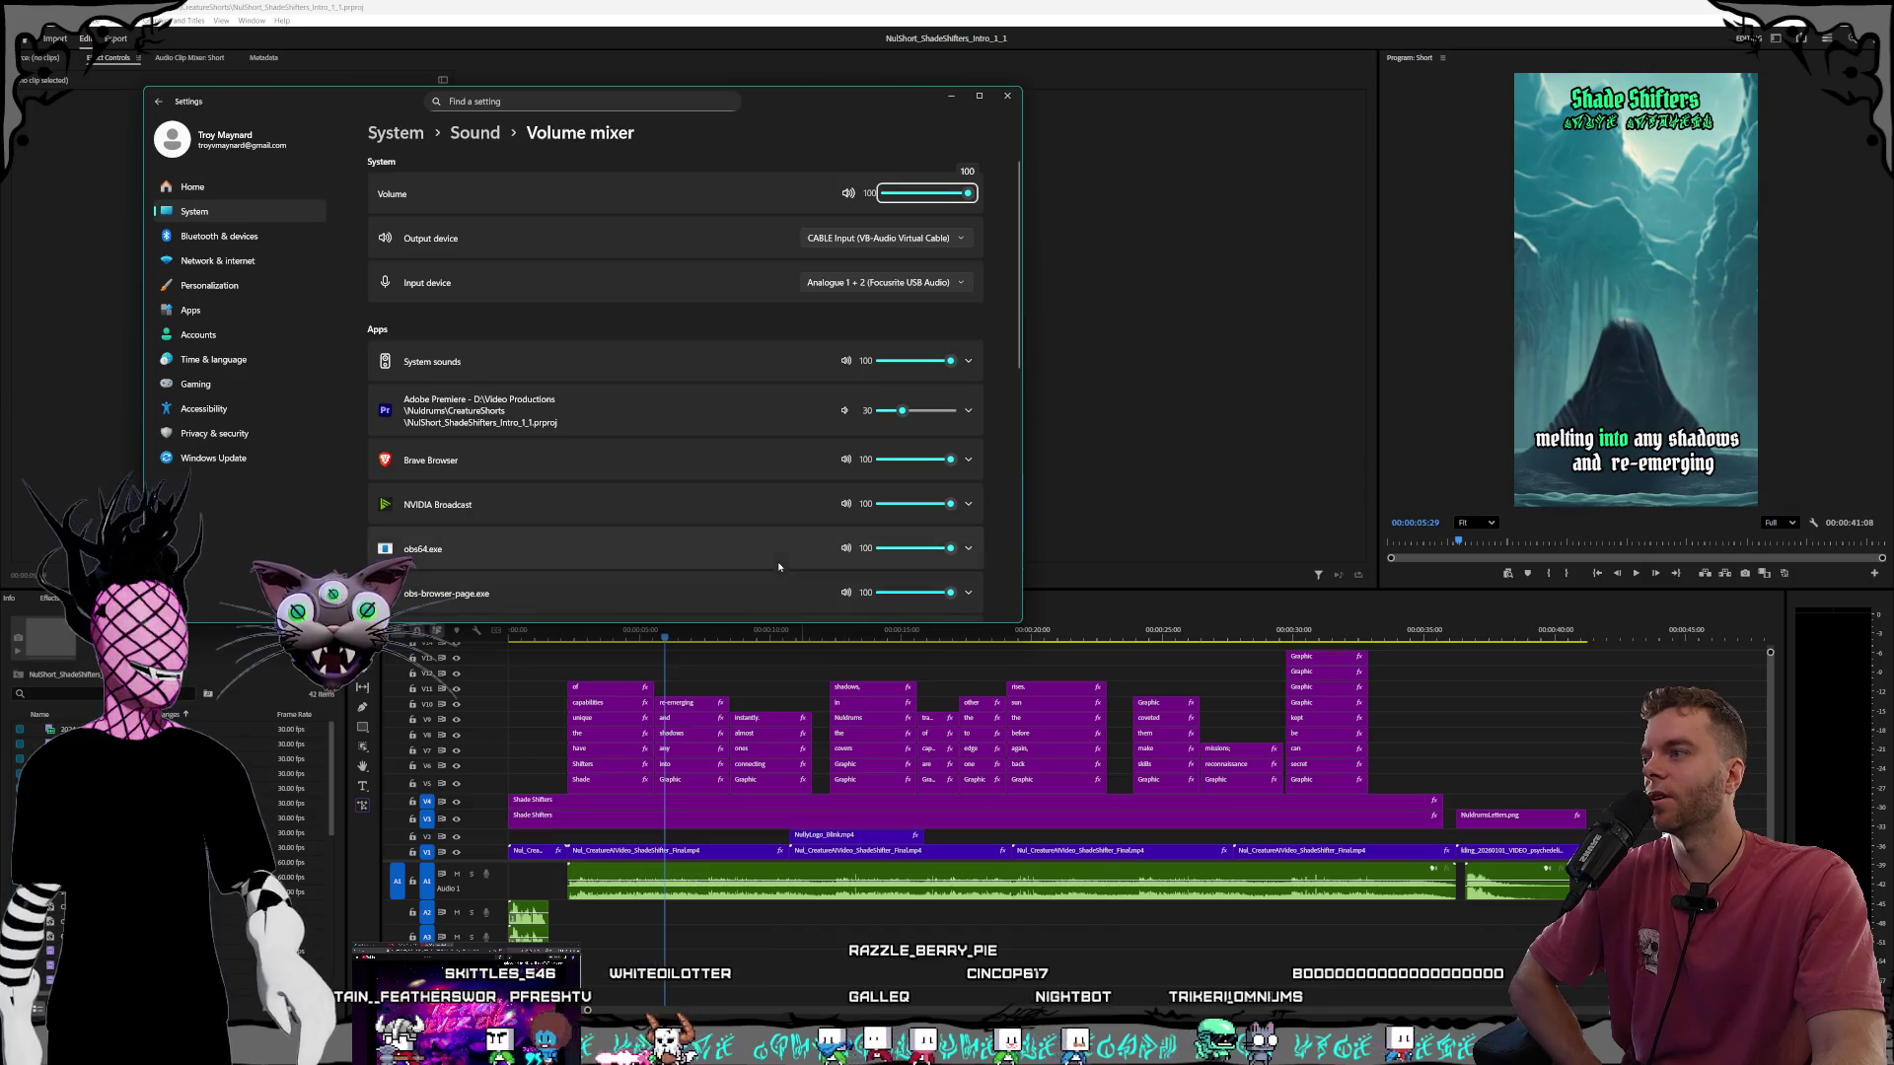
drag(905, 413, 922, 412)
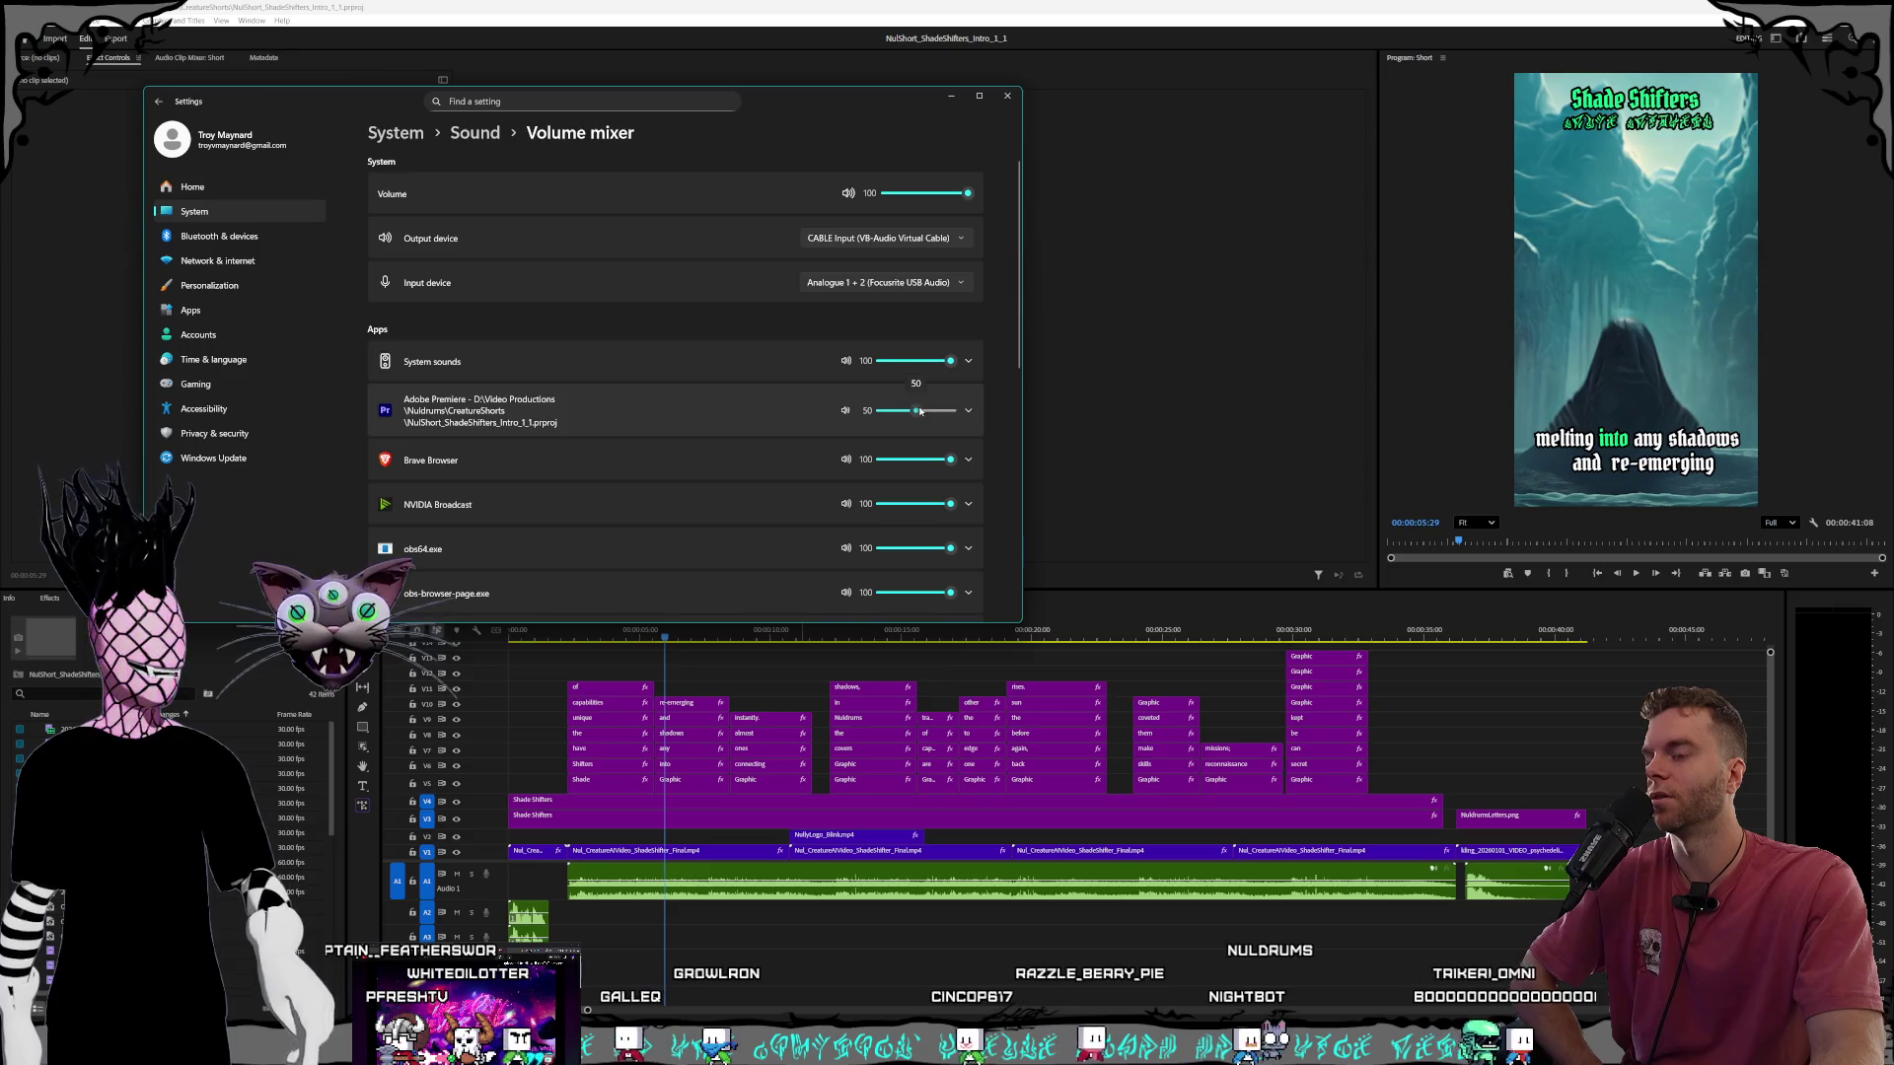
drag(823, 99, 832, 122)
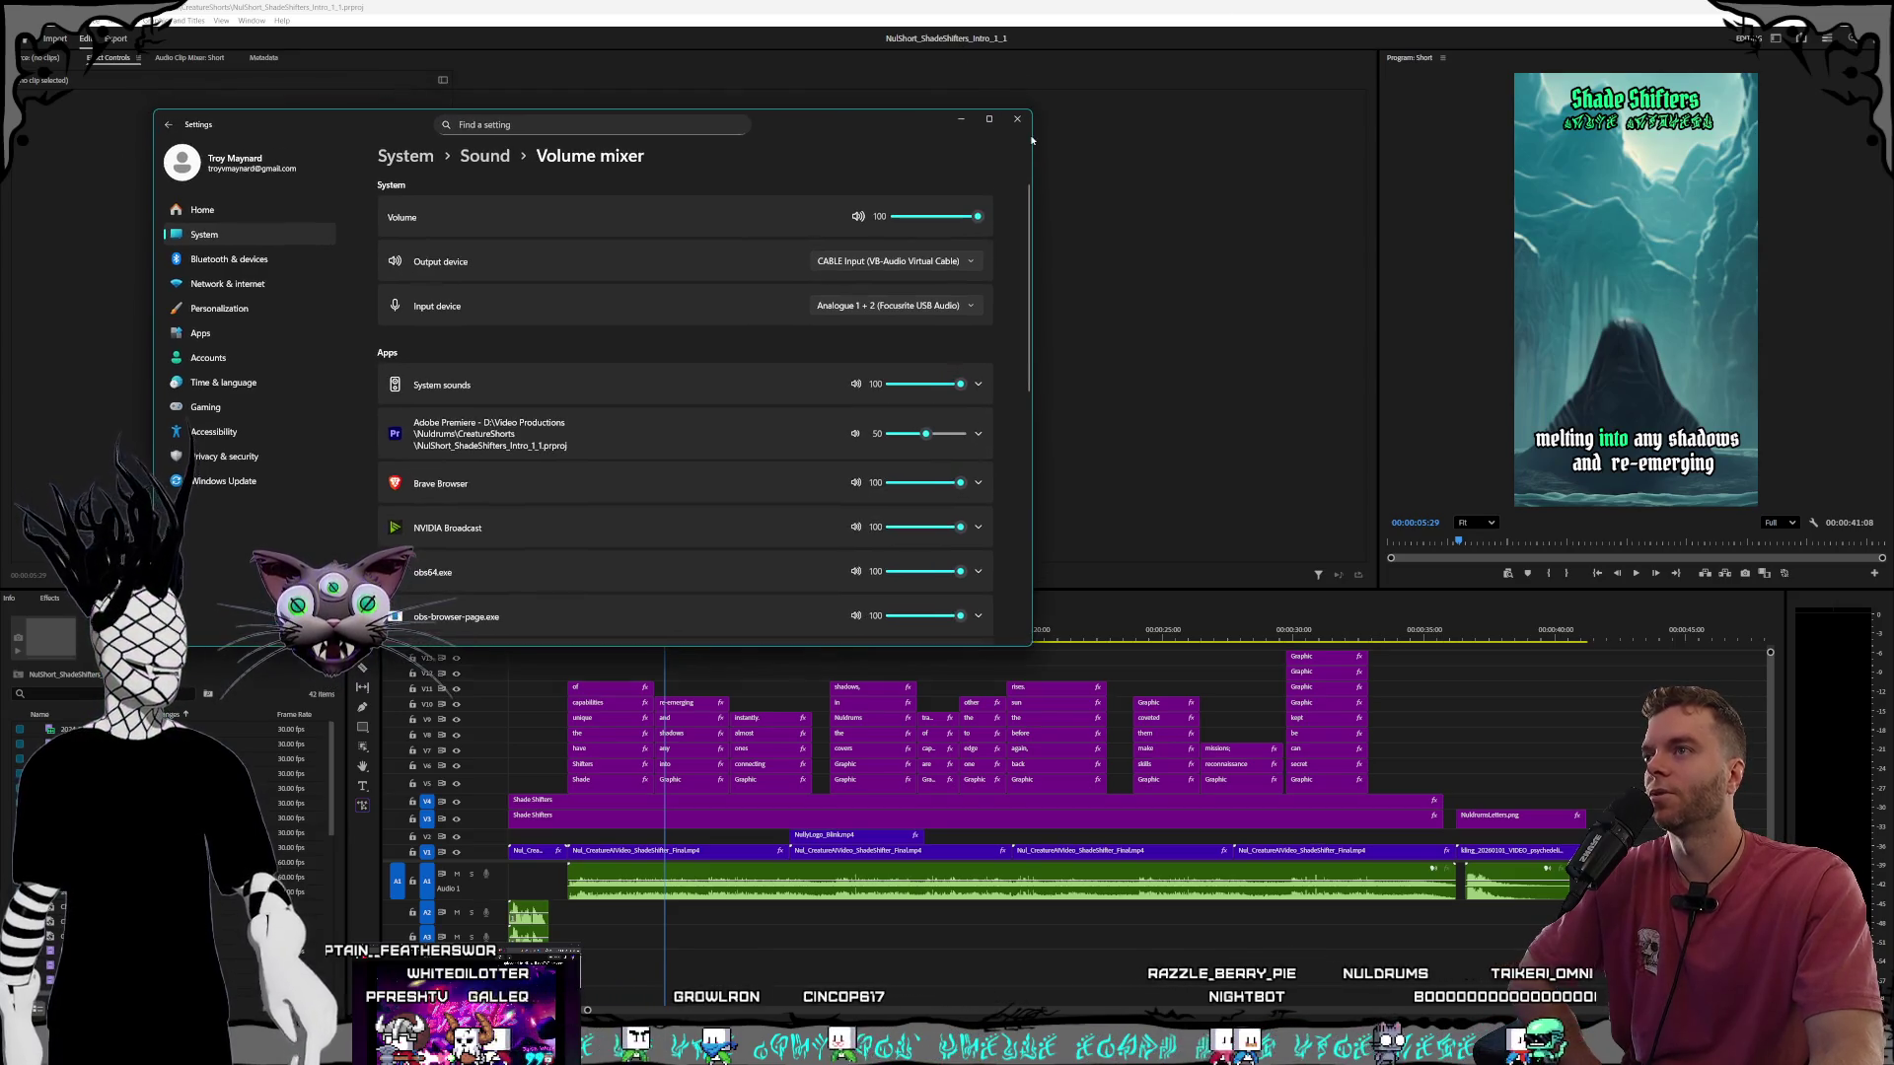
click(1023, 120)
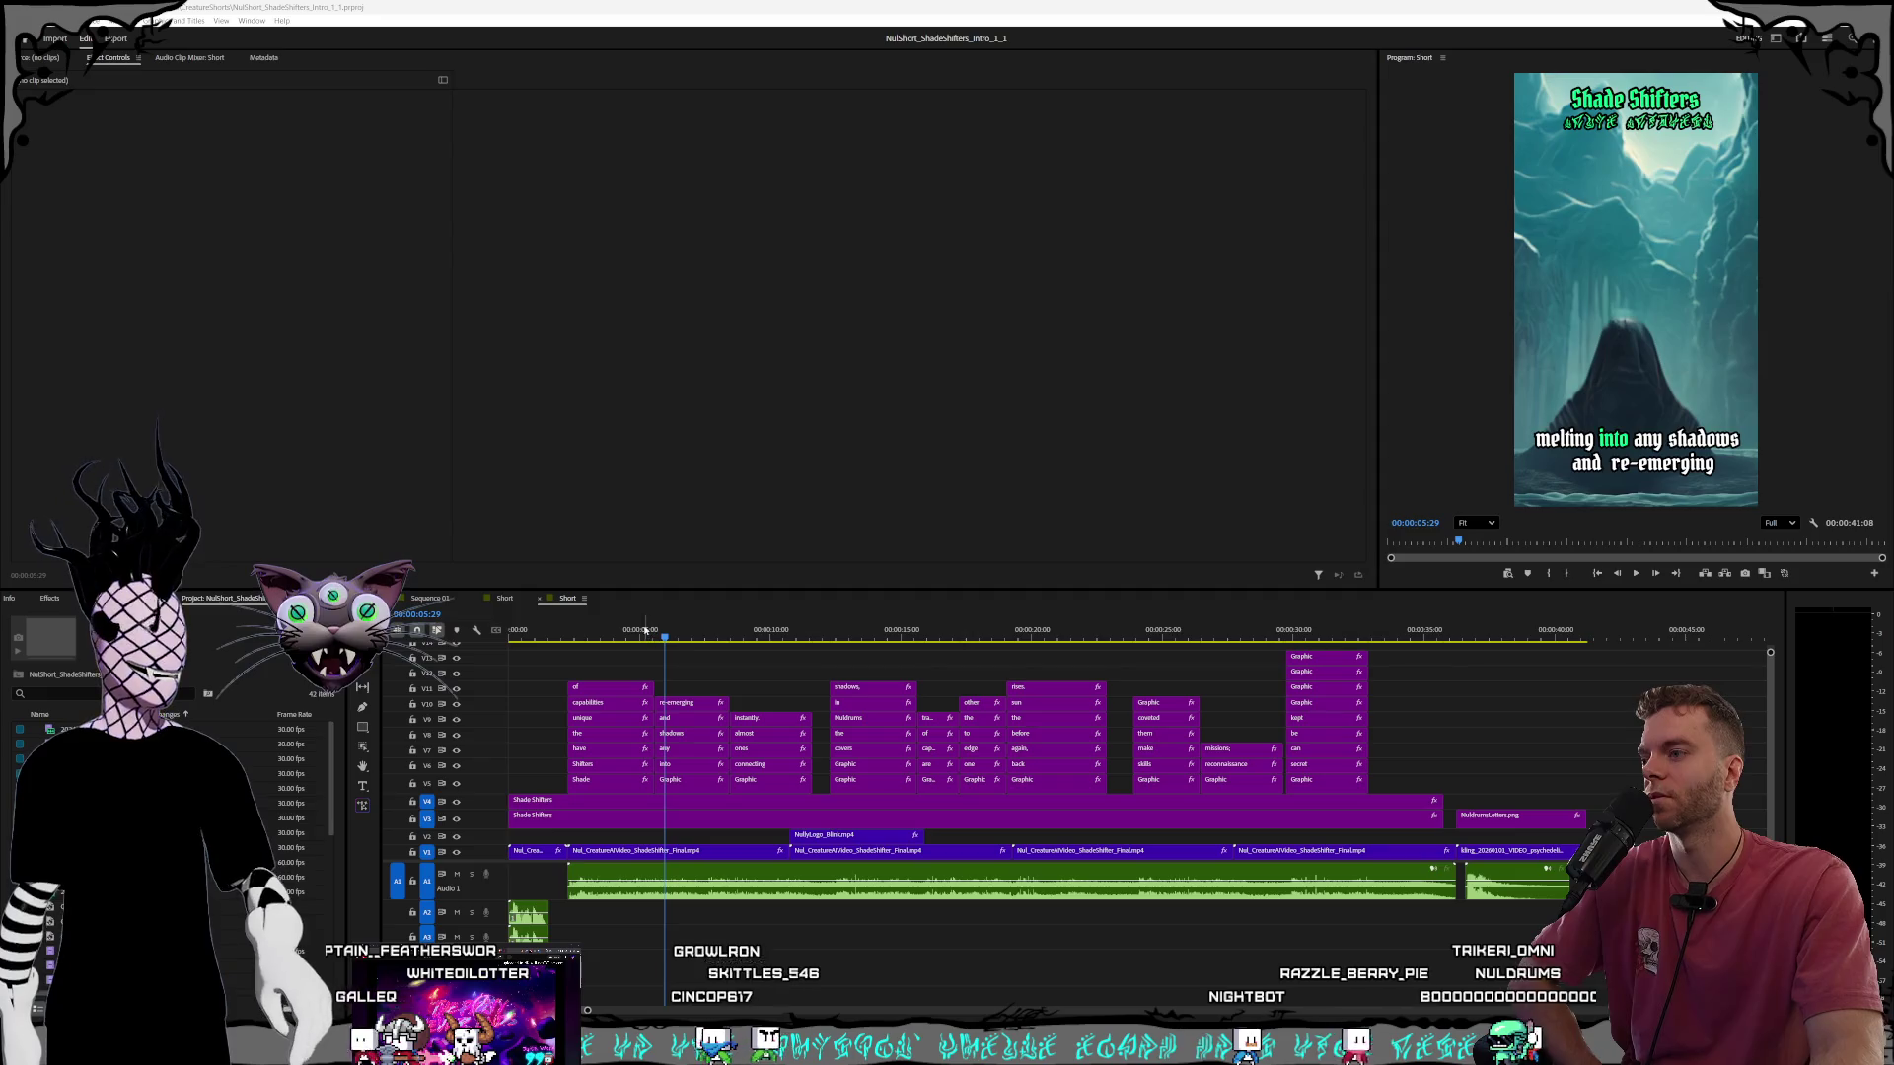
Replay the Shade Shifters Short from the start with a wider program preview.
key(Home)
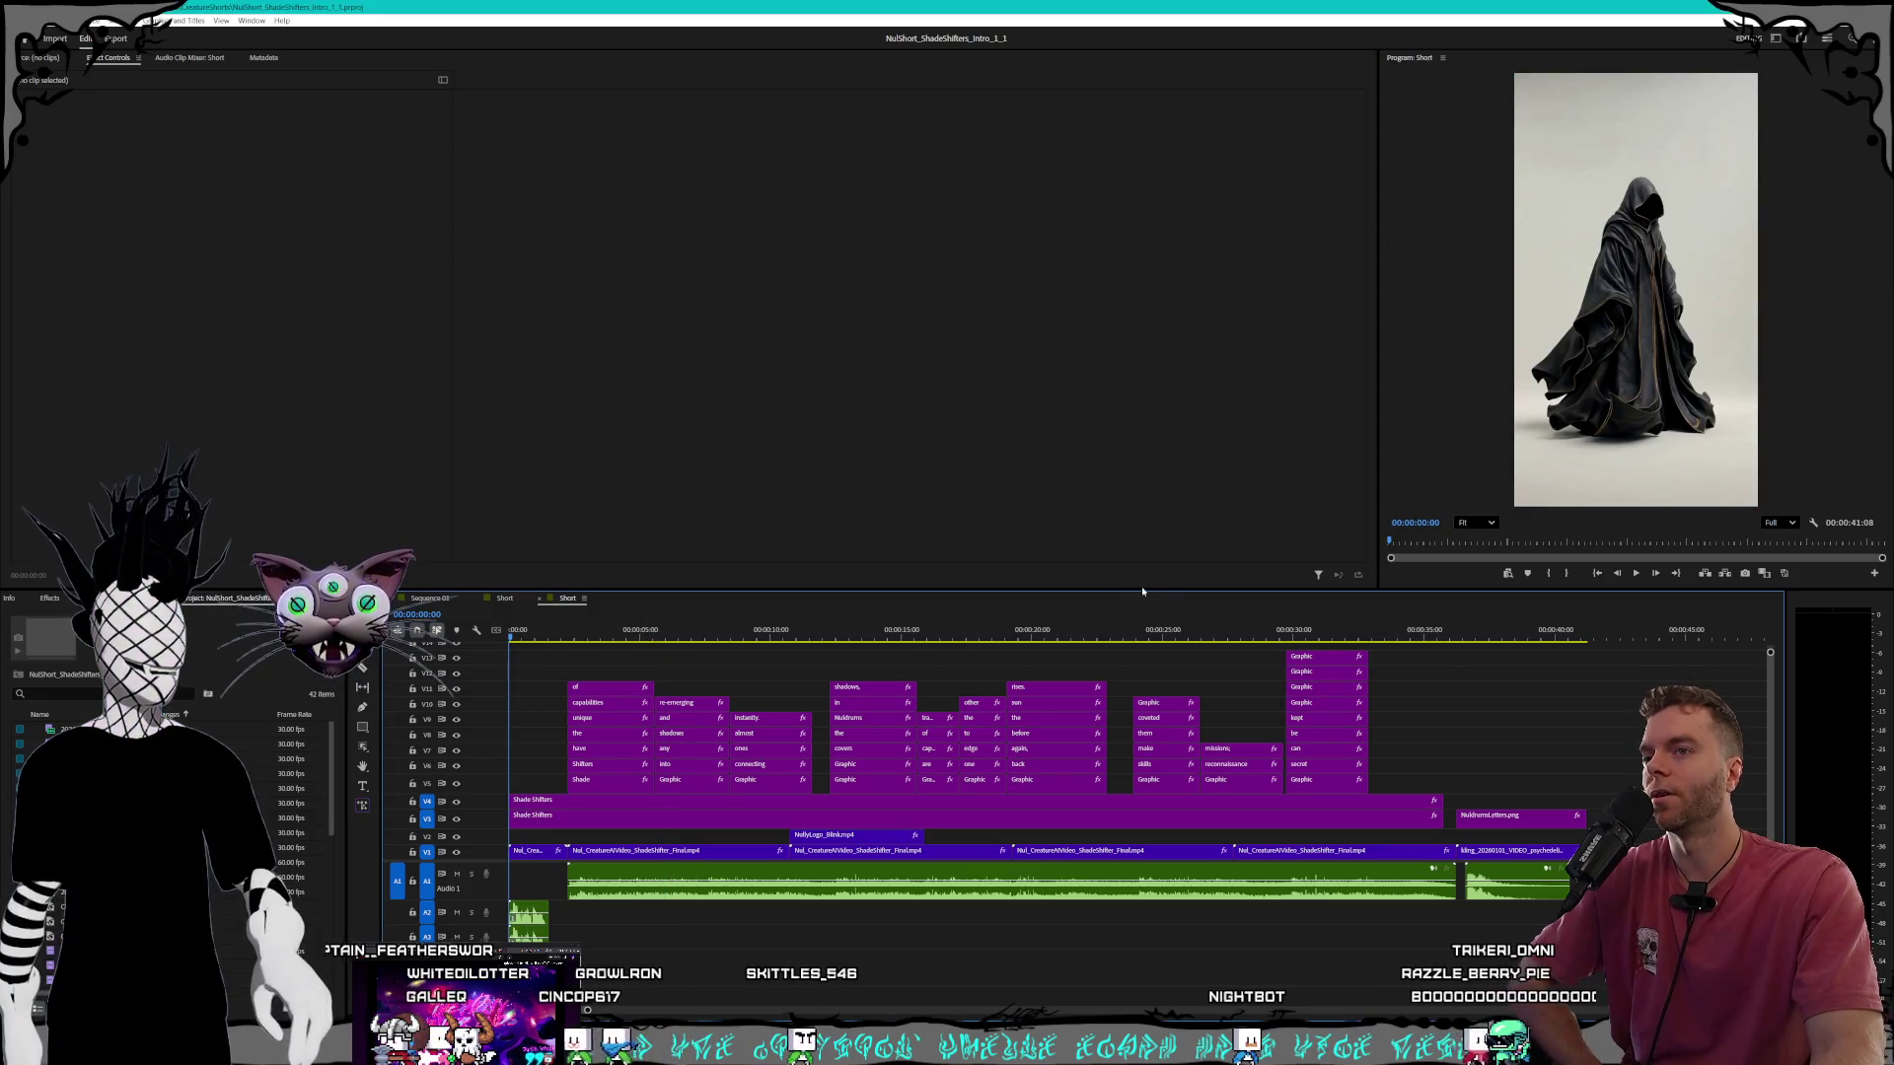
drag(1379, 553, 1385, 610)
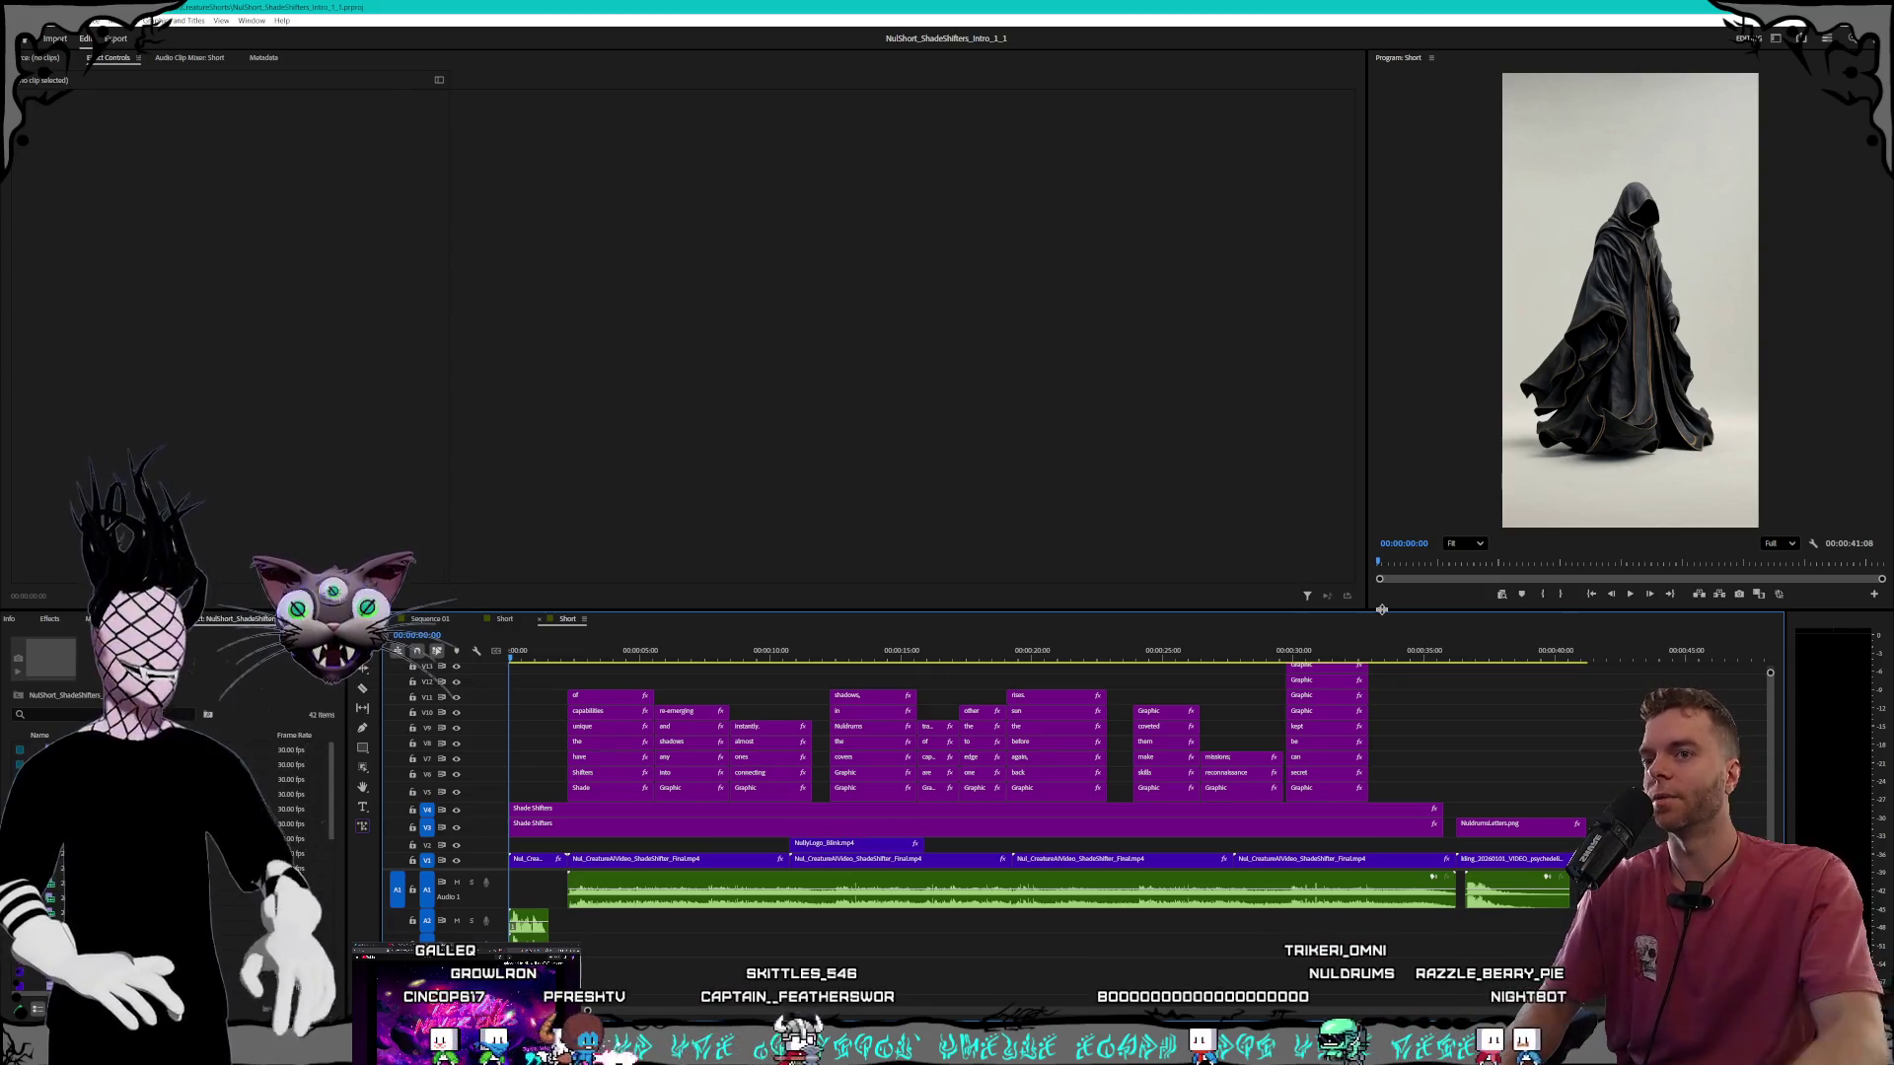
key(space)
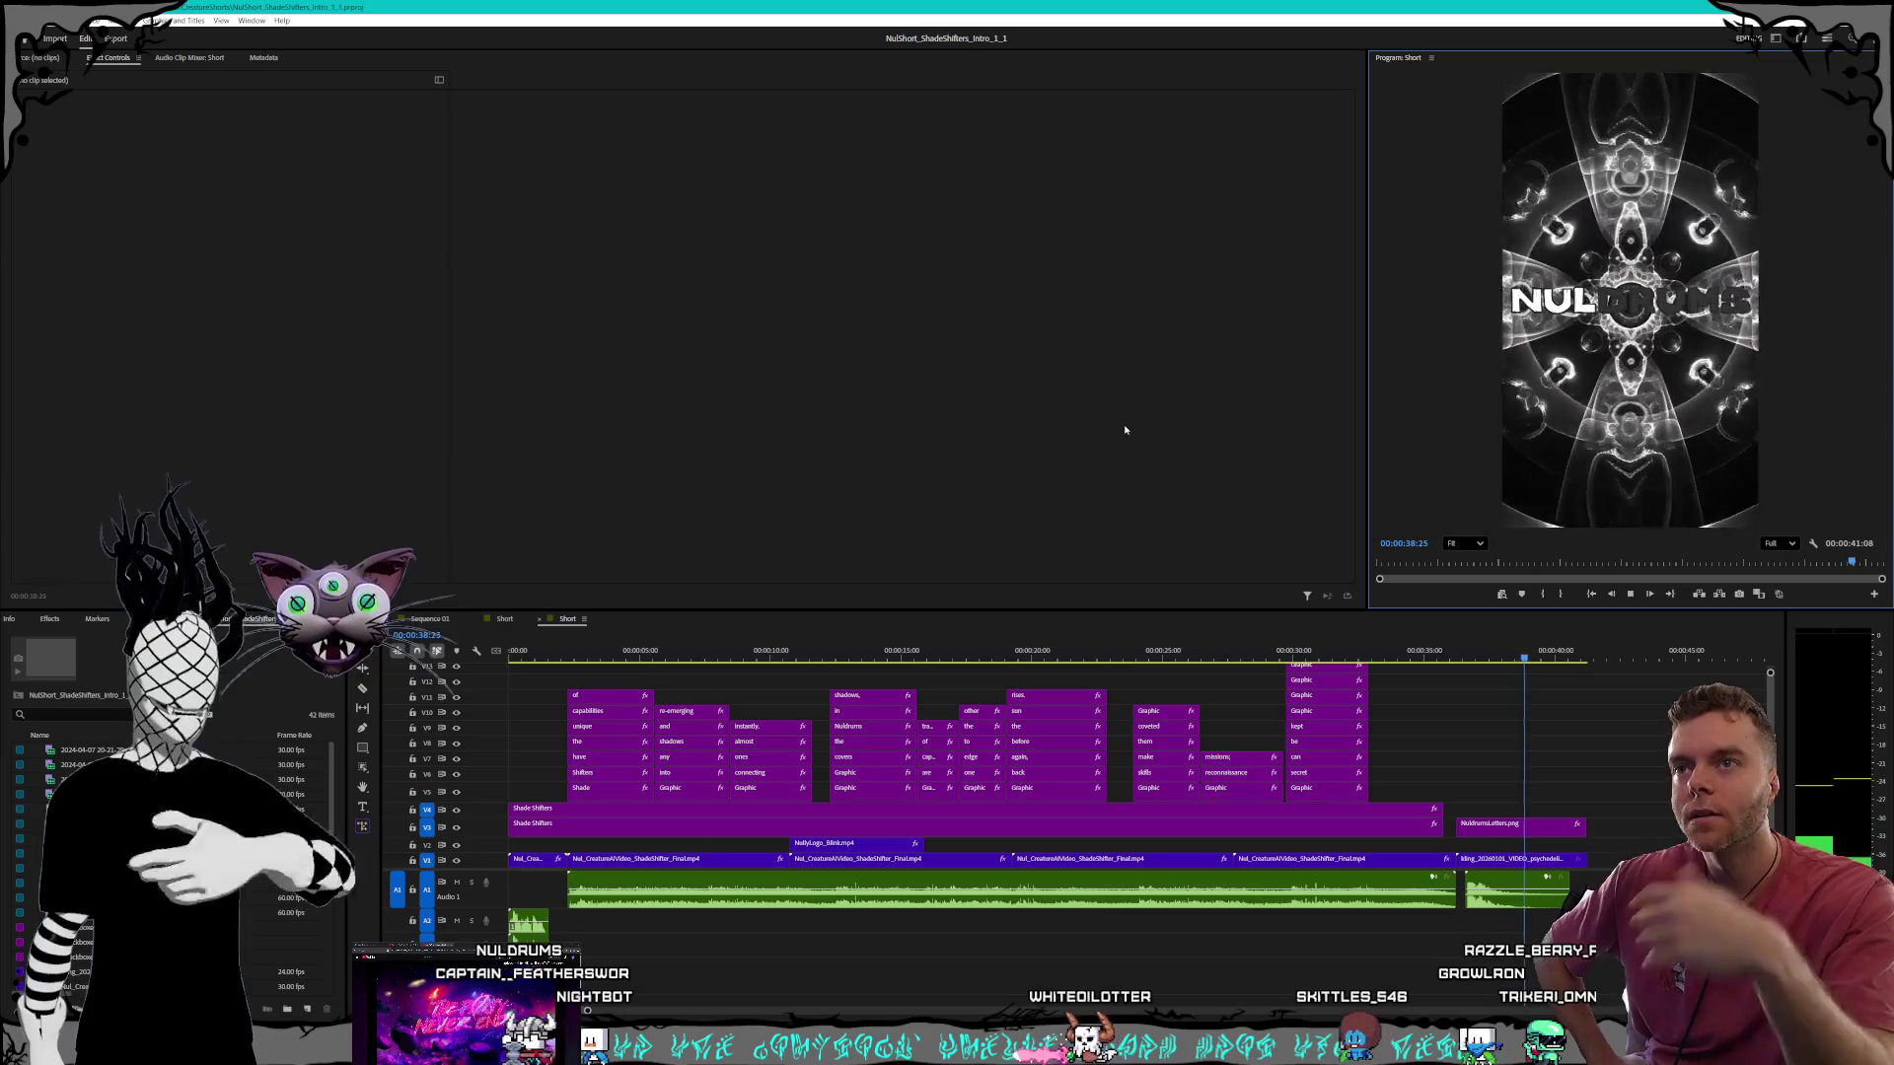
Stop the Short at its Nuldrums end card near 00:00:40:02, then bring the YouTube channel forward.
key(space)
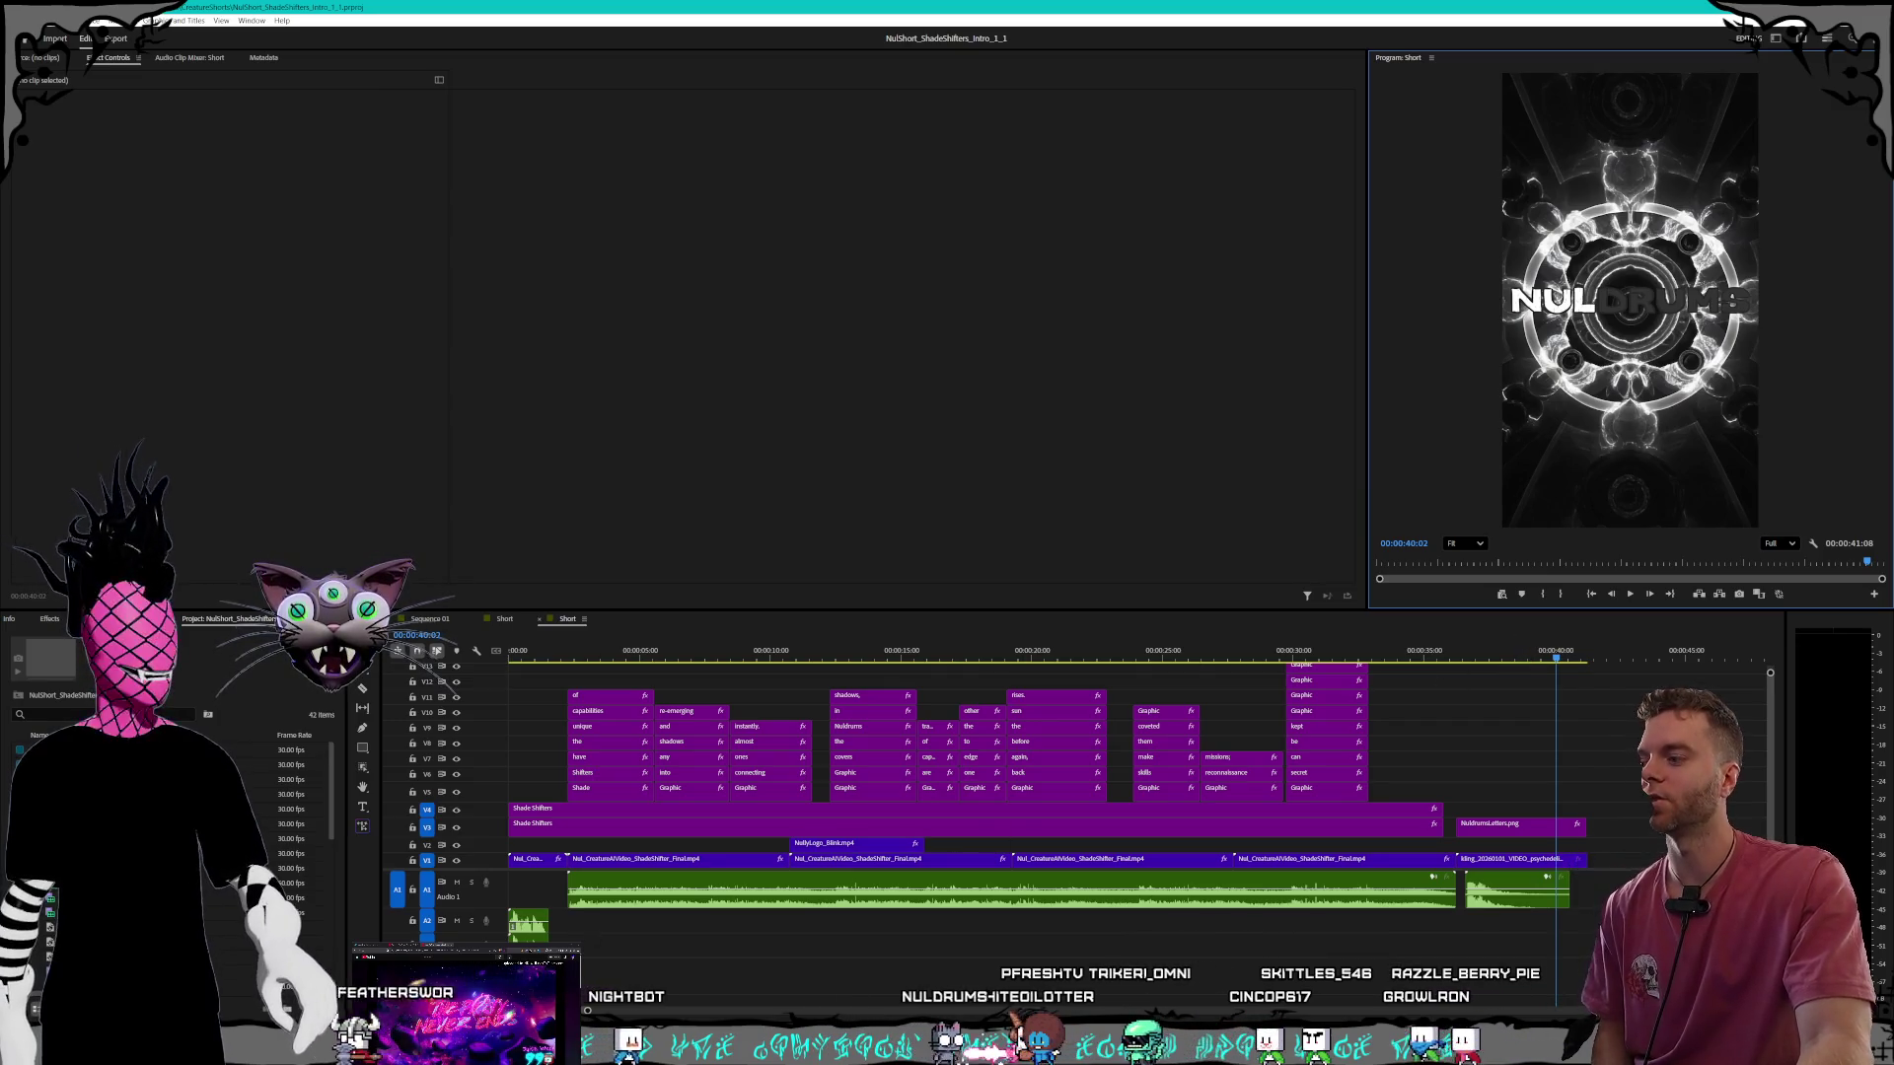
key(alt+Tab)
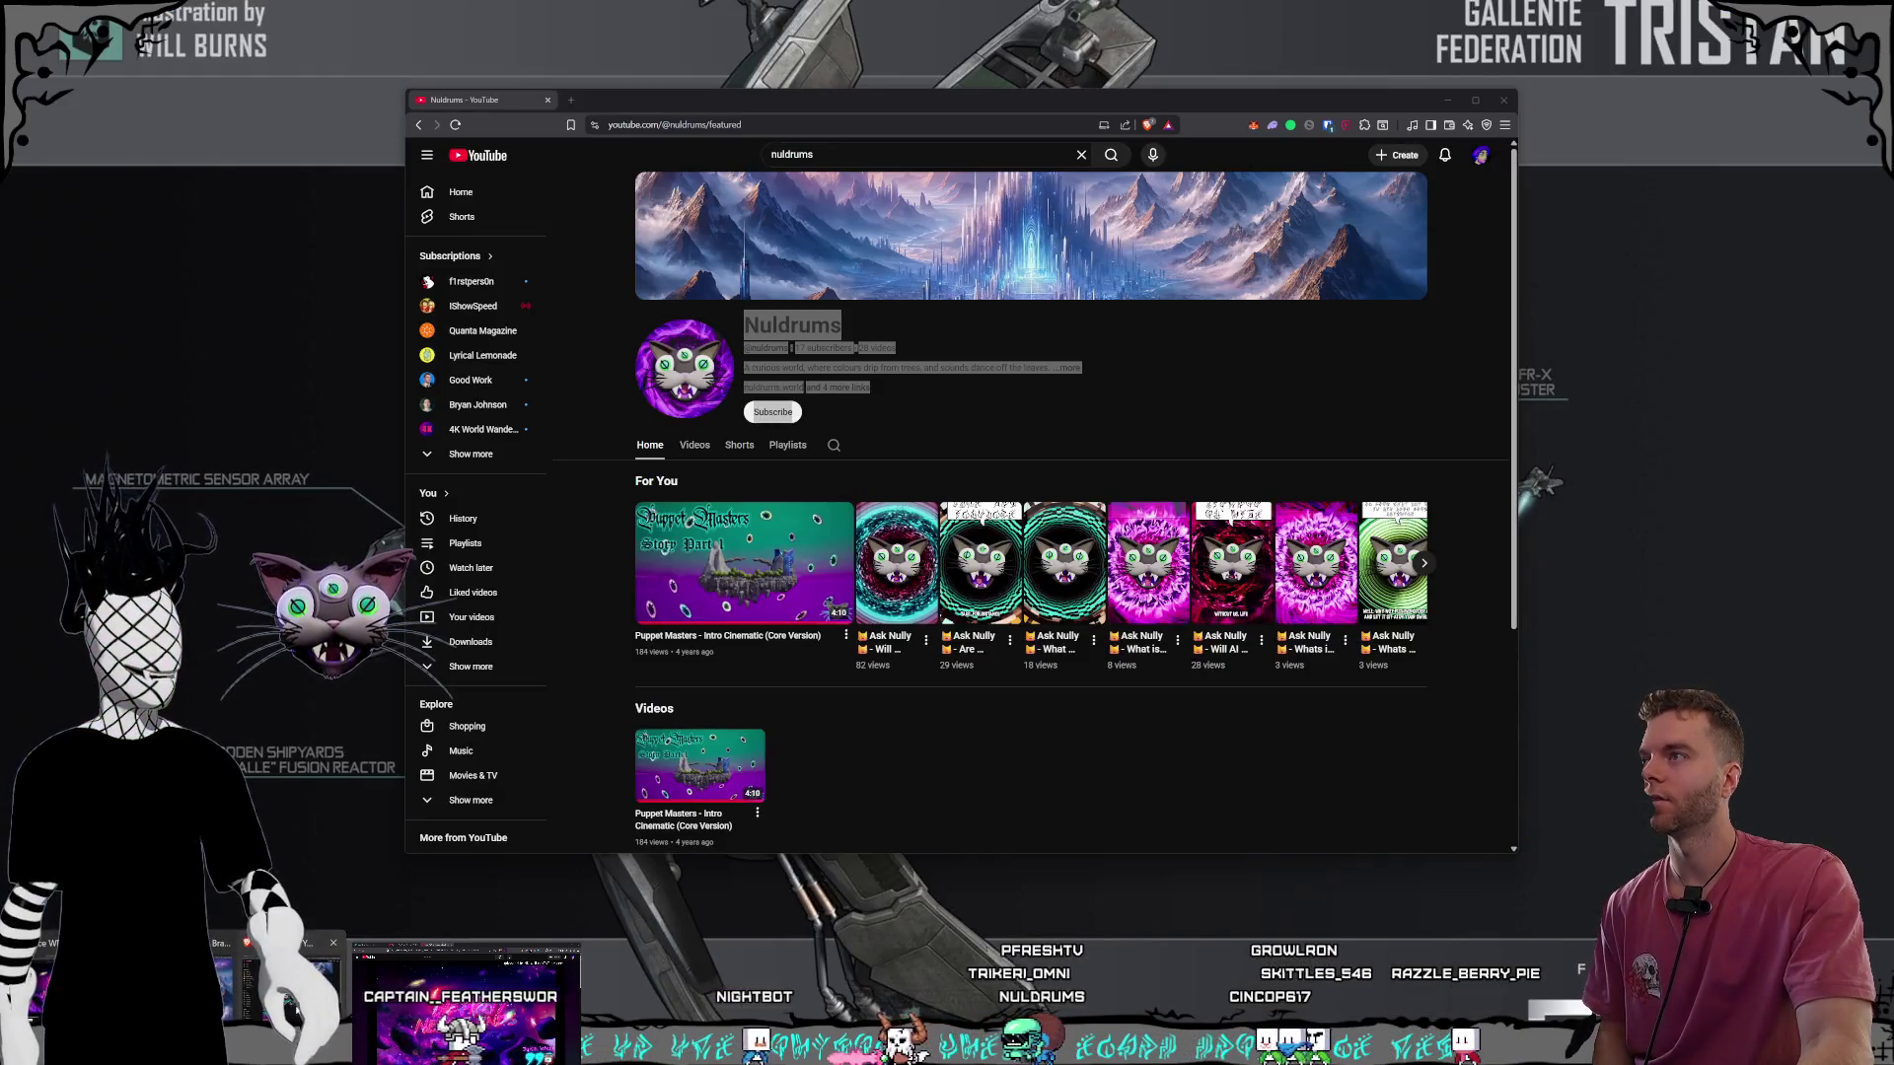
Bring the browser back via Premiere Pro and switch to the Meshy workspace tab.
key(alt+Tab)
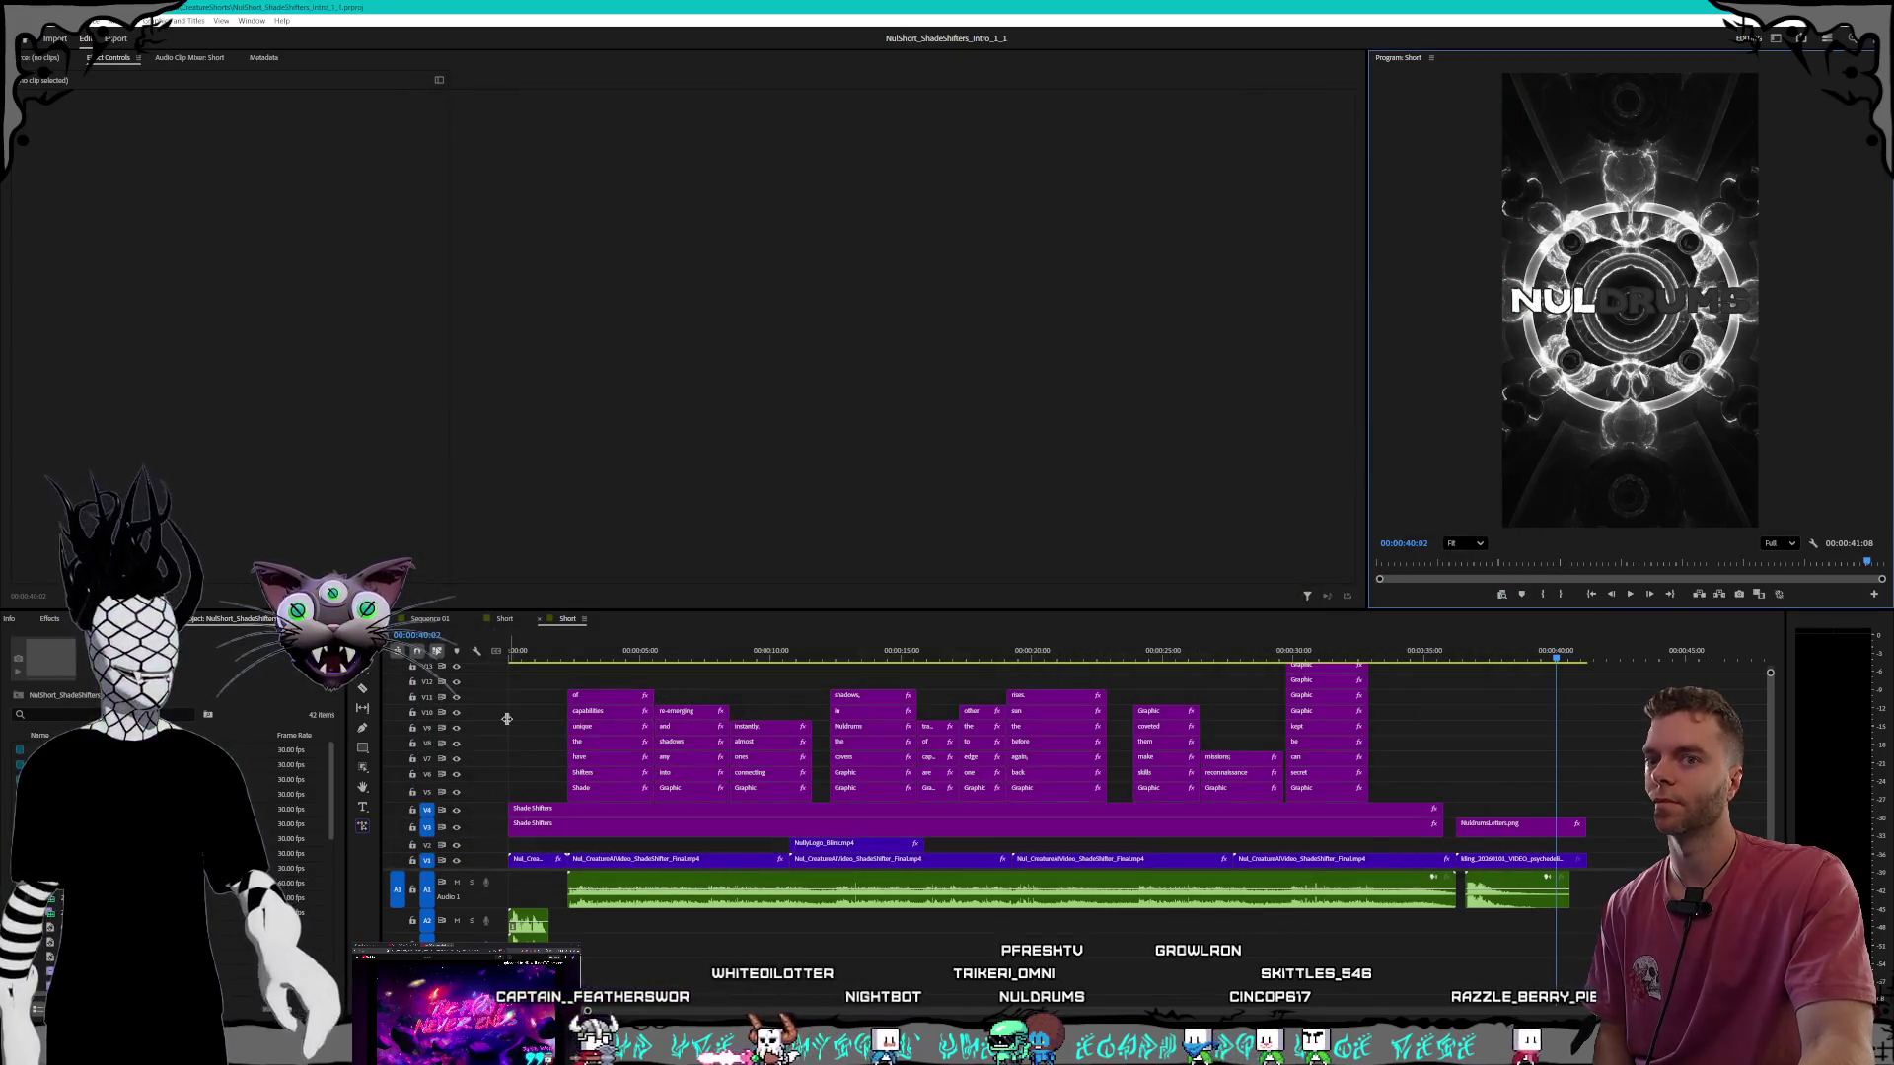
key(alt+Tab)
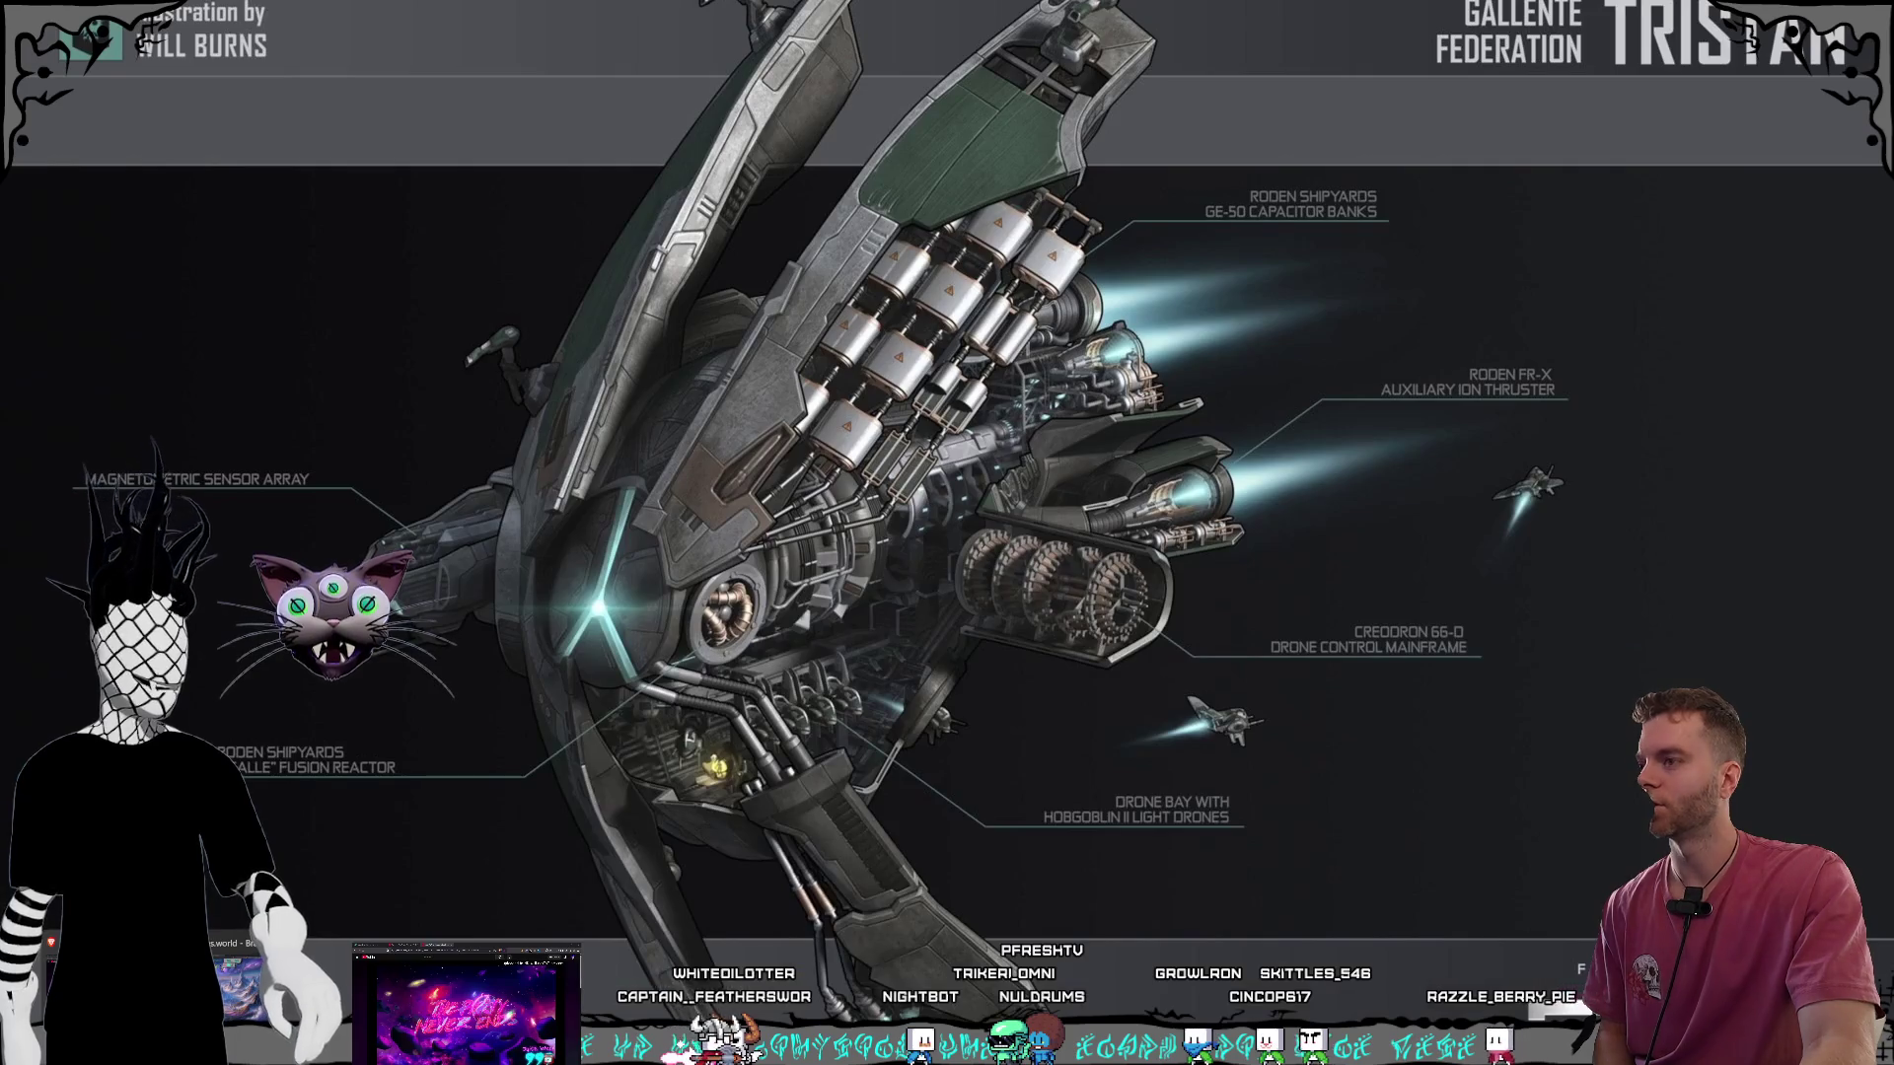
click(814, 144)
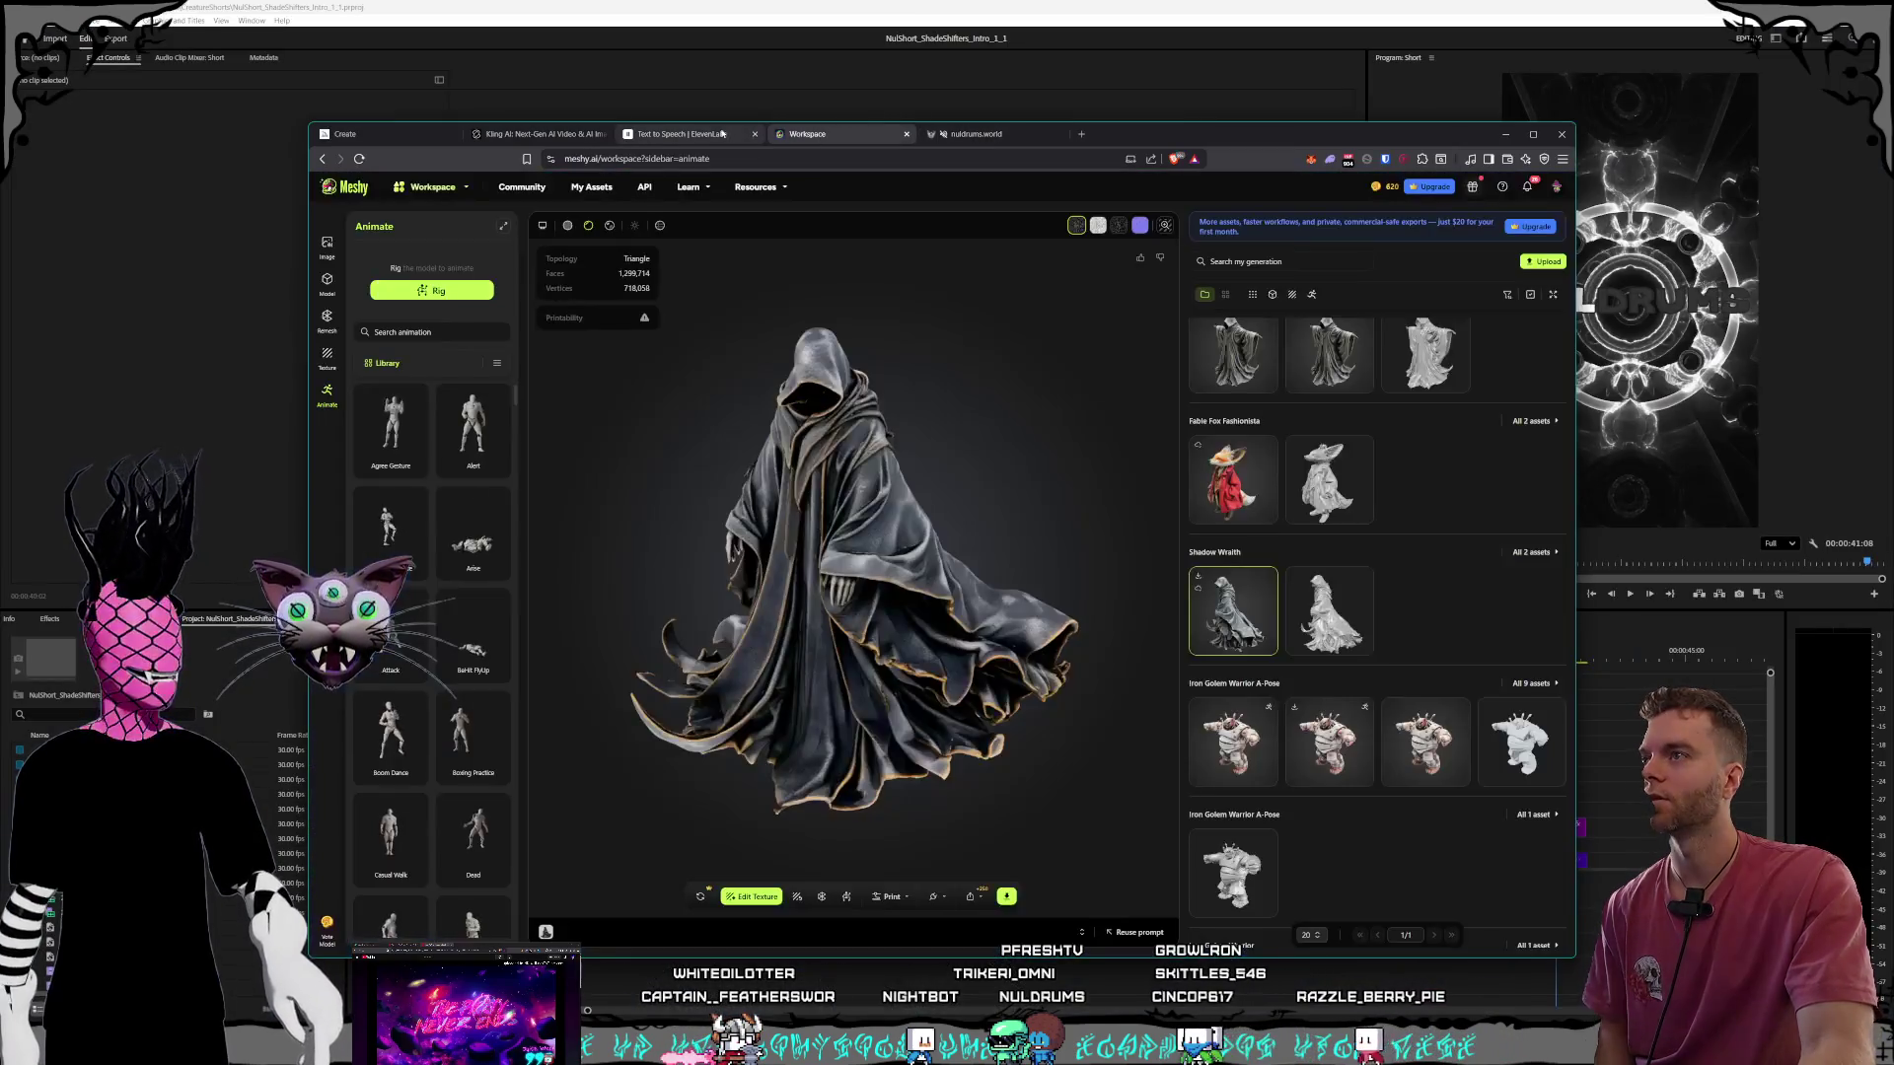
click(684, 143)
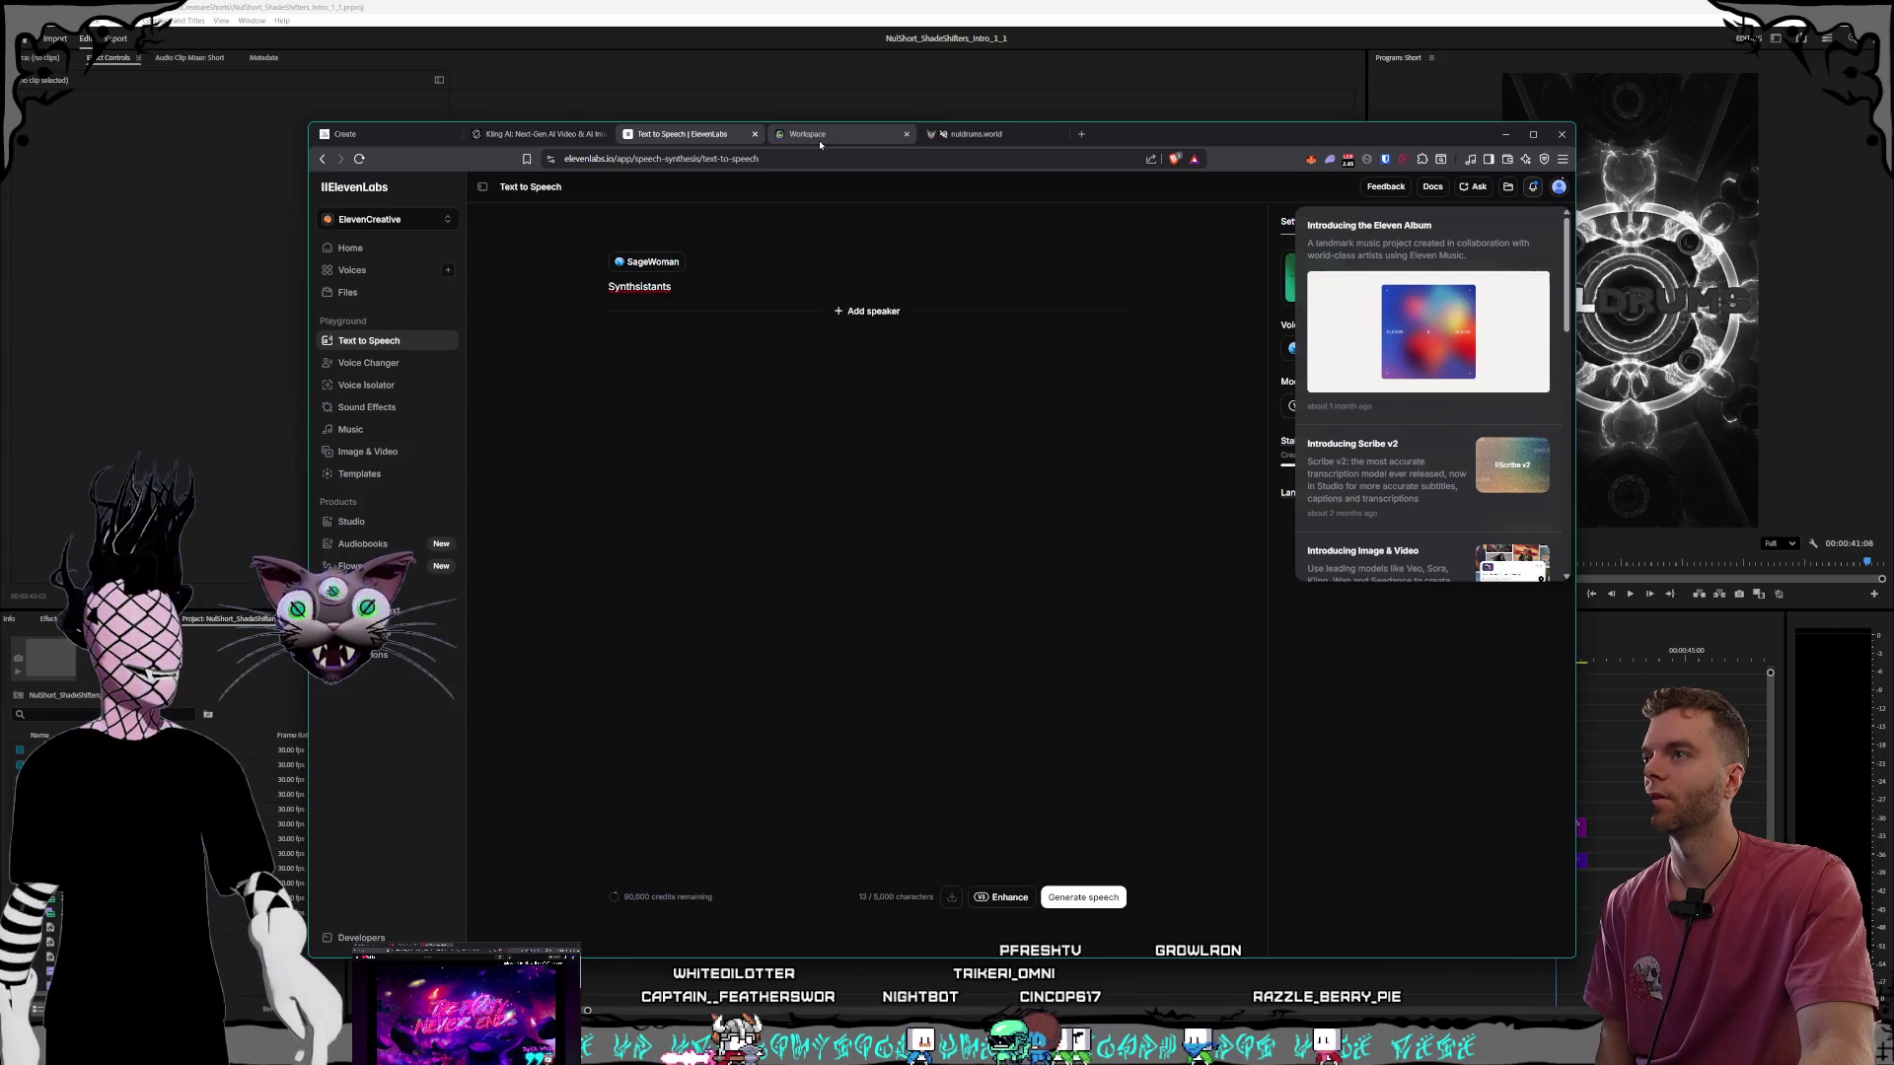
click(819, 145)
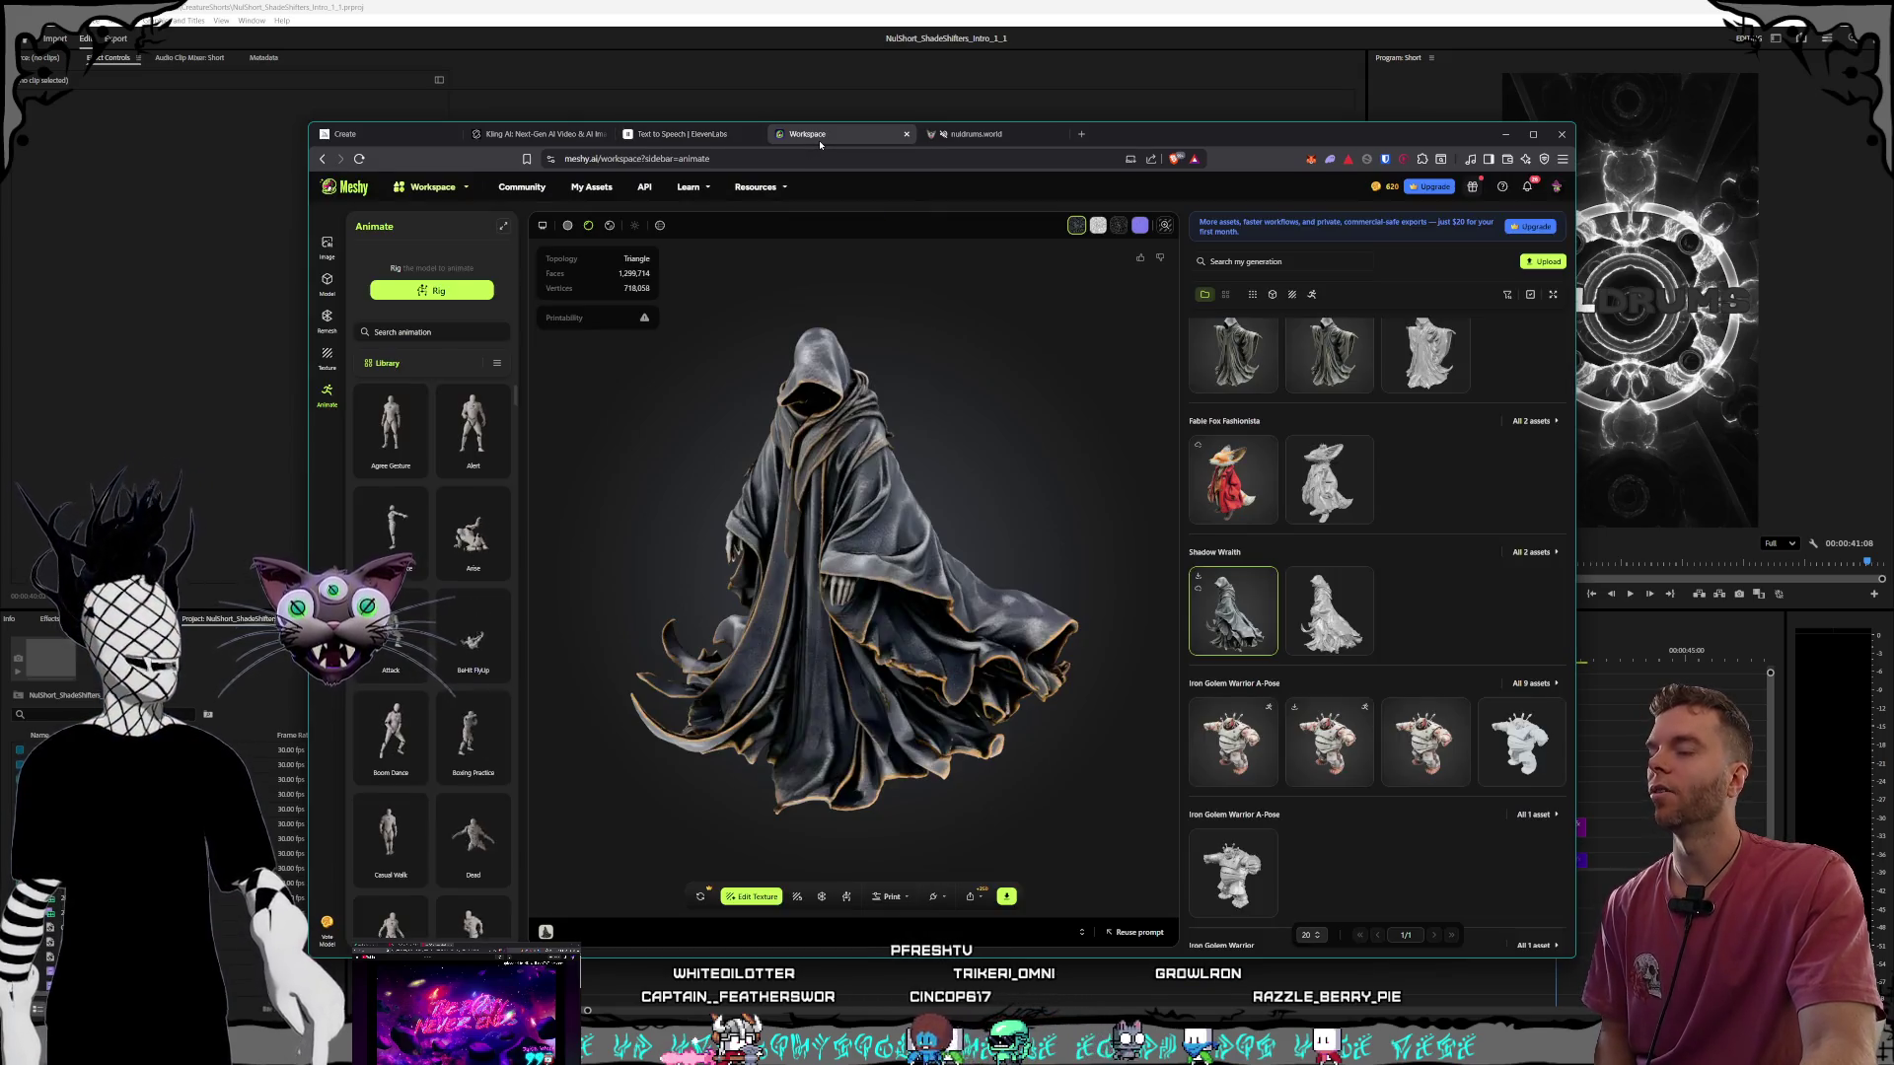
Turn the cloaked wraith forward, load the Cyborg Elegance robot, and orbit it walking.
mouse_move(820, 601)
mouse_down()
mouse_move(875, 624)
mouse_move(838, 618)
mouse_move(873, 590)
mouse_up()
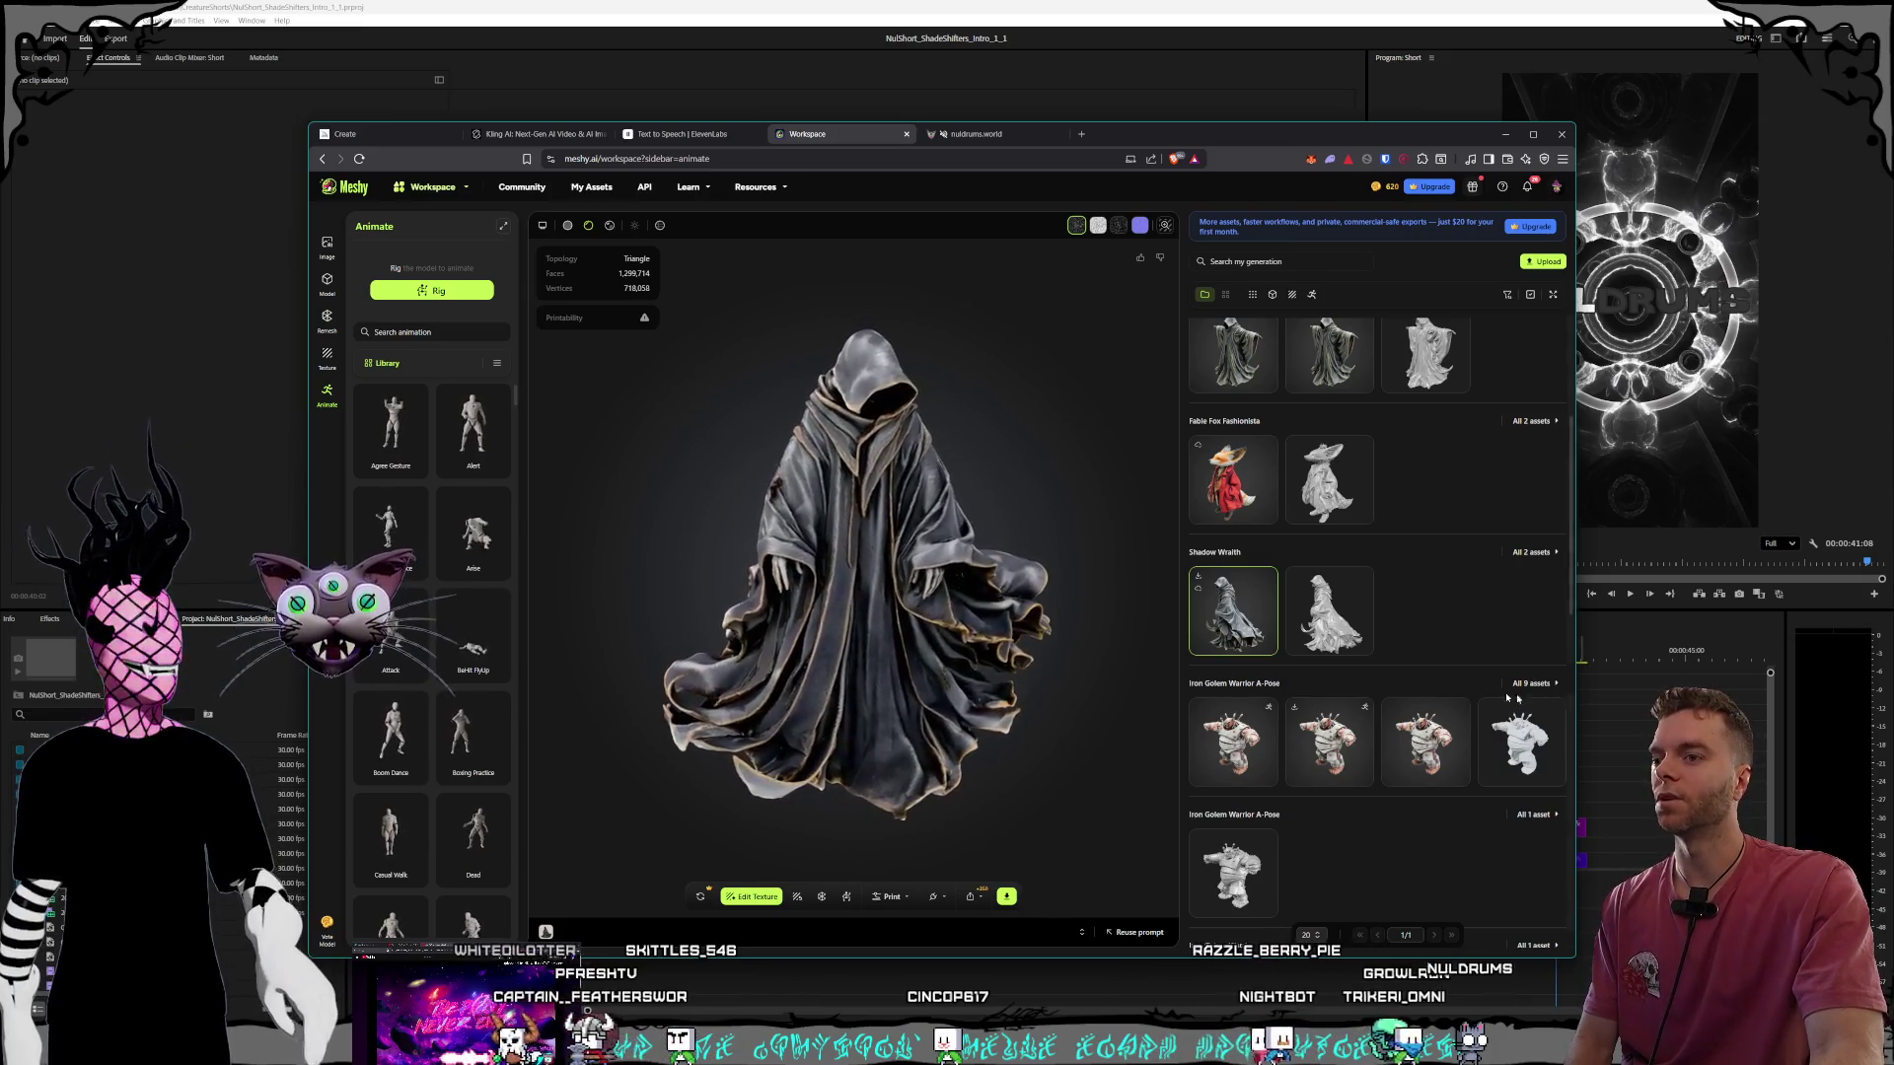
scroll(1276, 405, up, 3)
click(1273, 404)
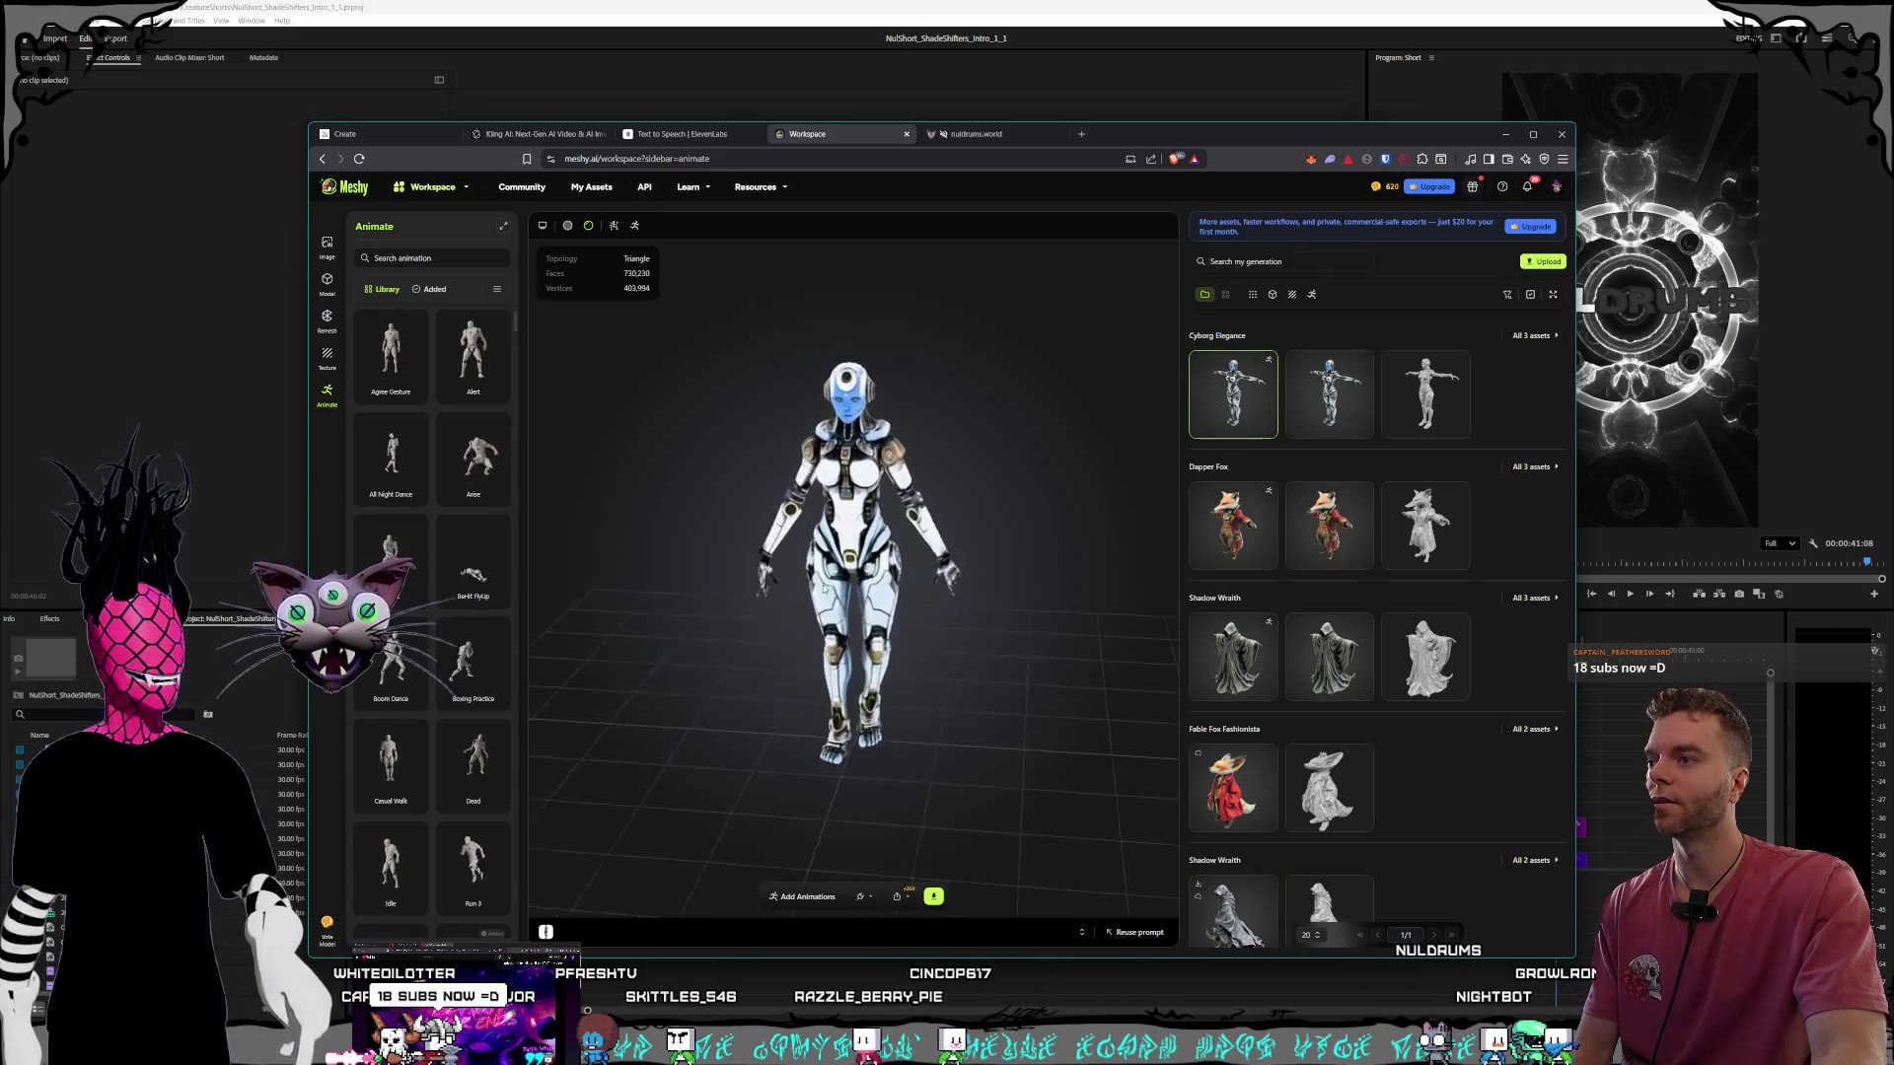
mouse_move(892, 595)
mouse_down()
mouse_move(1140, 571)
mouse_move(252, 555)
mouse_move(955, 597)
mouse_move(633, 594)
mouse_move(760, 576)
mouse_move(785, 599)
mouse_move(986, 625)
mouse_move(1017, 622)
mouse_move(768, 613)
mouse_move(1069, 575)
mouse_up()
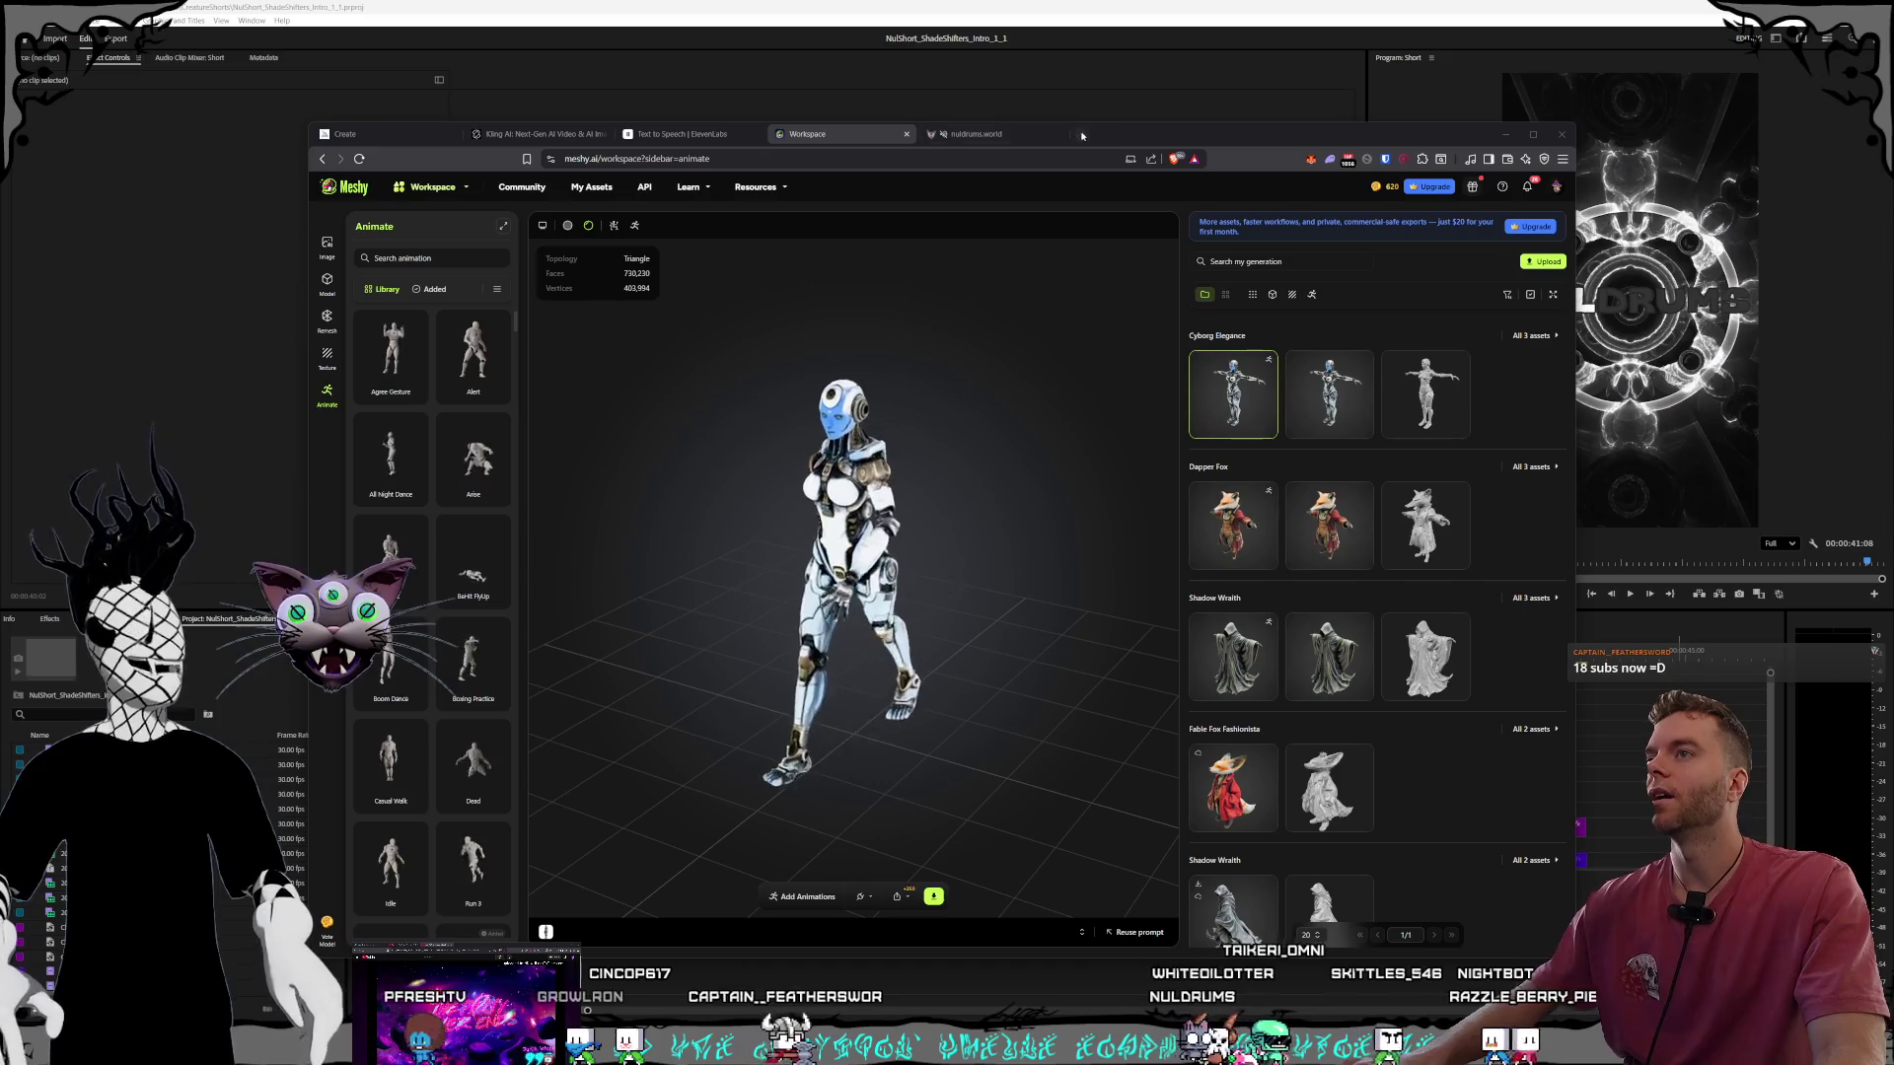
key(ctrl+t)
click(373, 180)
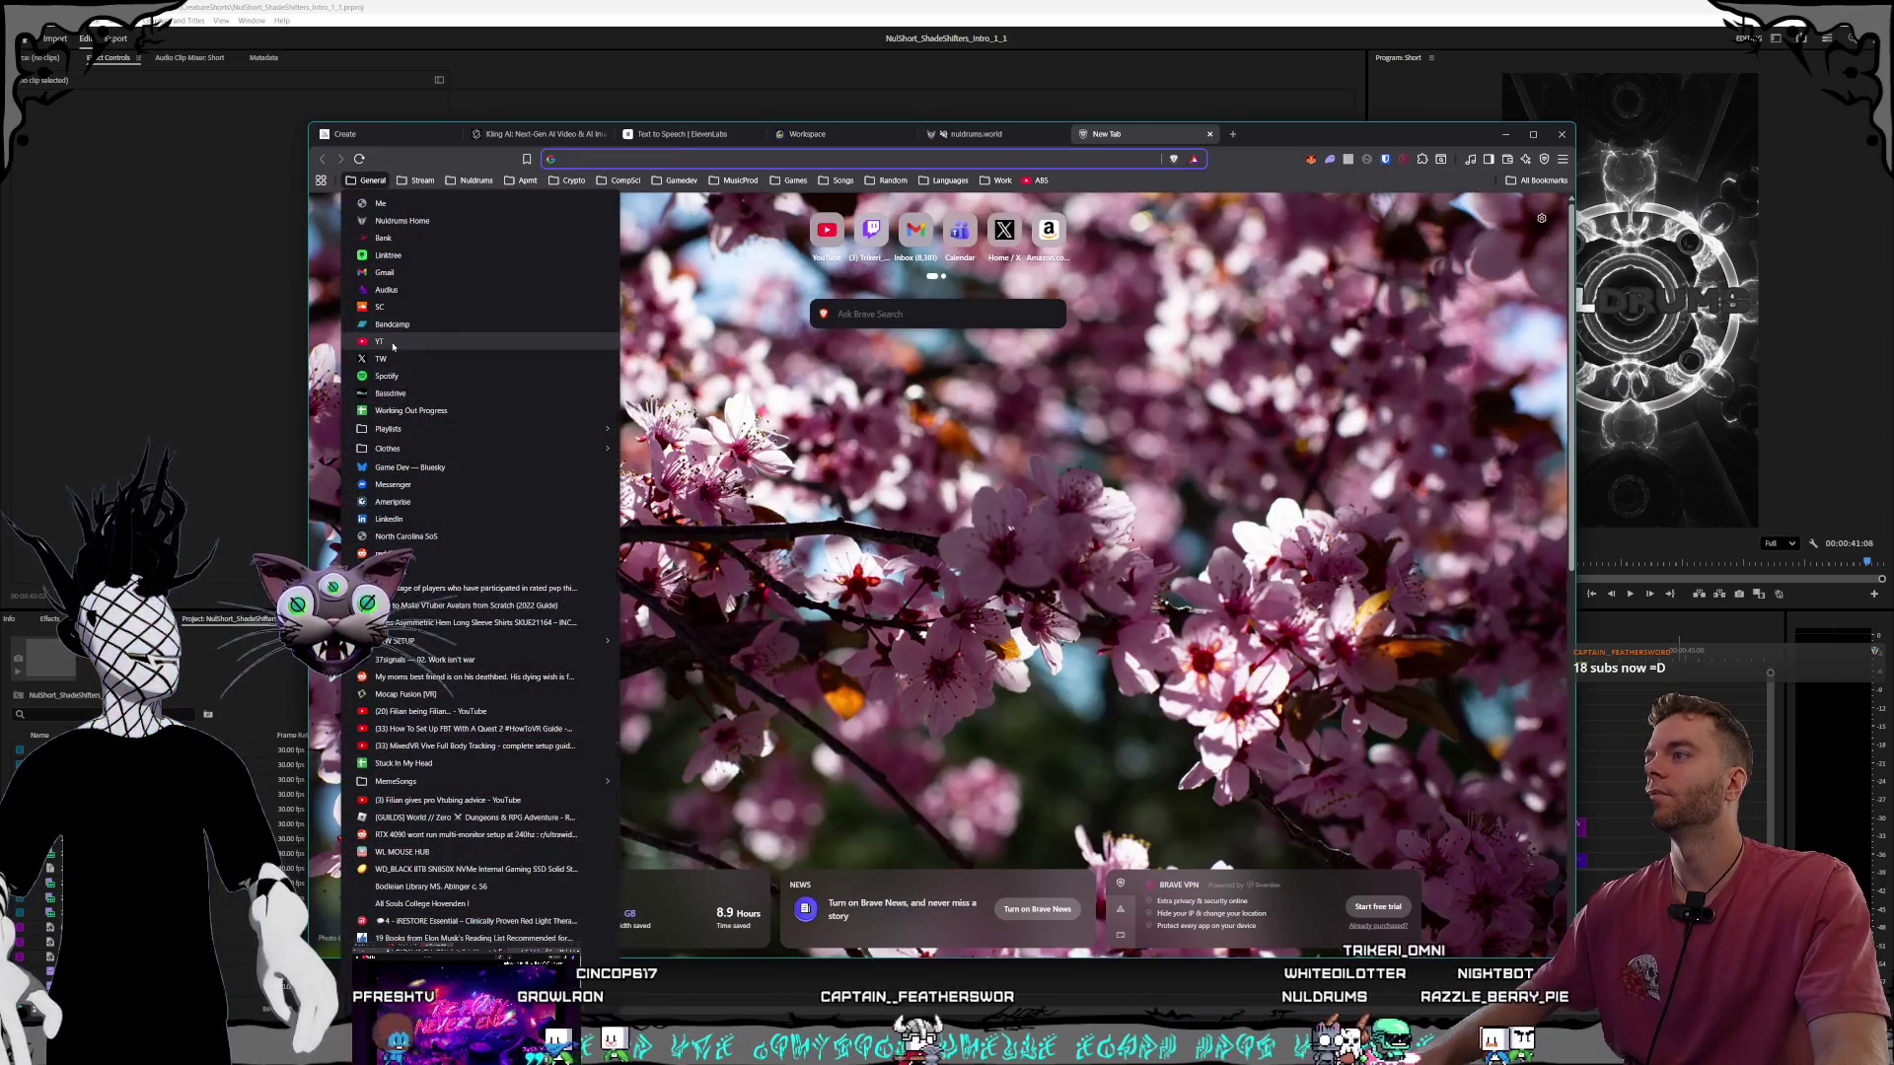
click(424, 227)
key(ctrl+w)
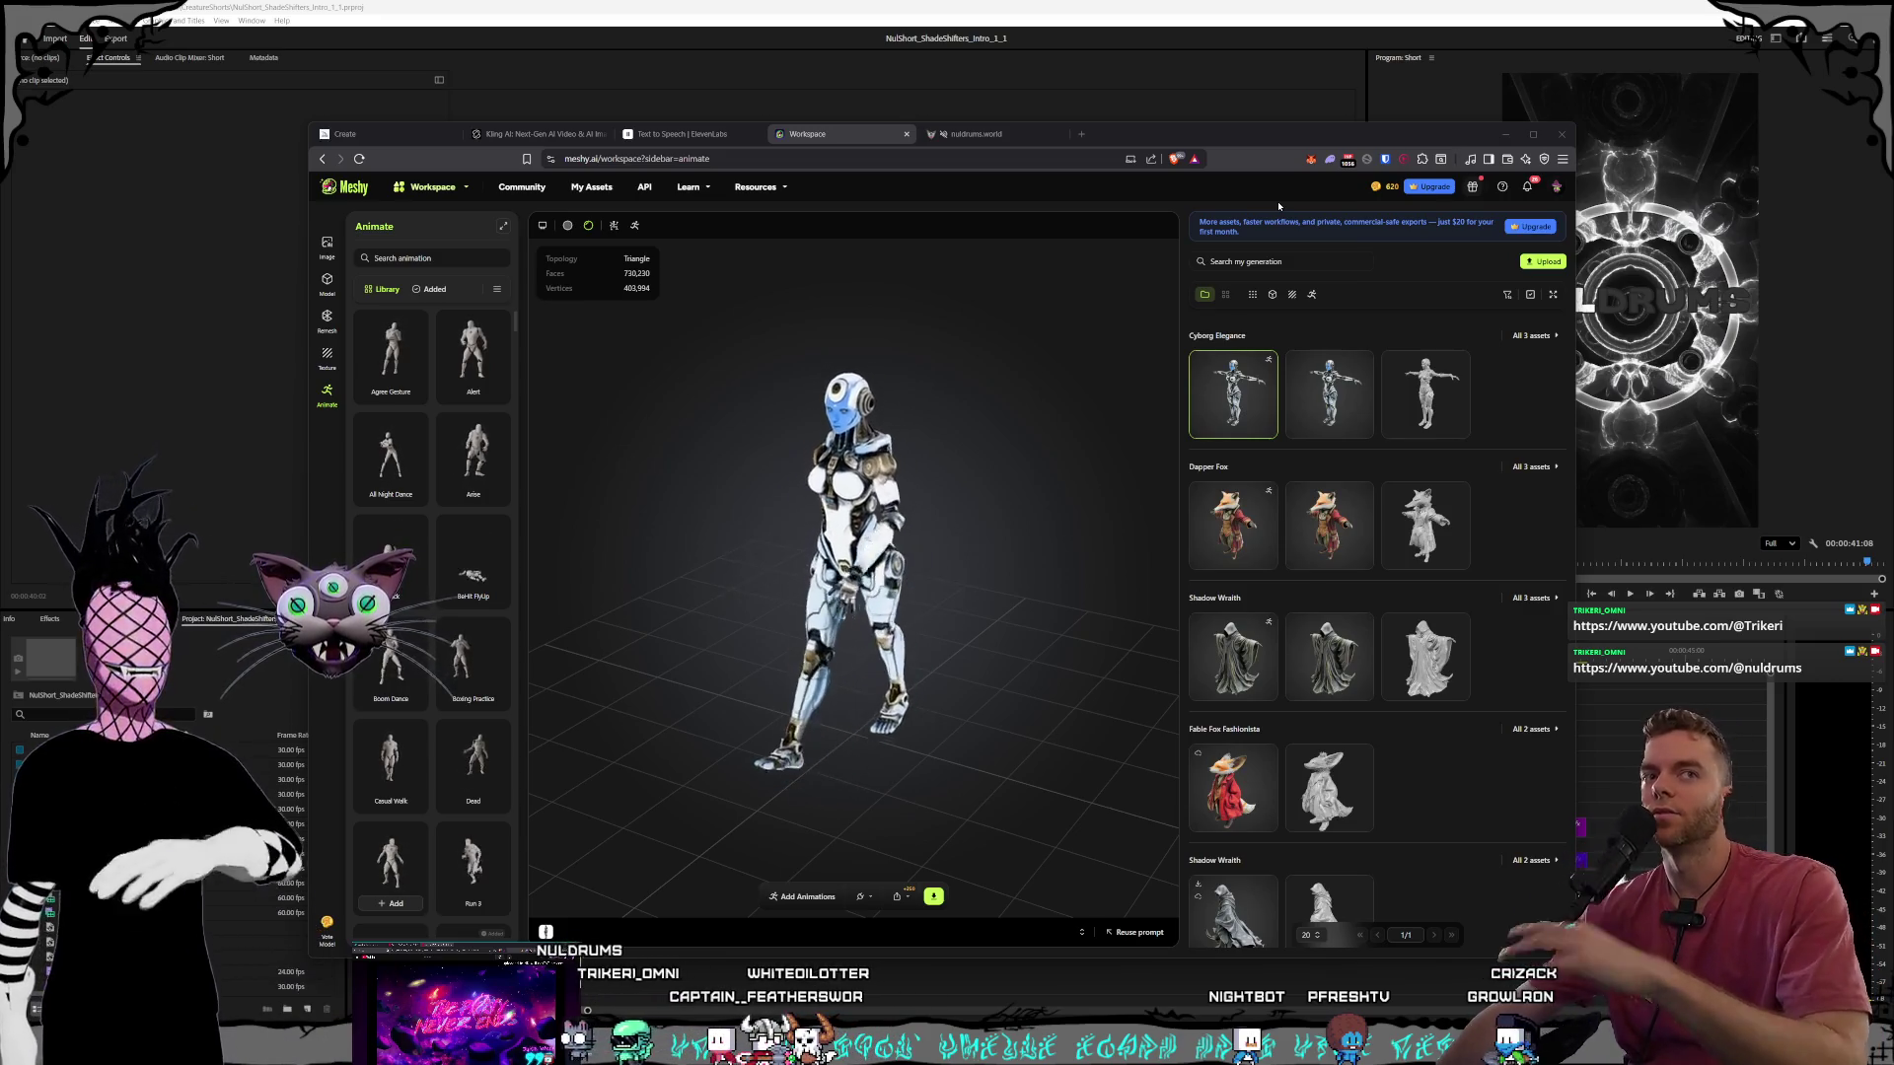
Reposition the browser window and widen it to the left.
drag(1159, 139, 1163, 81)
drag(1150, 88, 1159, 86)
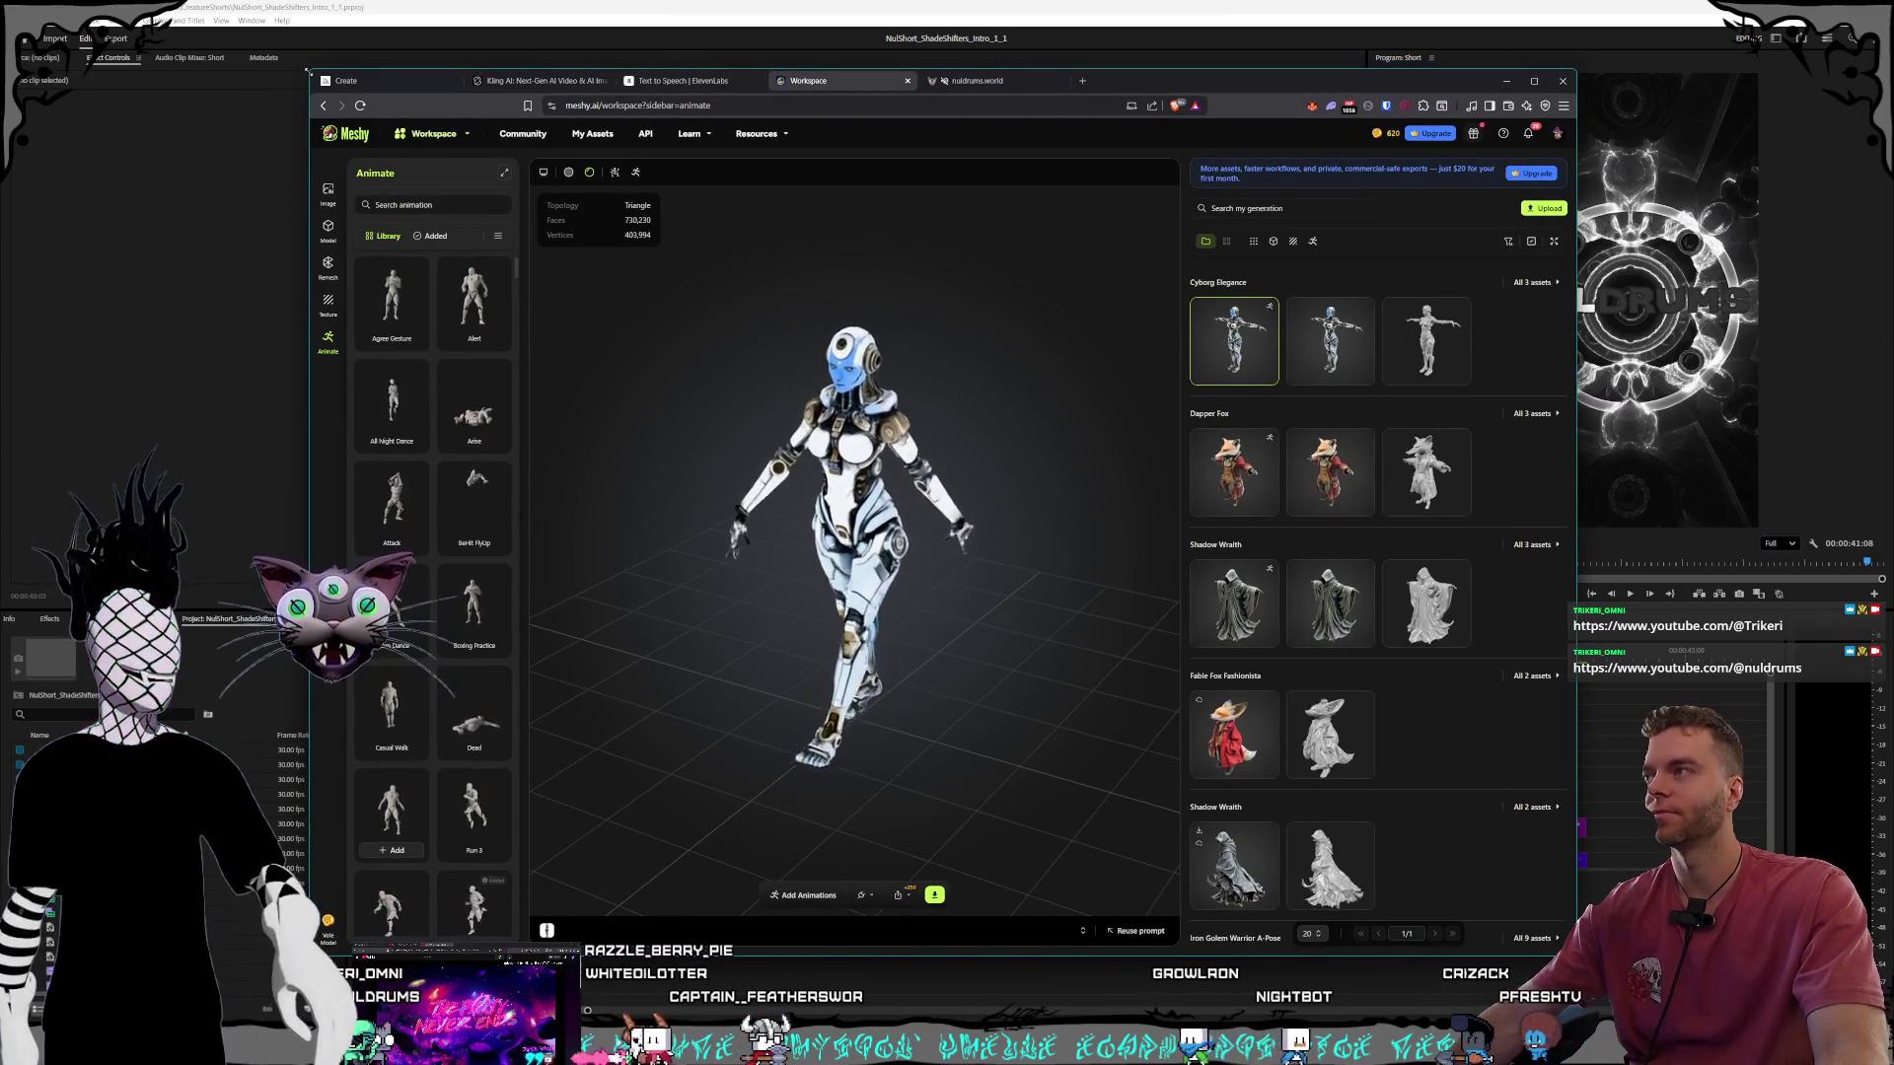
drag(309, 108, 274, 110)
drag(1159, 75, 1171, 59)
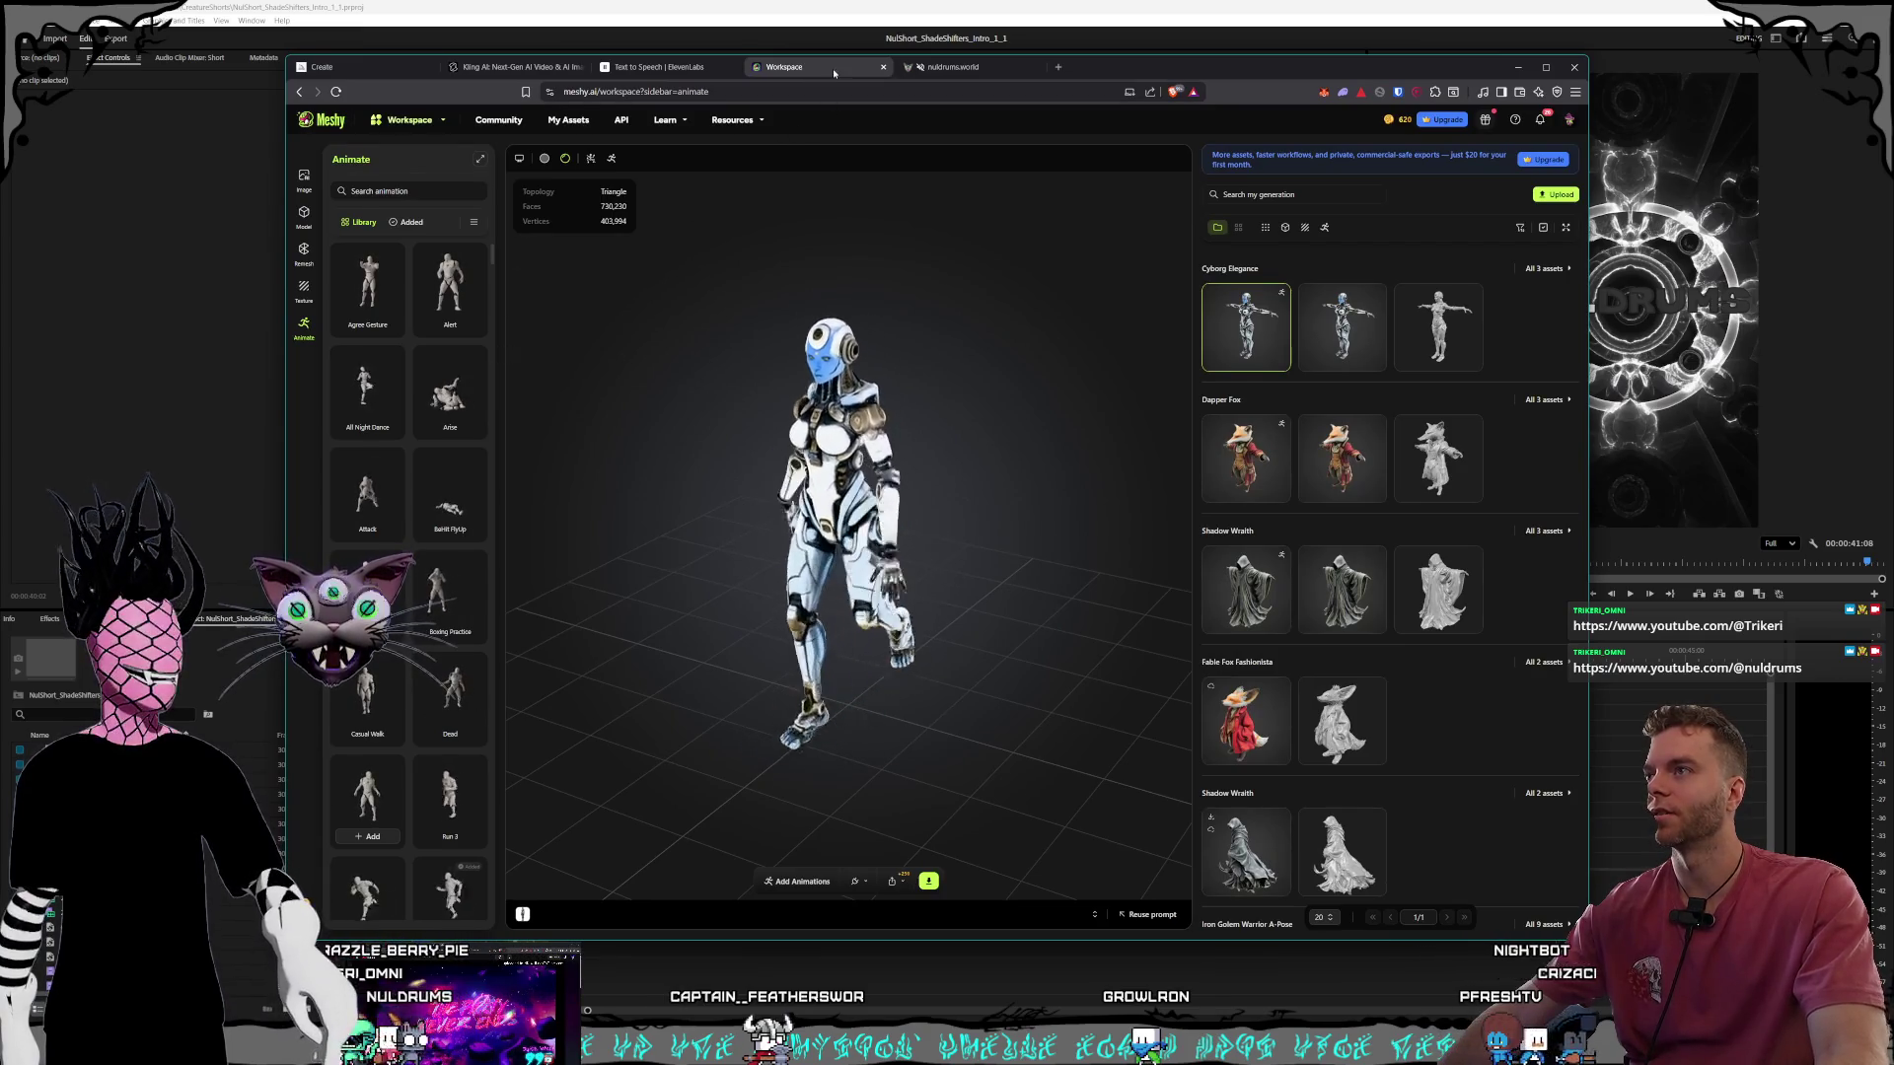
Bring up the nuldrums.world tab, settle the window, then head toward the Kling AI tab.
click(953, 67)
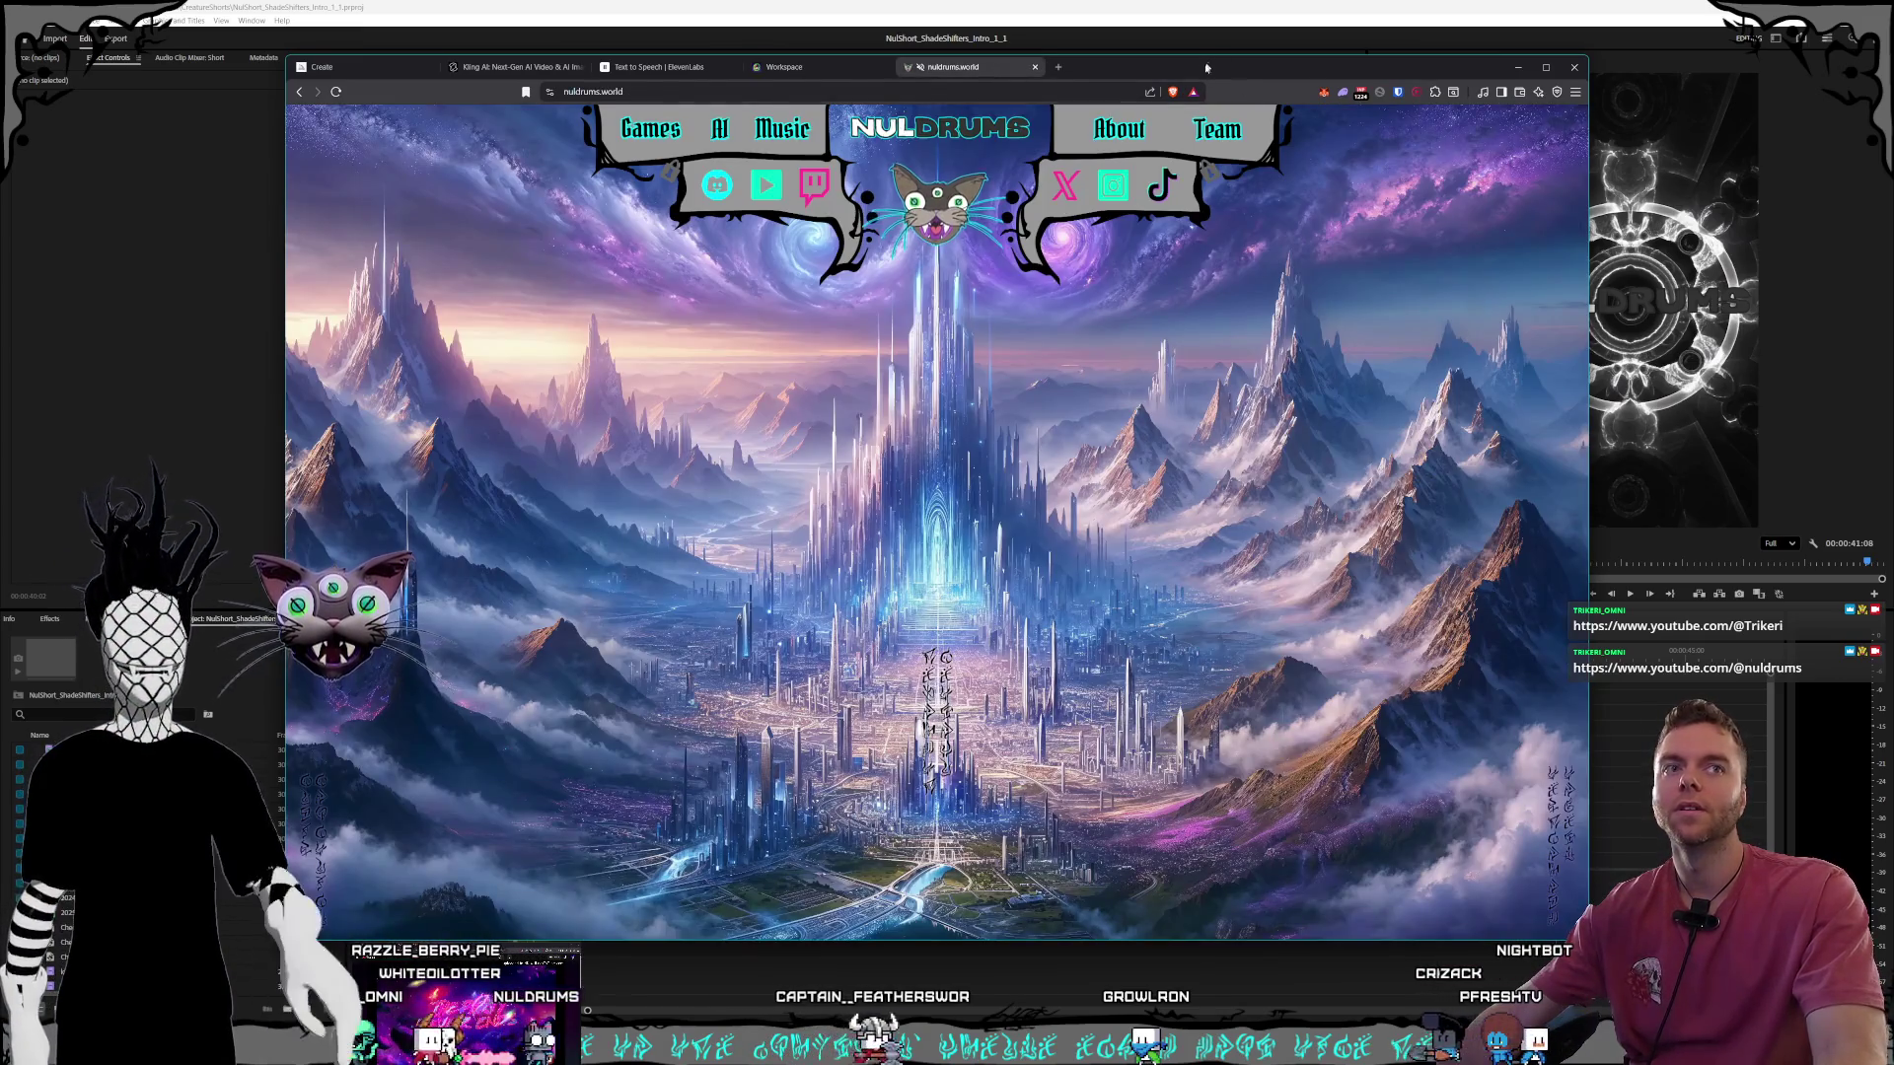
drag(1197, 77, 1199, 70)
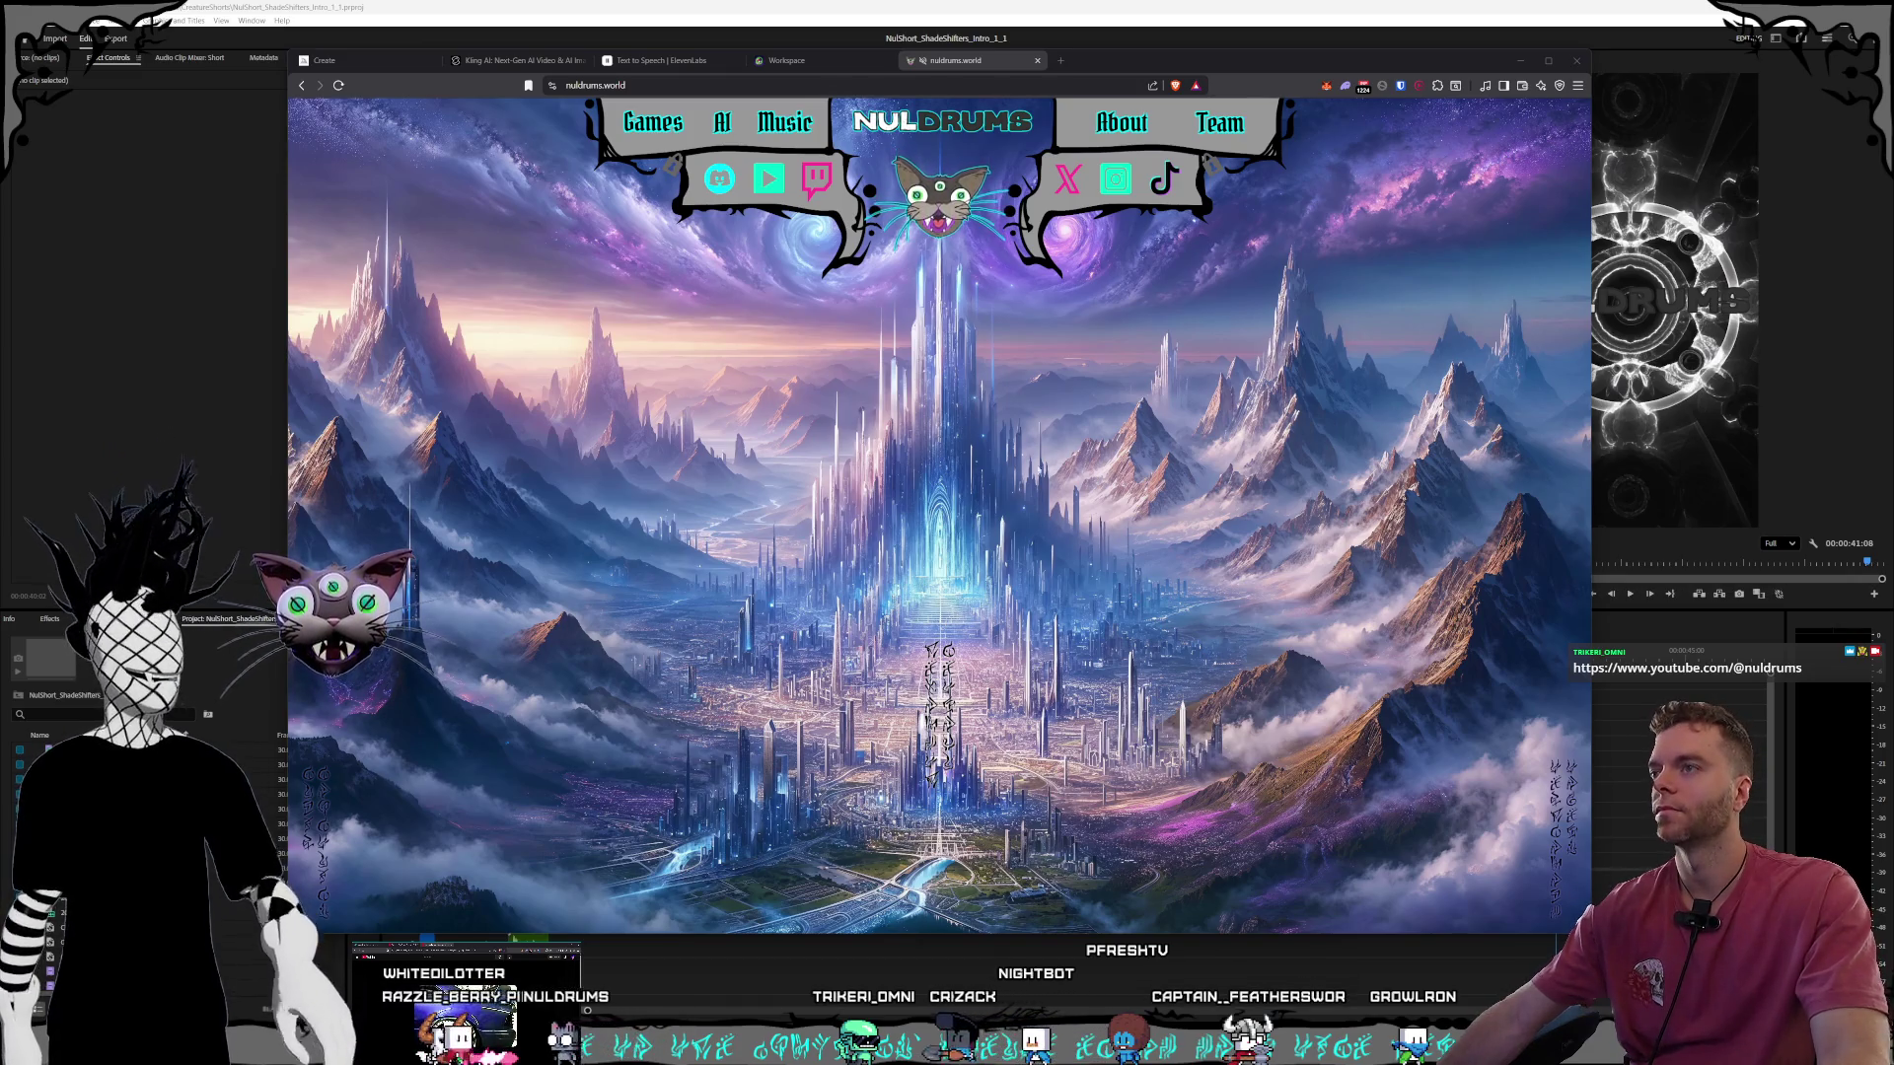
click(786, 60)
click(661, 60)
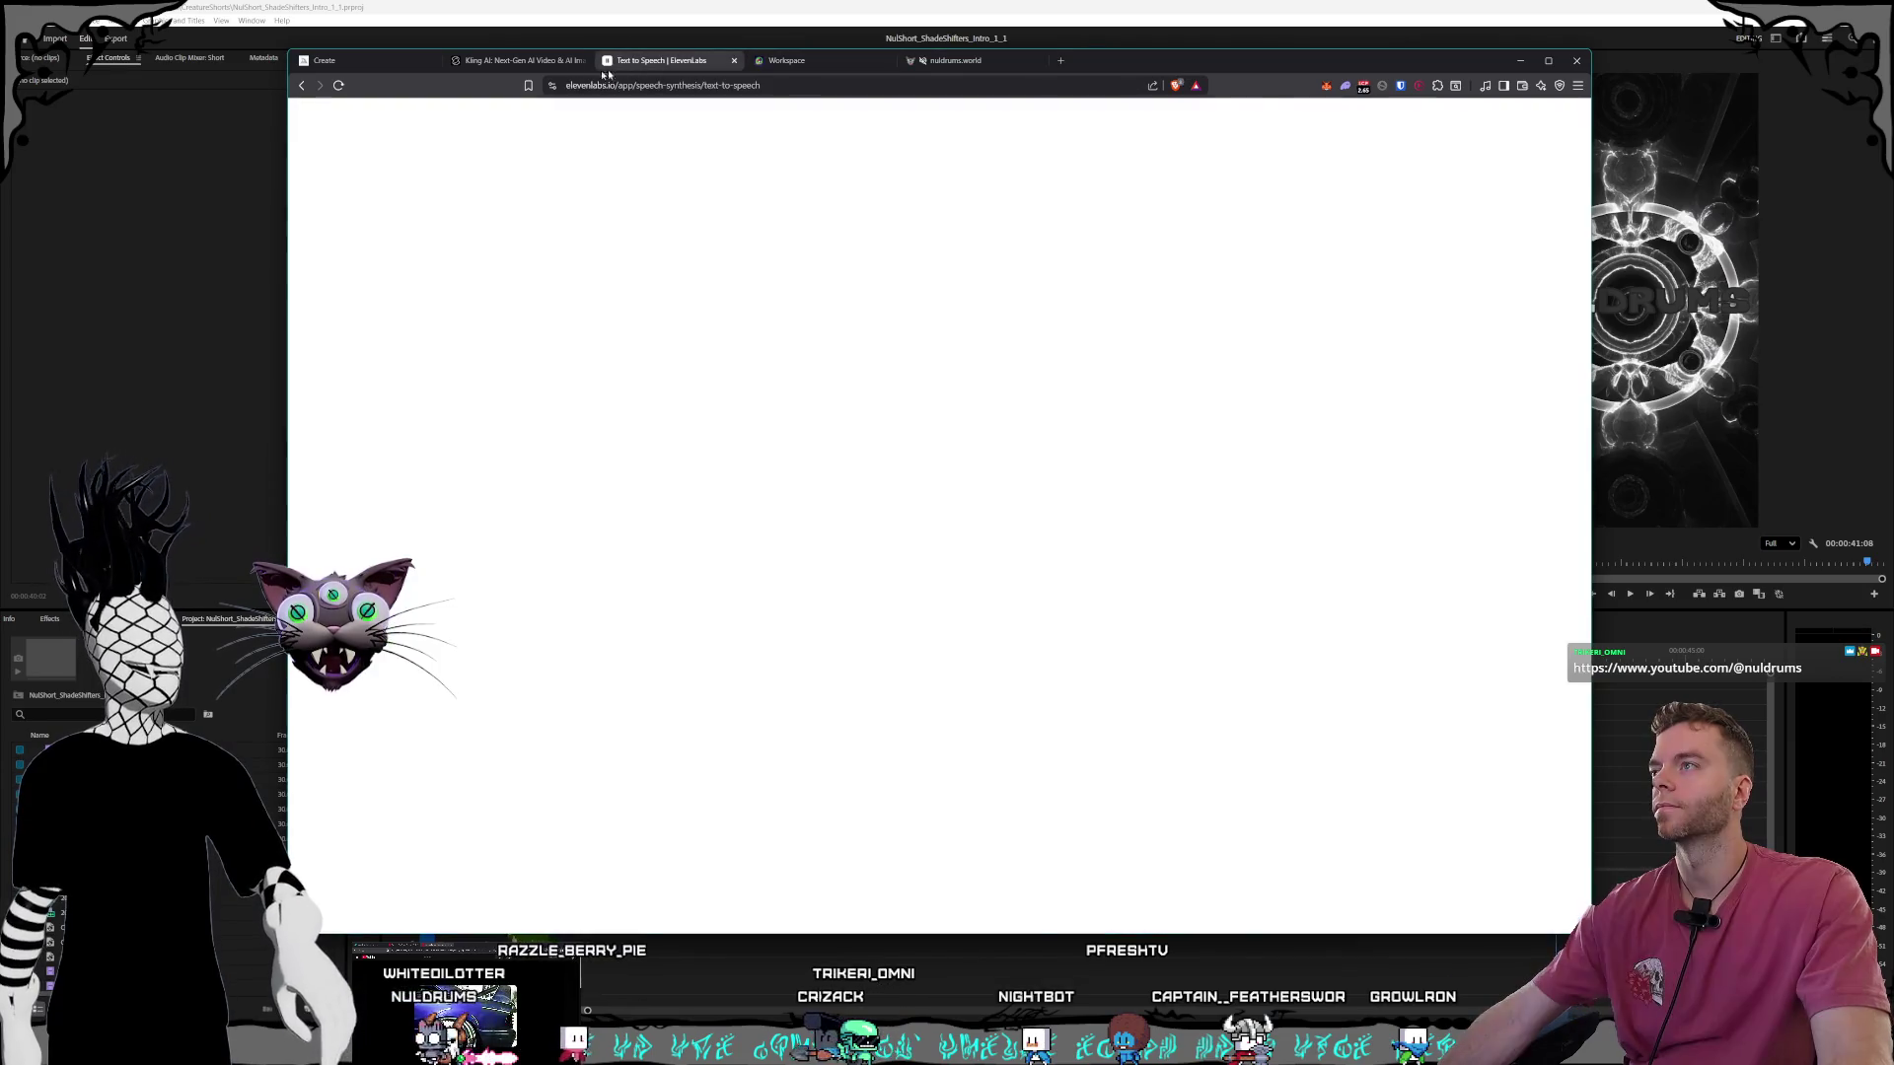
On Kling AI, pause the inter-dimensional portals clip near its end, then return to nuldrums.world.
click(508, 63)
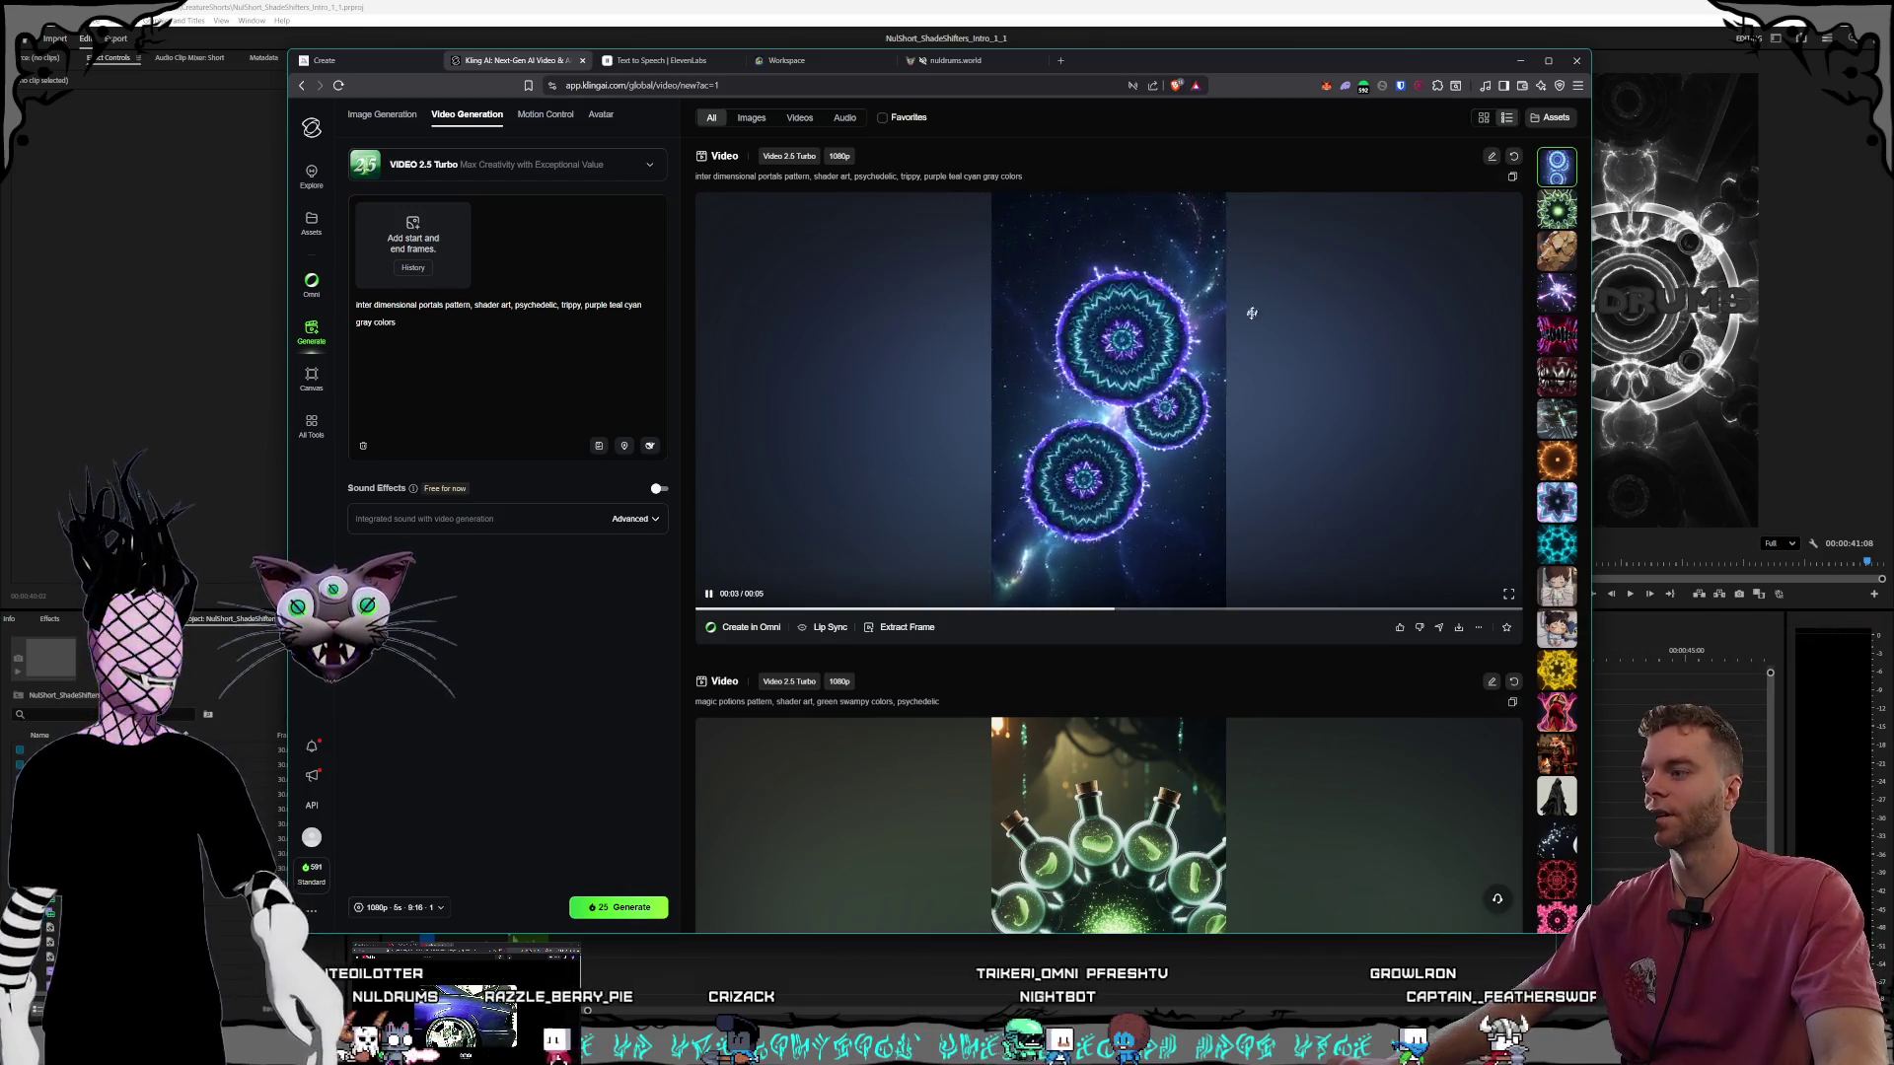
click(1463, 607)
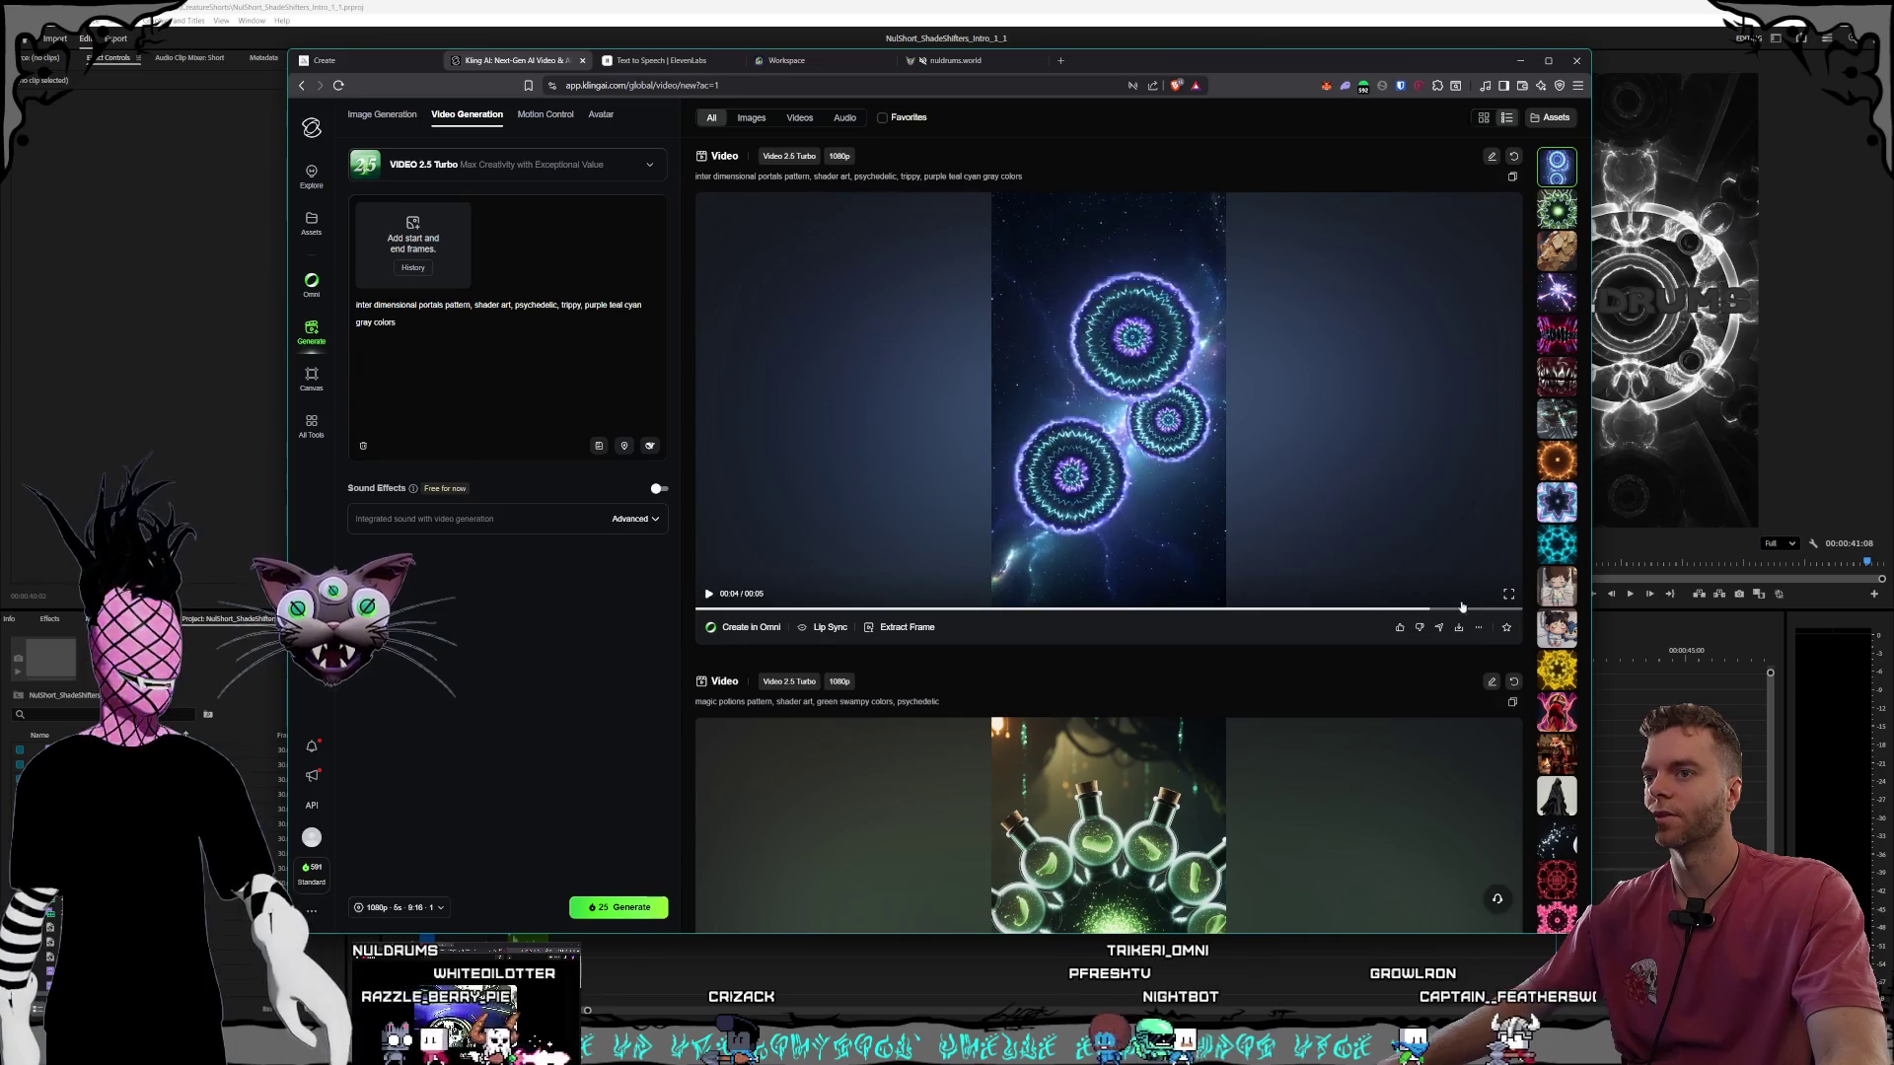
mouse_move(1462, 632)
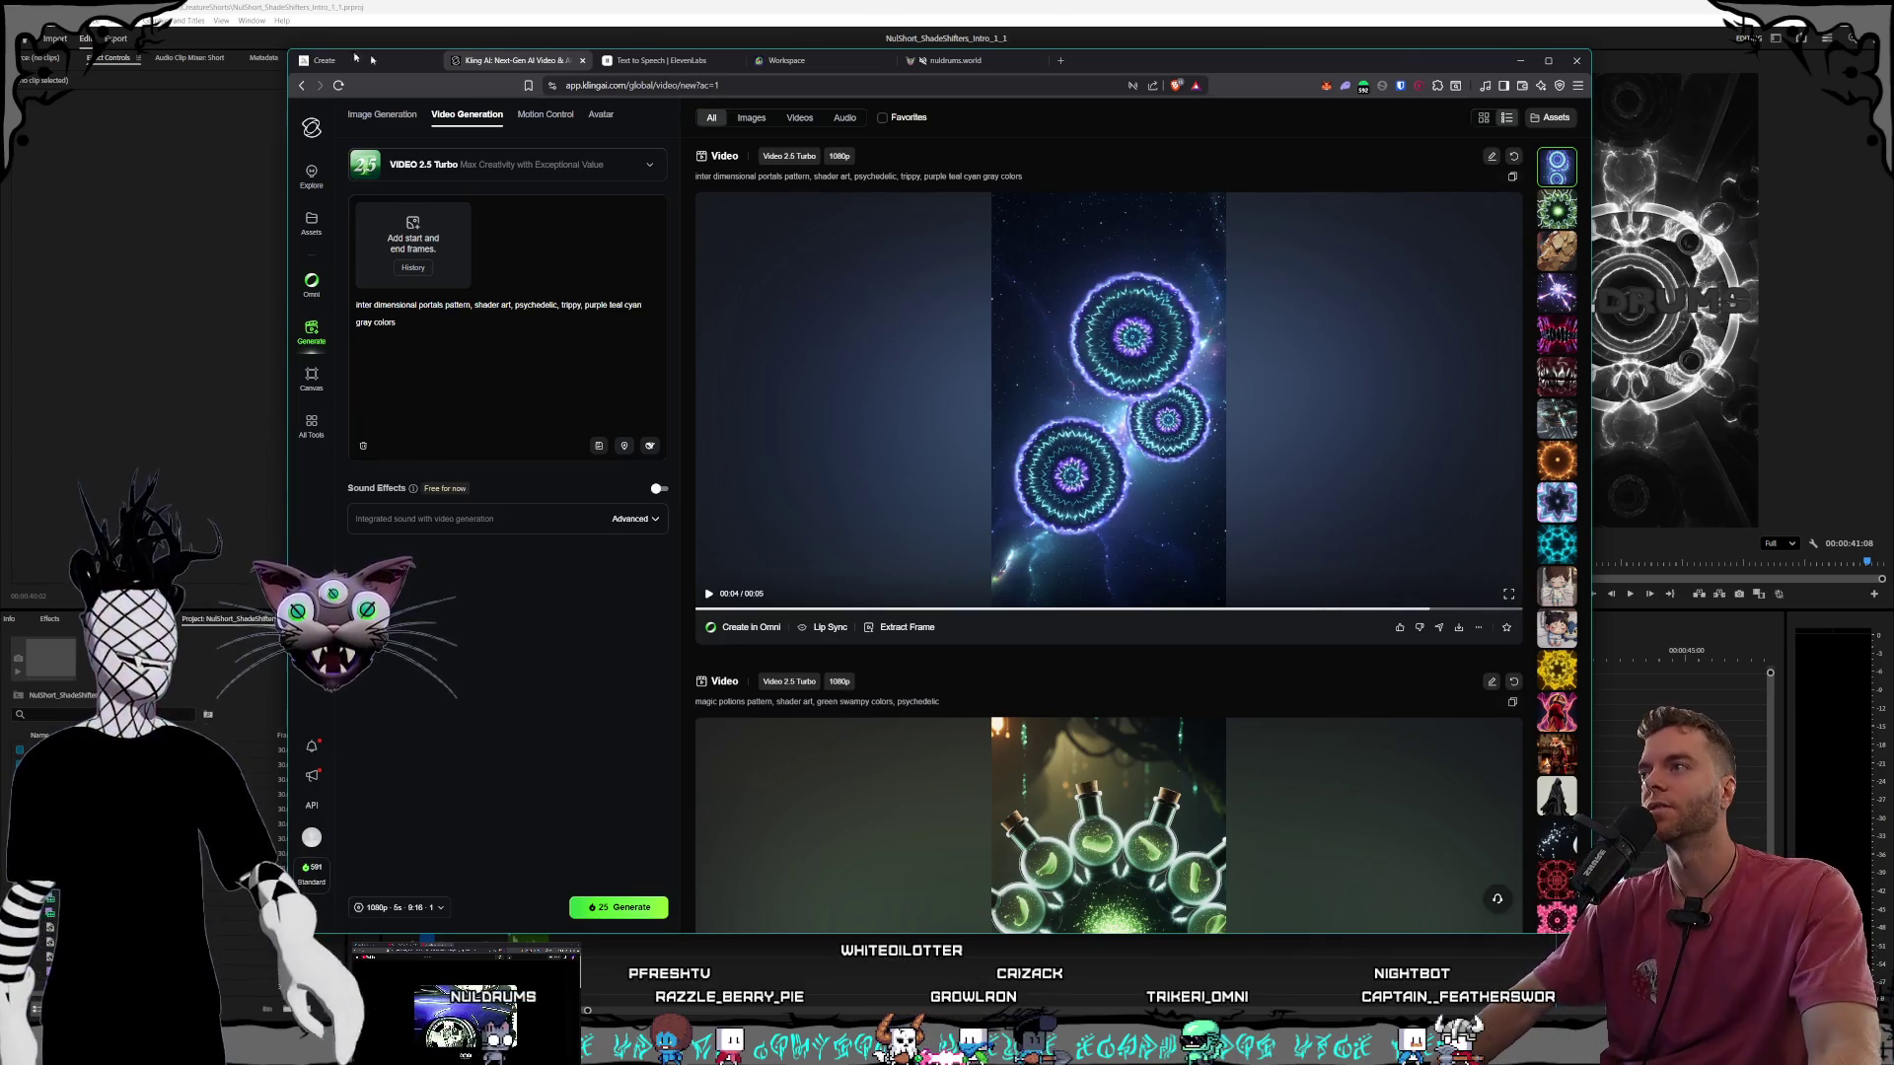
click(988, 65)
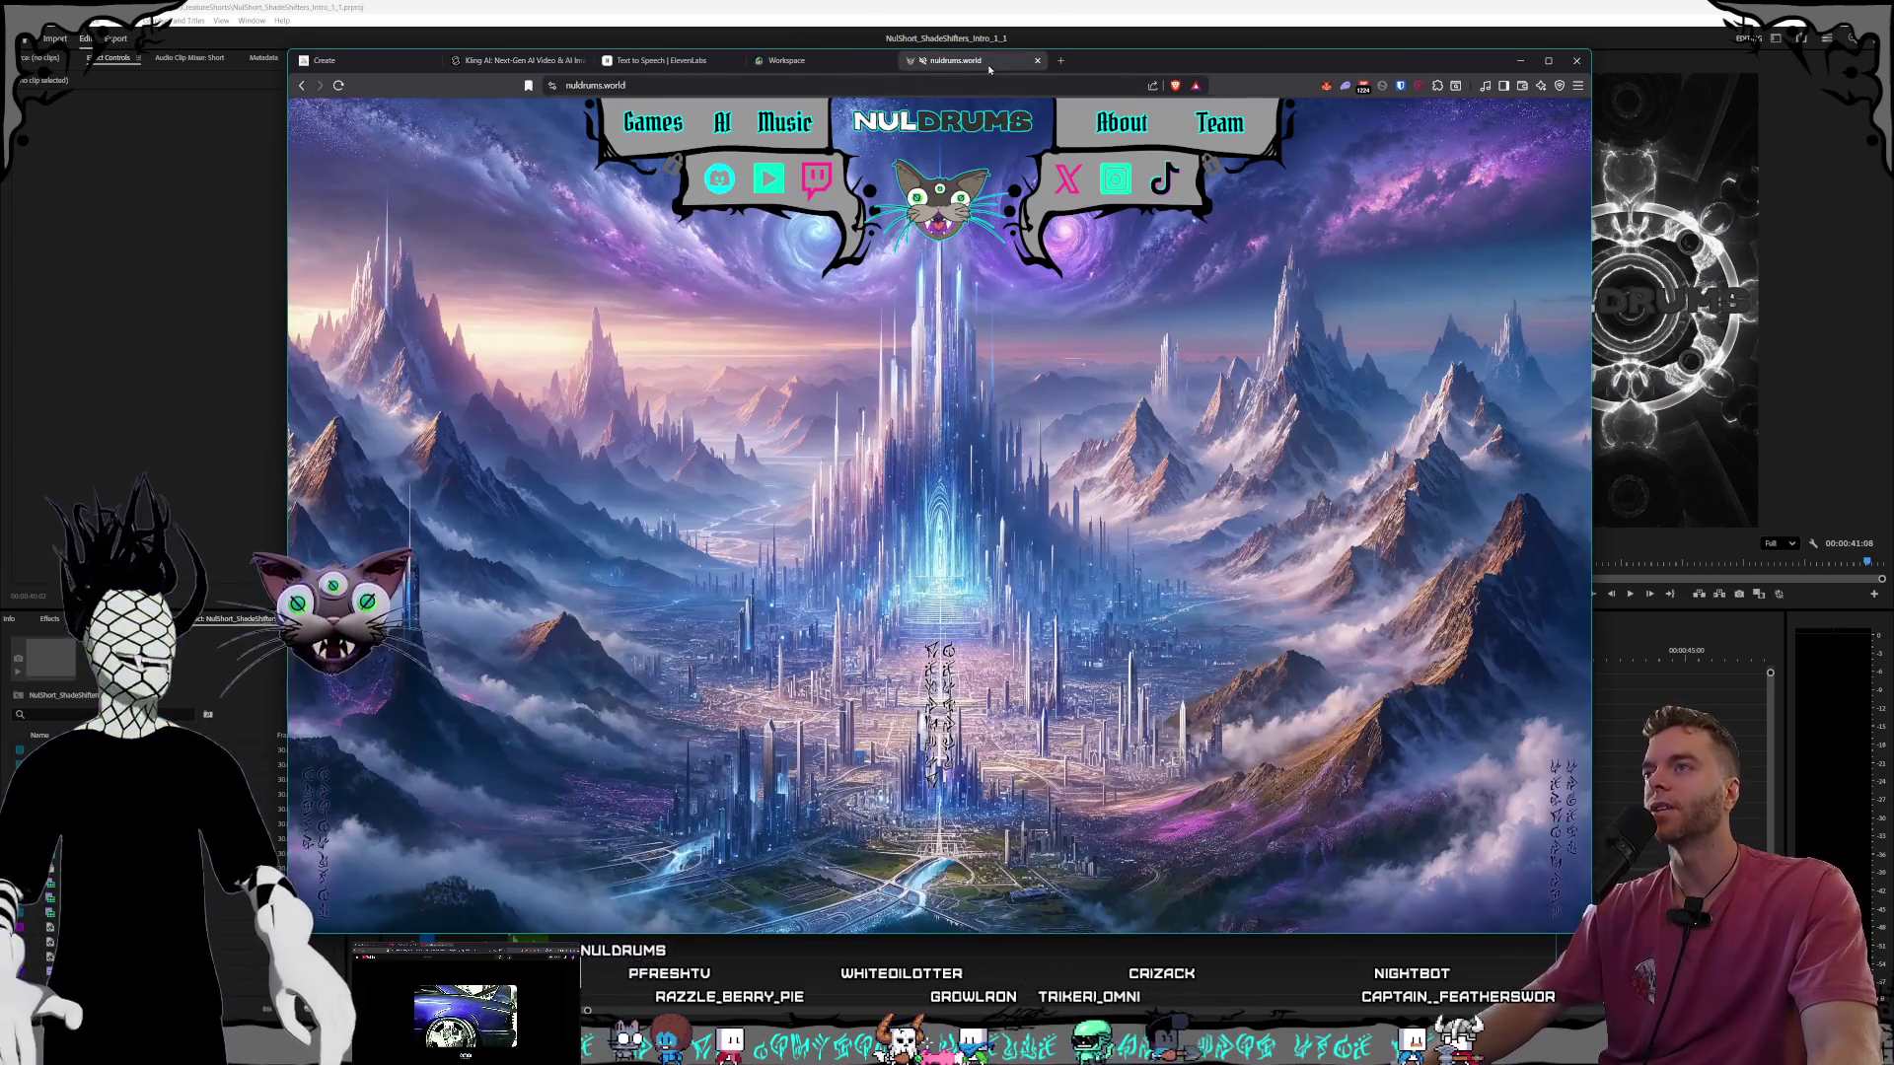
In Premiere, move the playhead back to the cave shot at 00:00:36:03, then return to Kling AI.
click(627, 63)
click(707, 6)
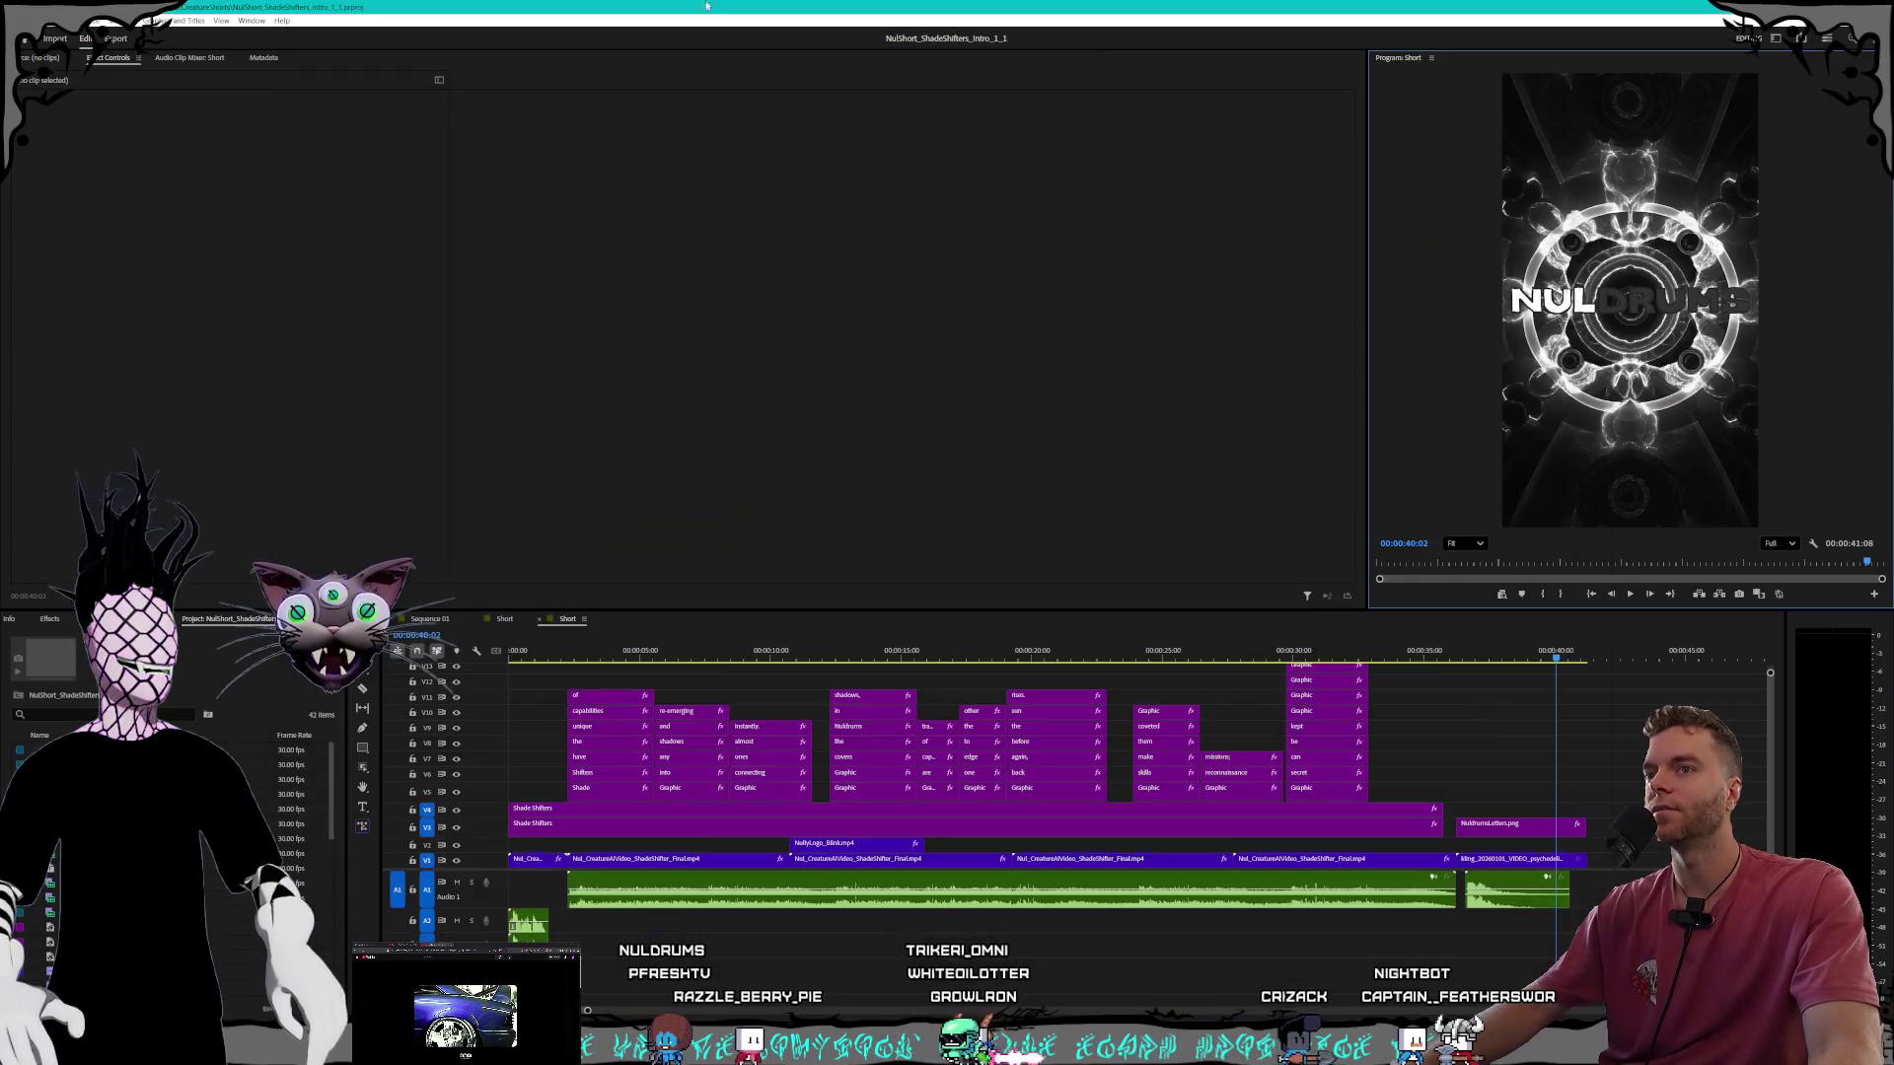
drag(1476, 667, 1456, 667)
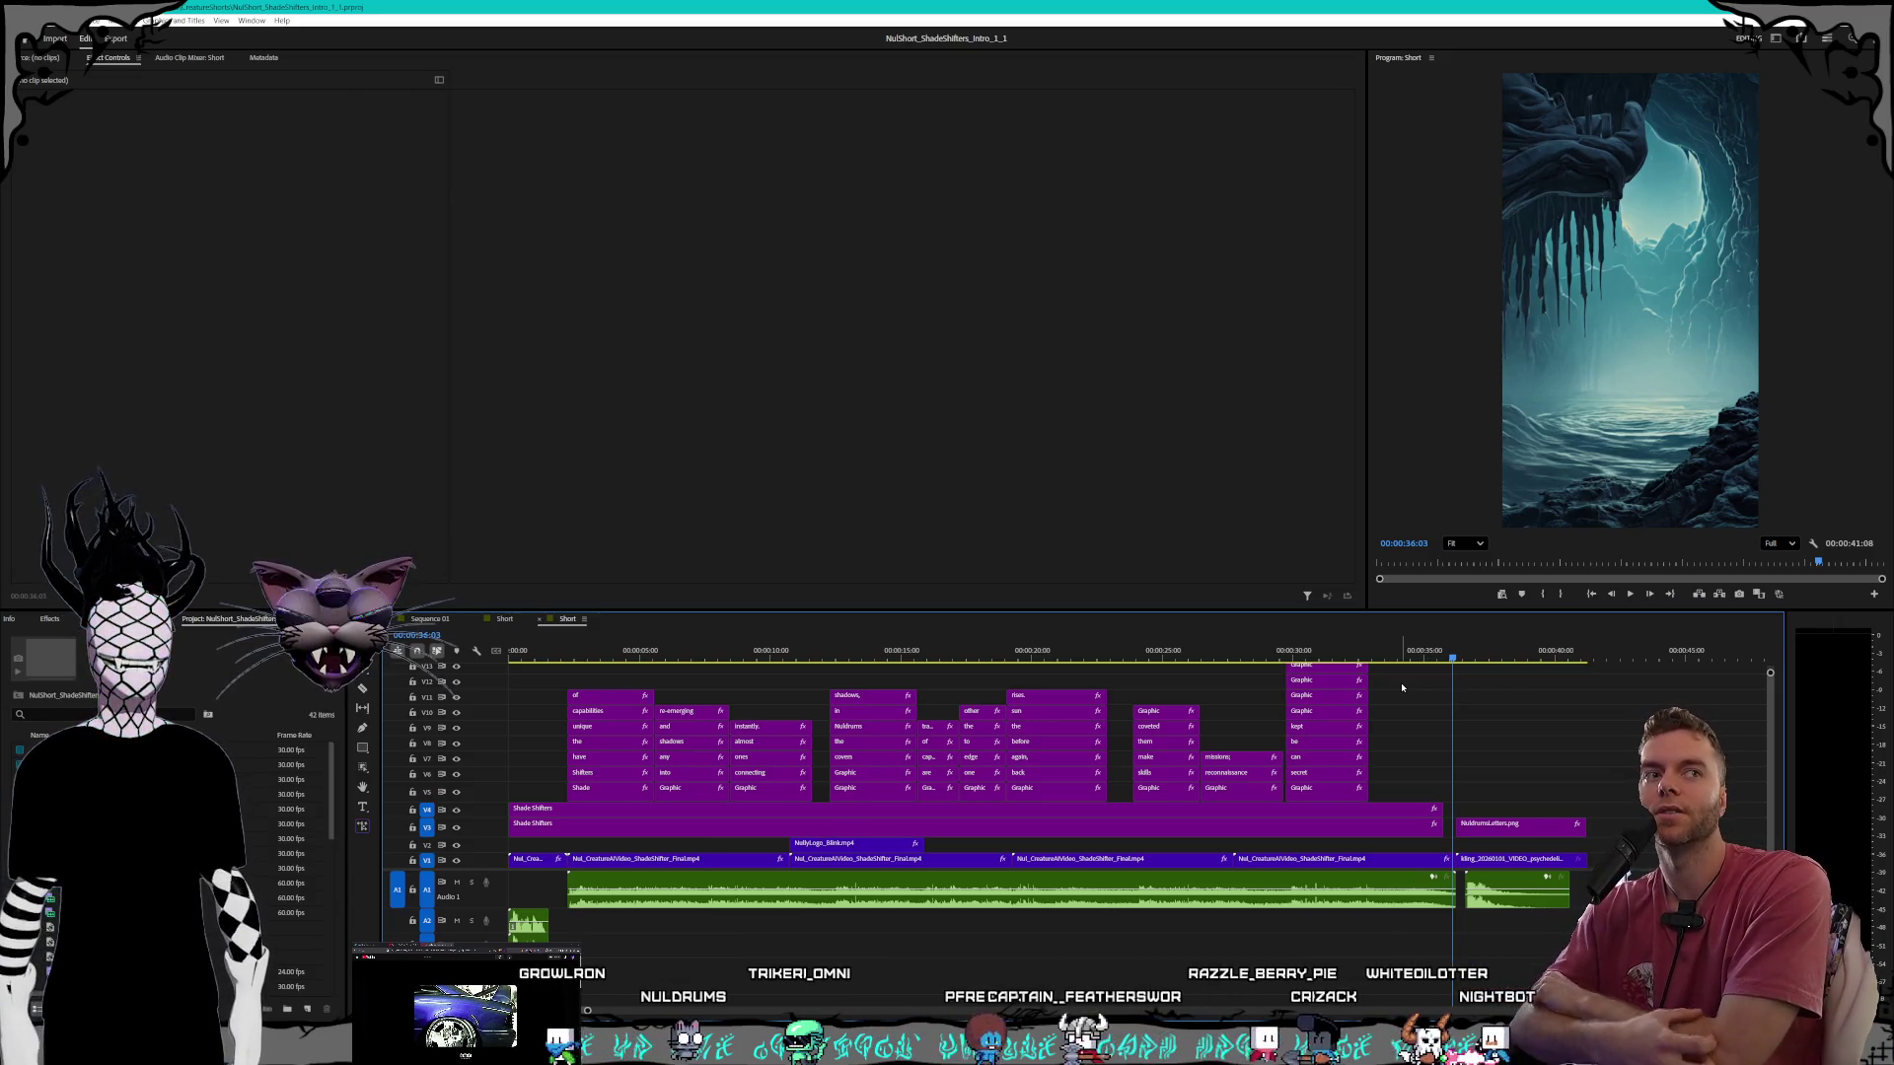
key(alt+Tab)
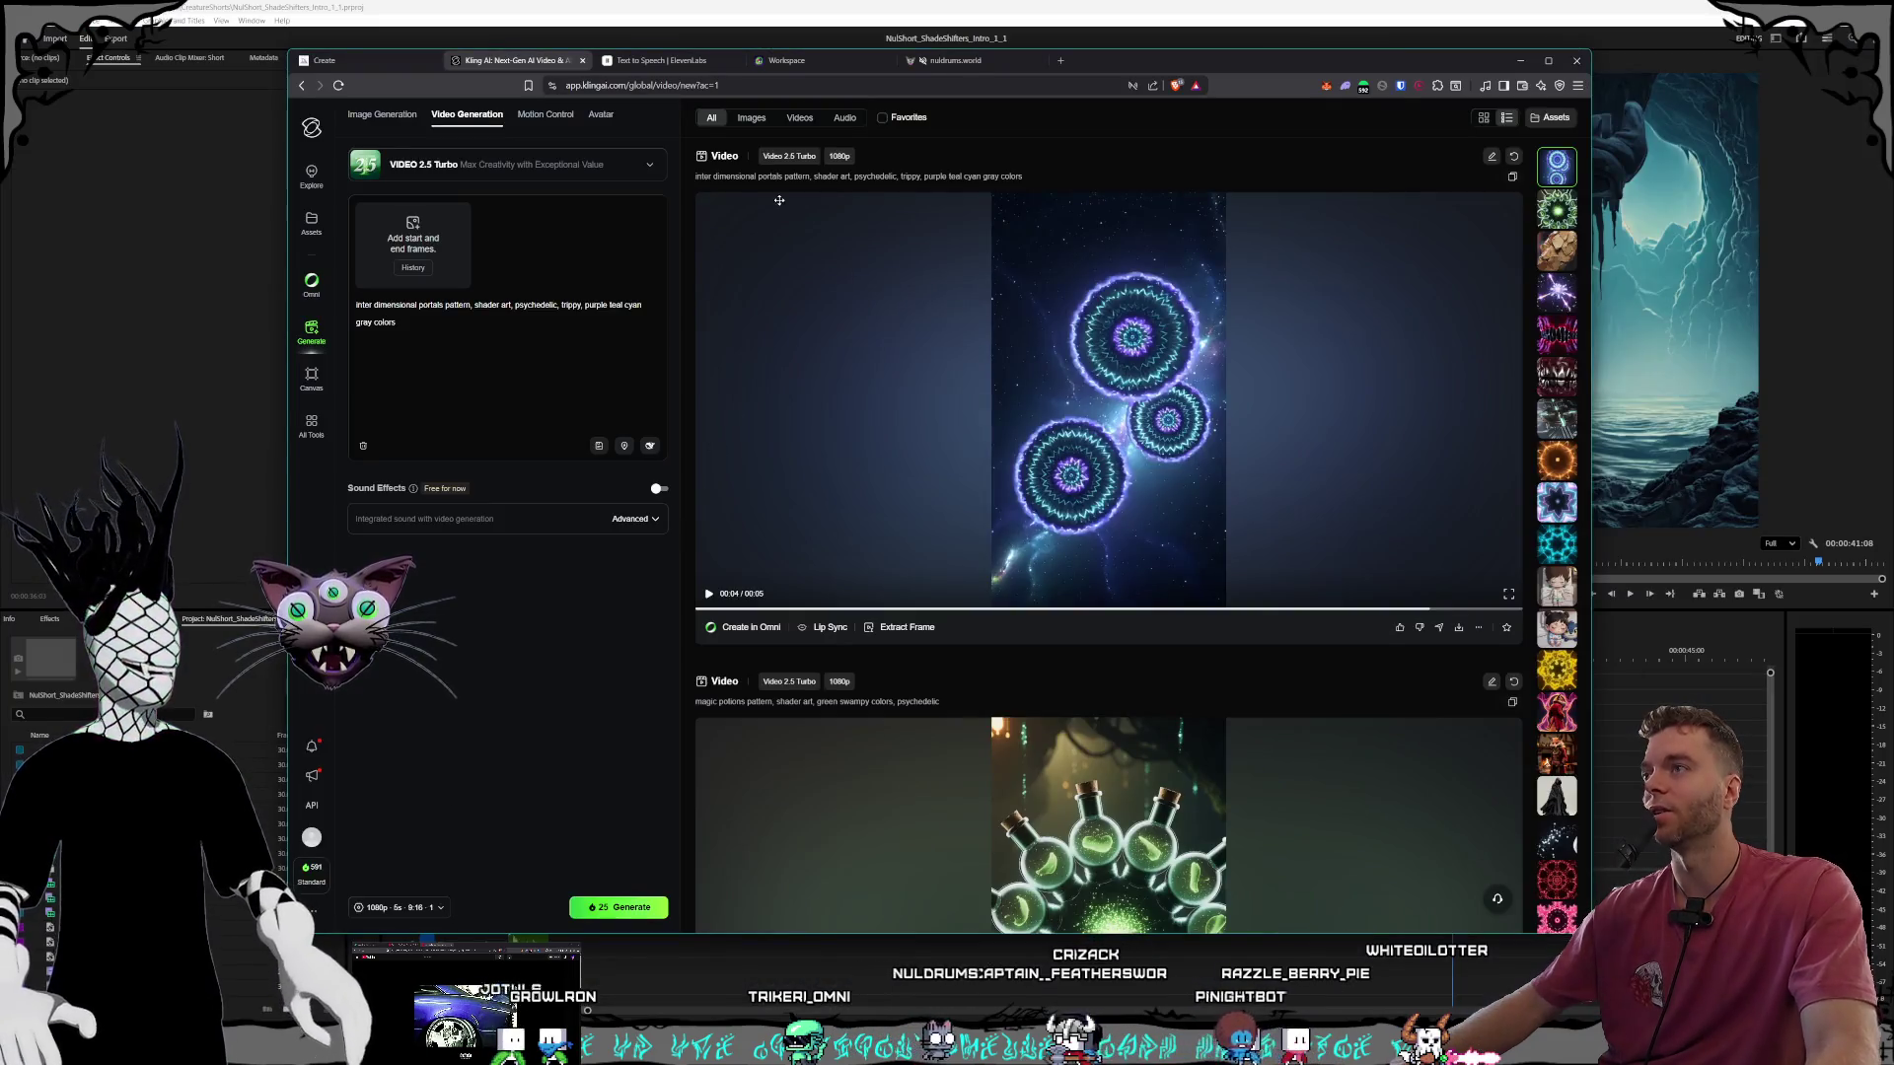
Open a new browser tab as its own window and drag it onto the other monitor.
click(1061, 61)
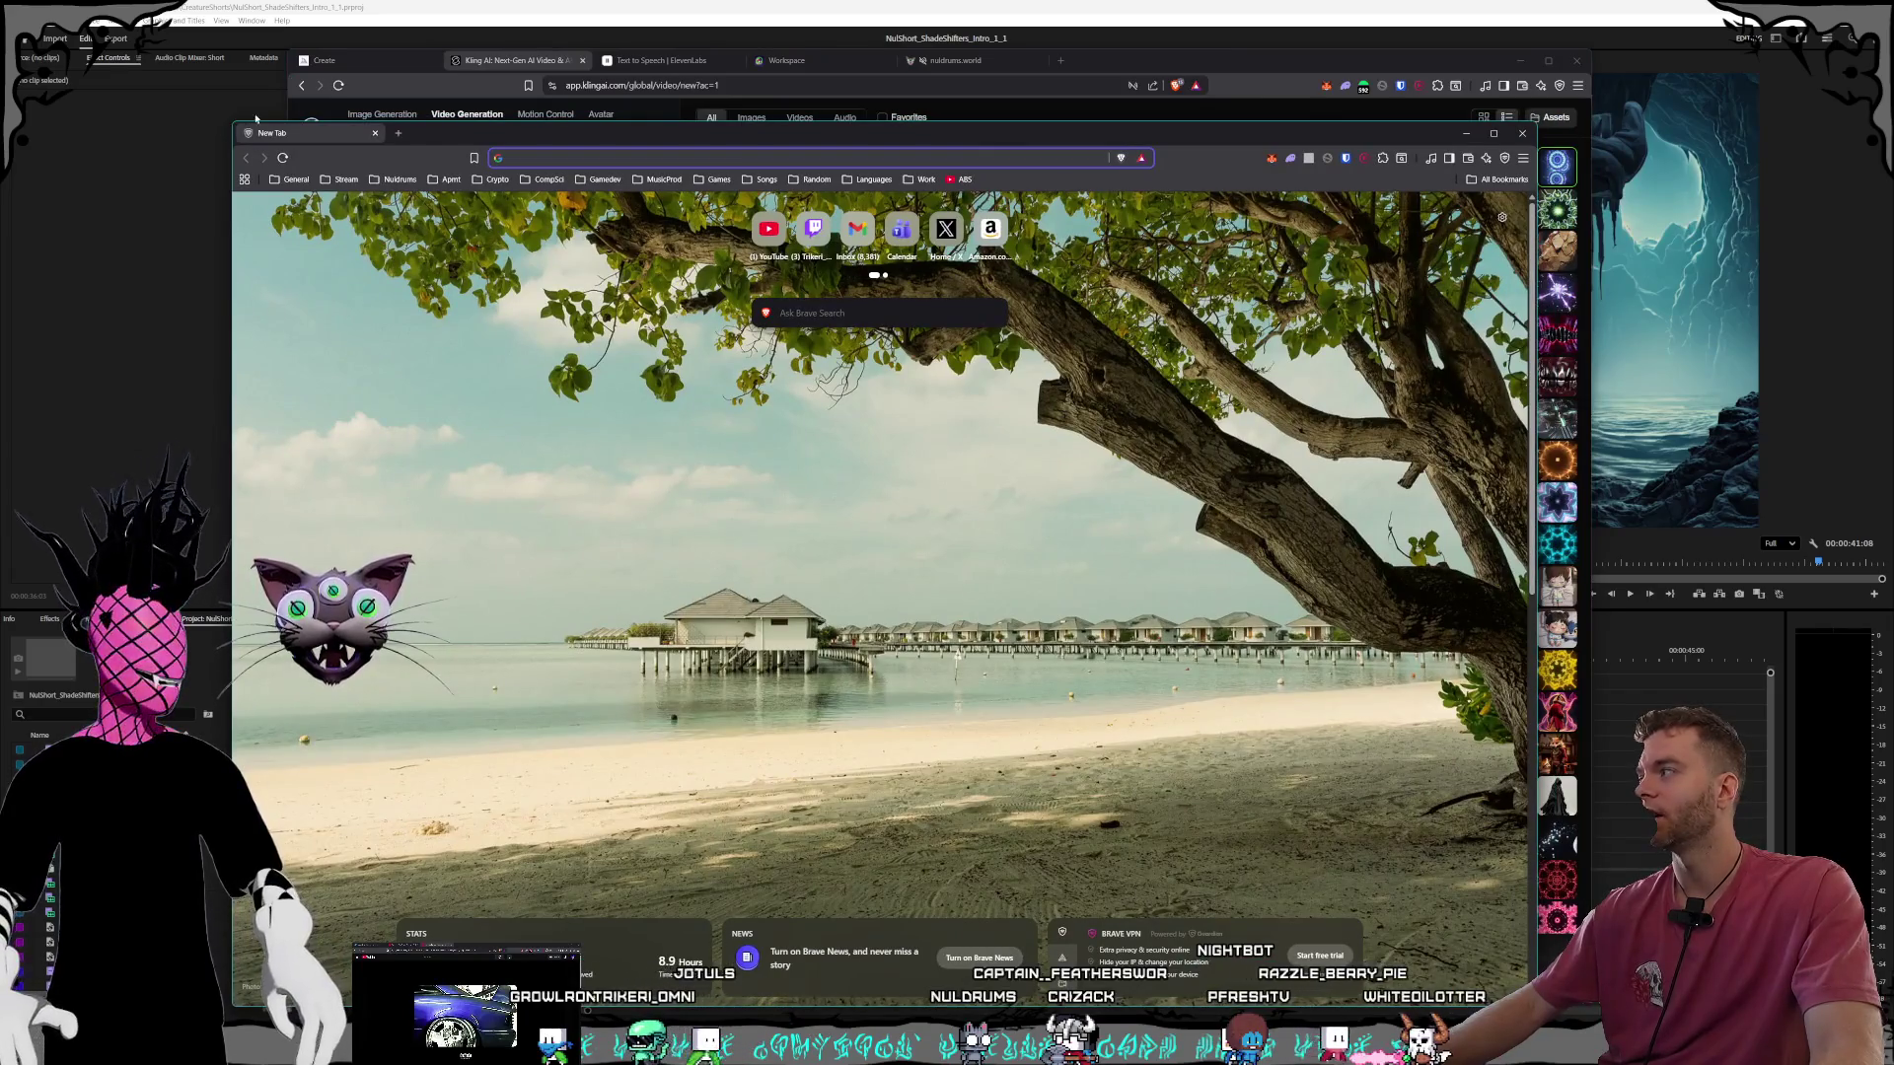
drag(231, 122, 435, 381)
mouse_move(690, 392)
mouse_down()
mouse_move(982, 370)
mouse_move(1892, 370)
mouse_up()
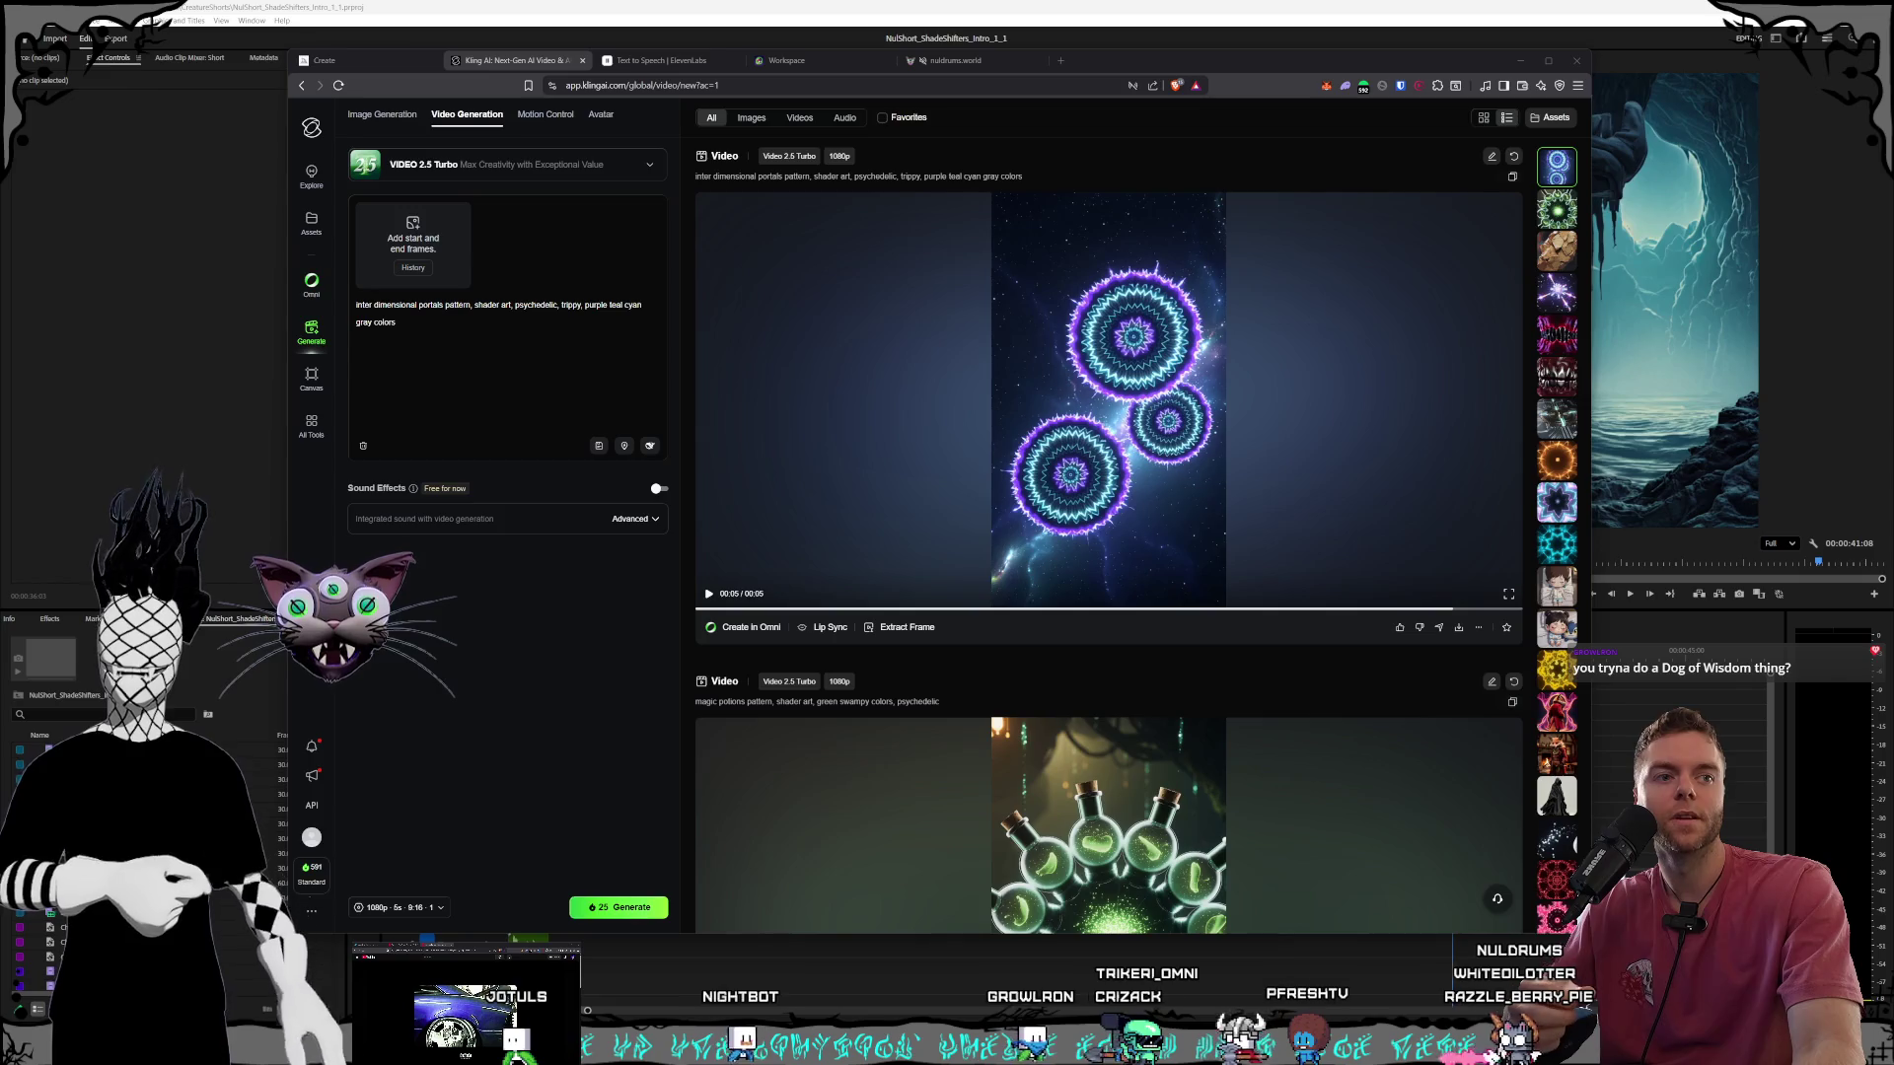
key(alt+Tab)
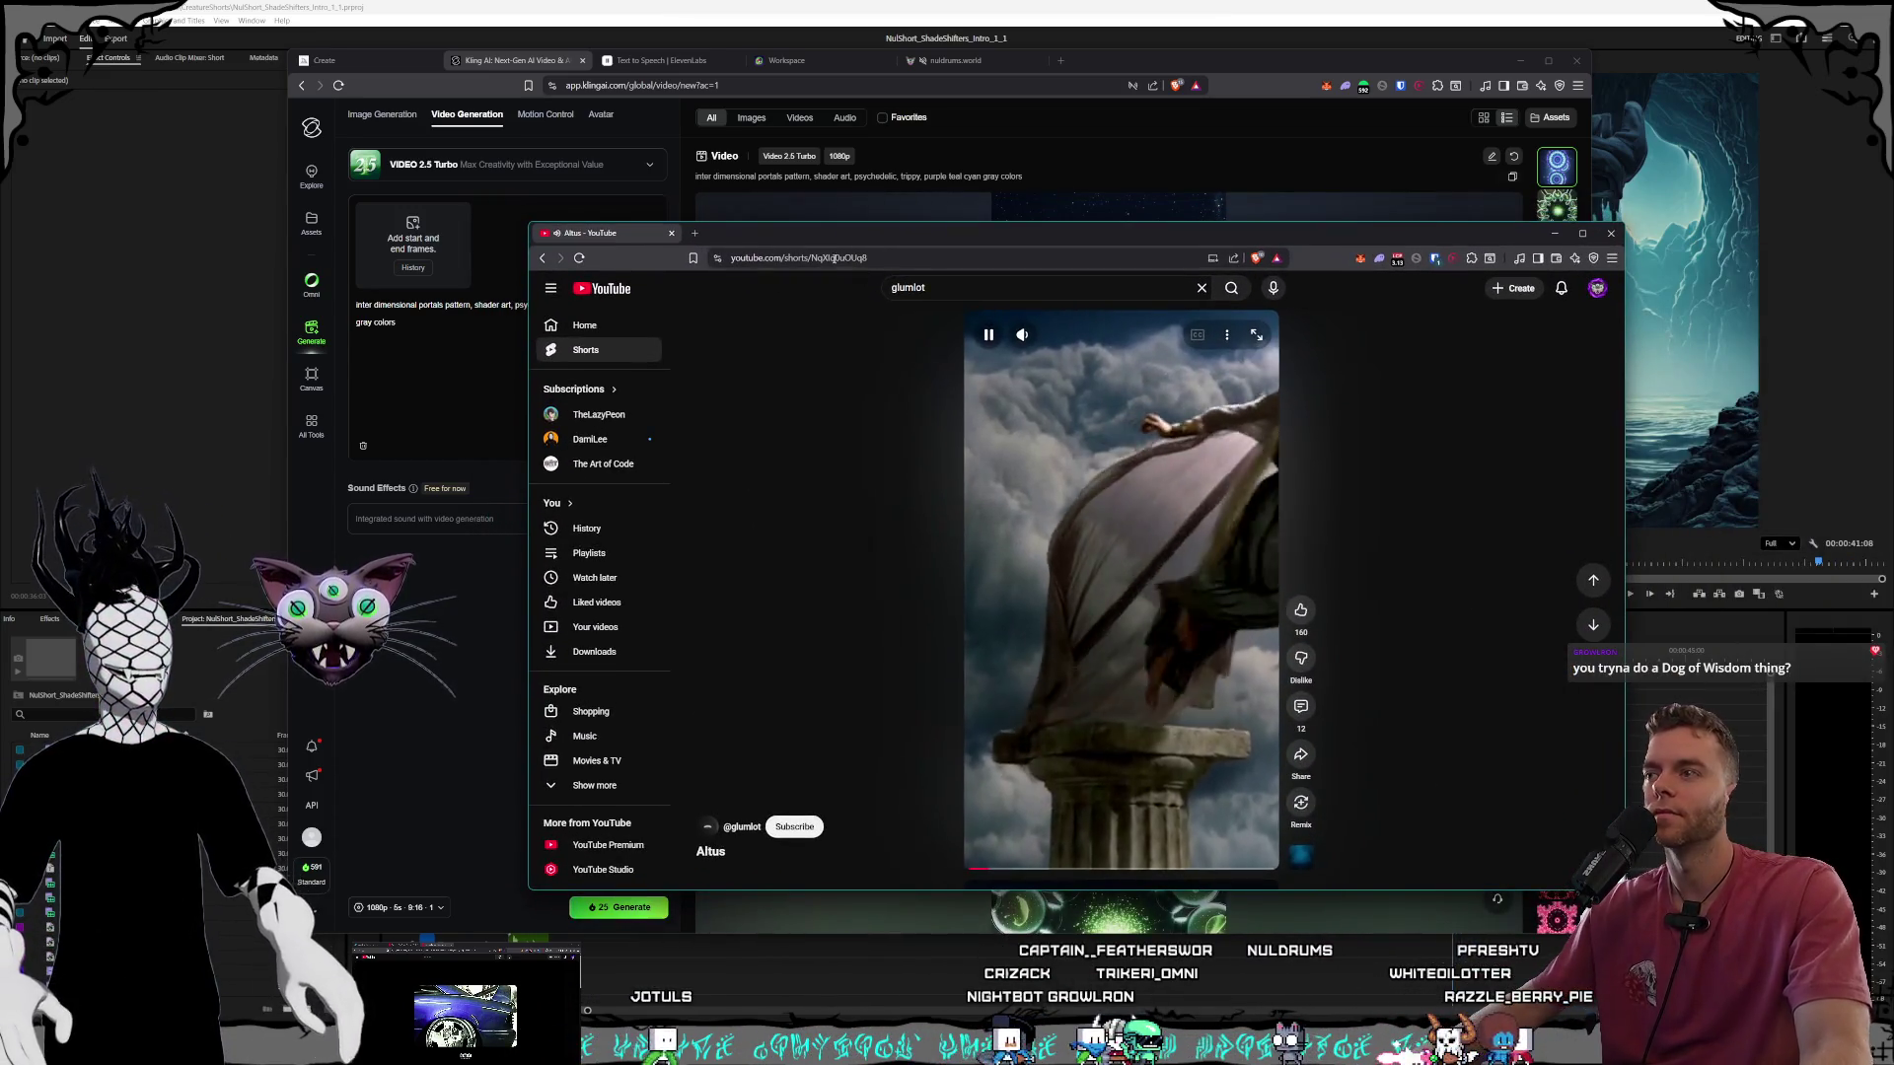
Enlarge and reposition the YouTube window, pause the Altus Short, and return to Premiere Pro.
mouse_move(520, 222)
mouse_down()
mouse_move(536, 133)
mouse_move(404, 111)
mouse_up()
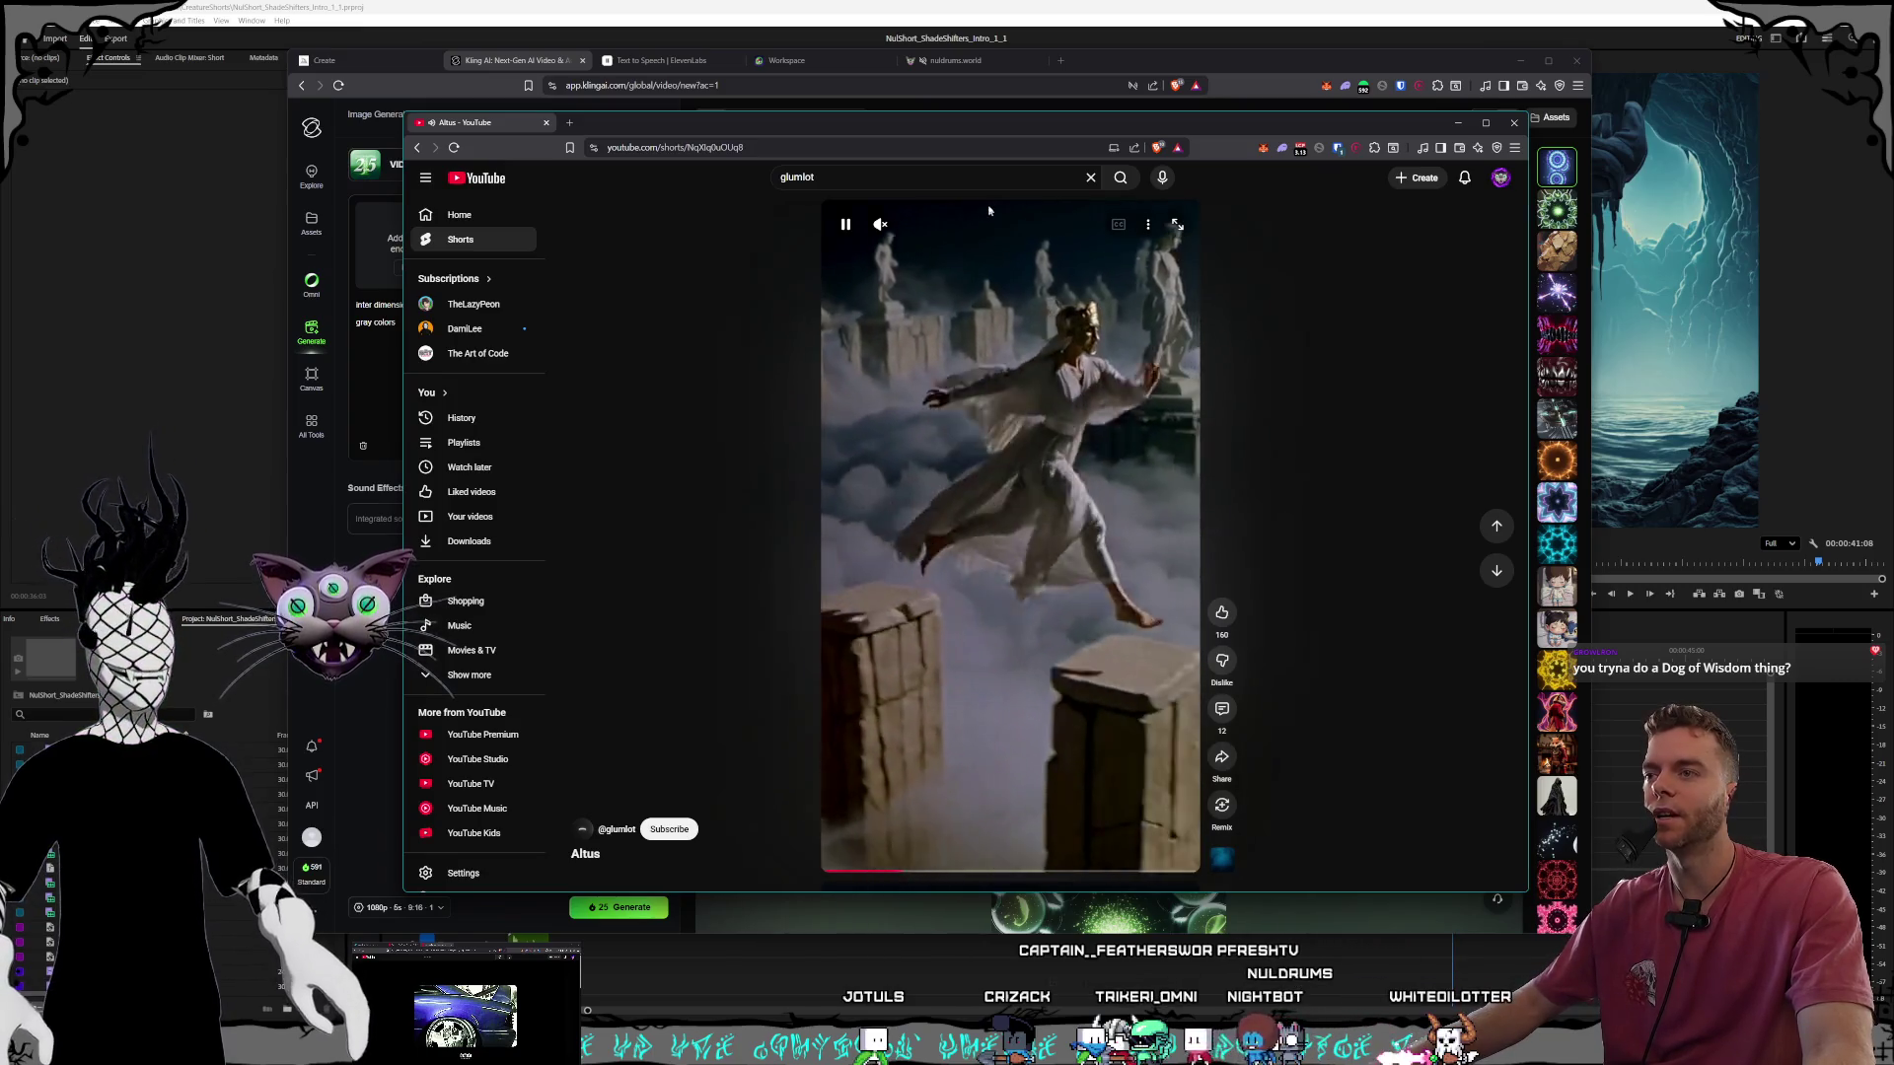
drag(960, 120, 944, 133)
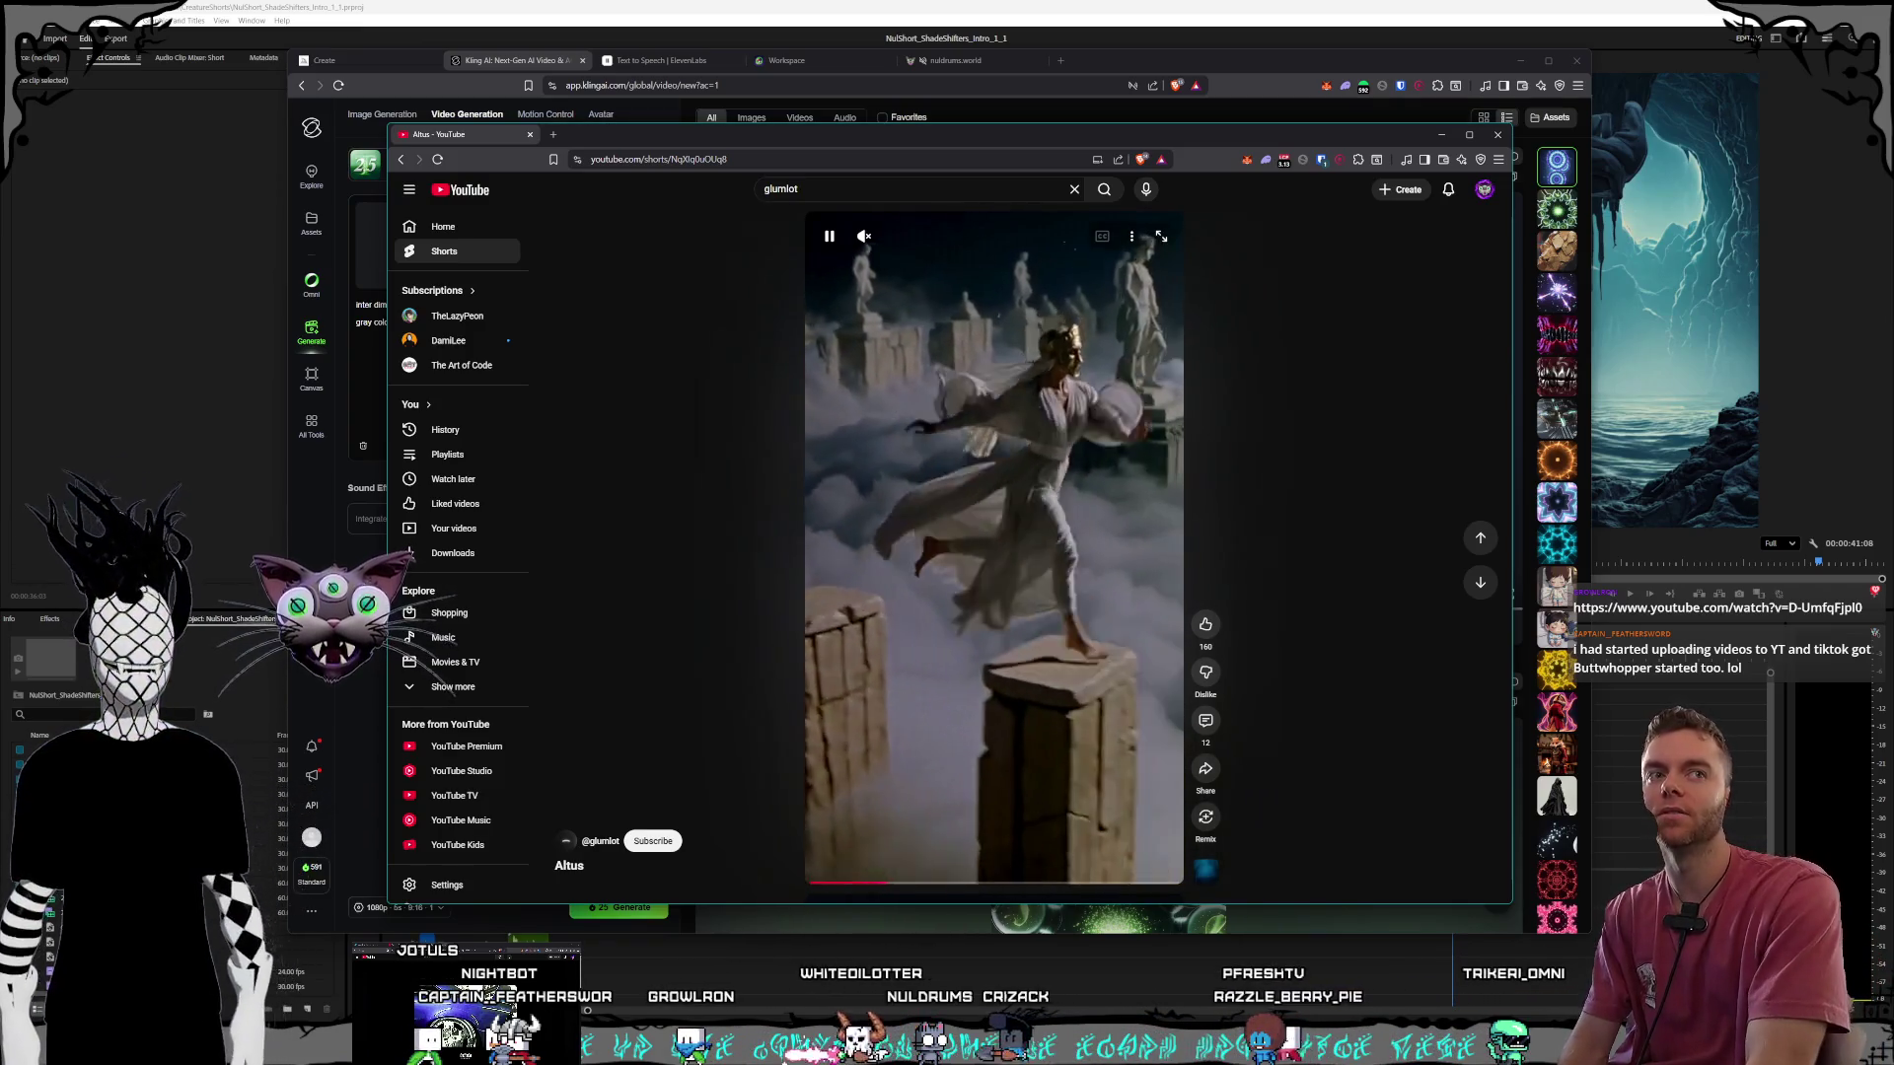
click(895, 506)
mouse_move(856, 136)
mouse_down()
mouse_move(992, 229)
mouse_move(954, 191)
mouse_up()
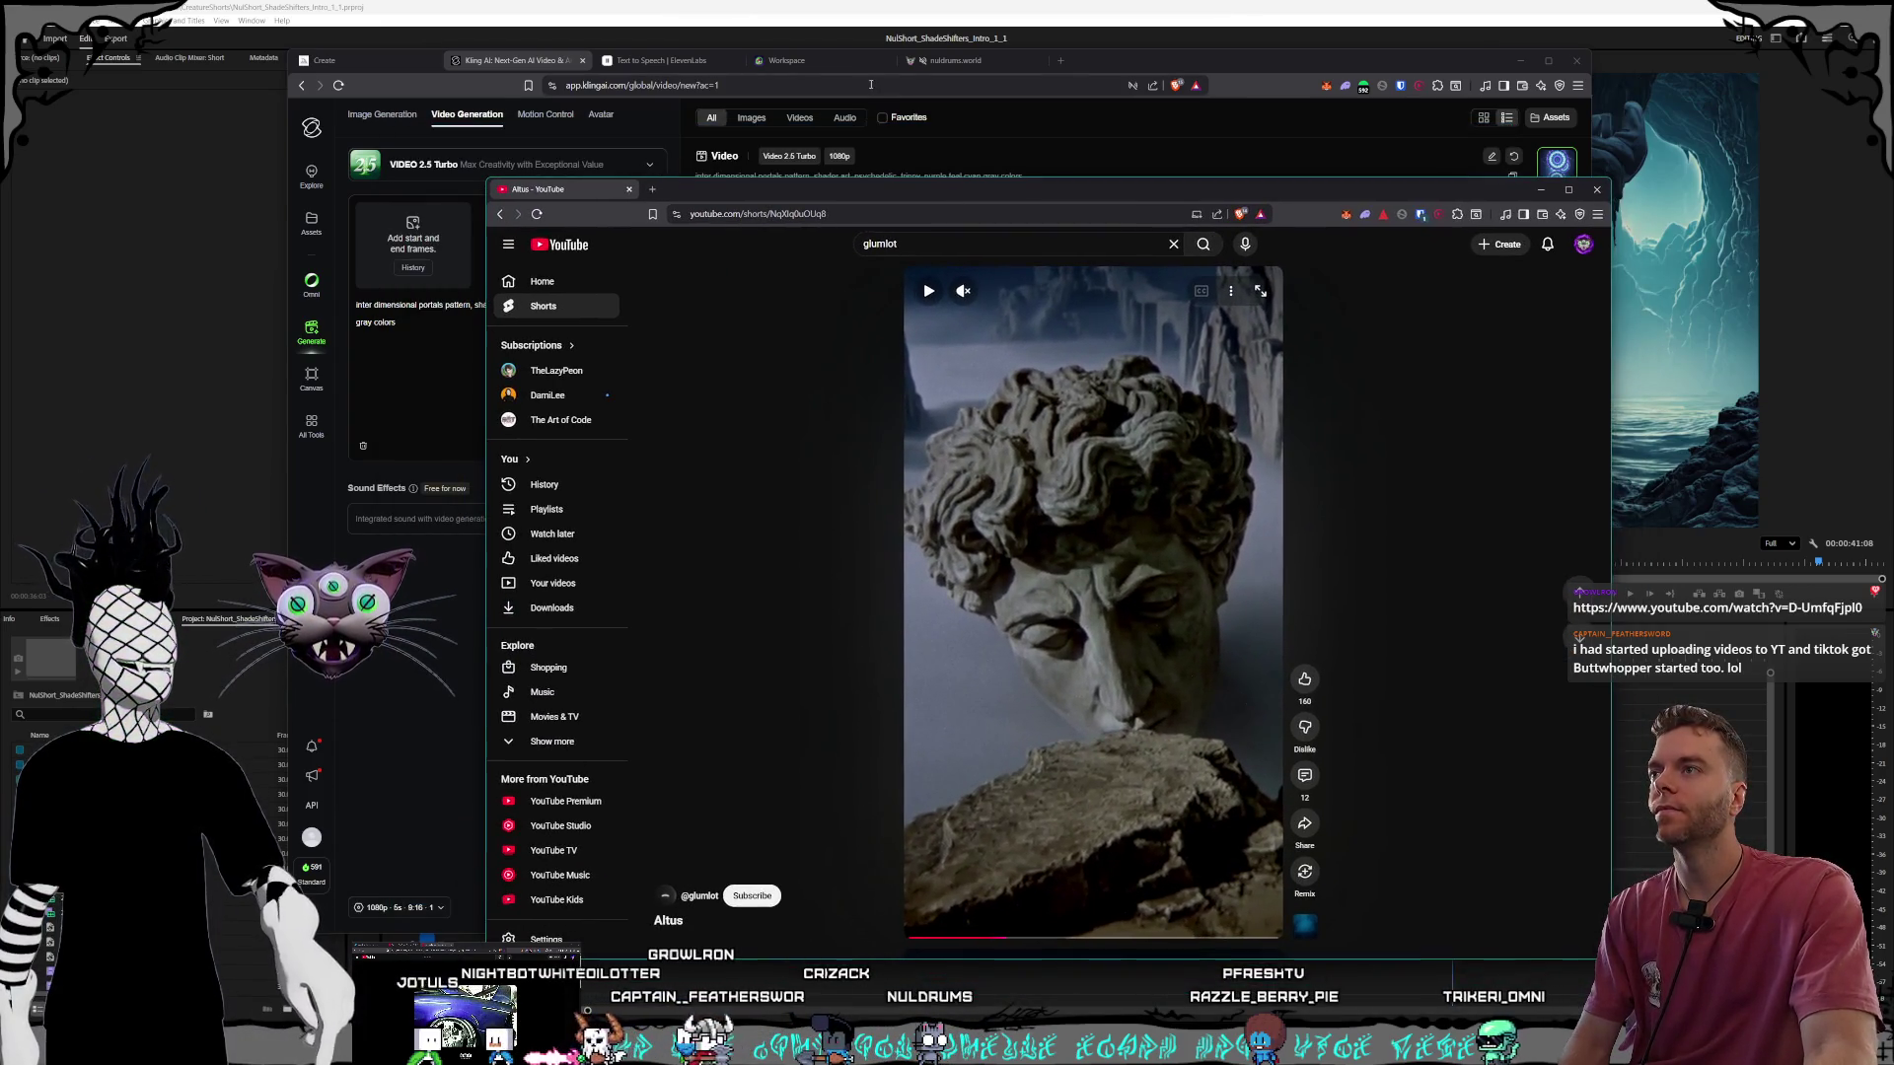
drag(1045, 69, 1031, 70)
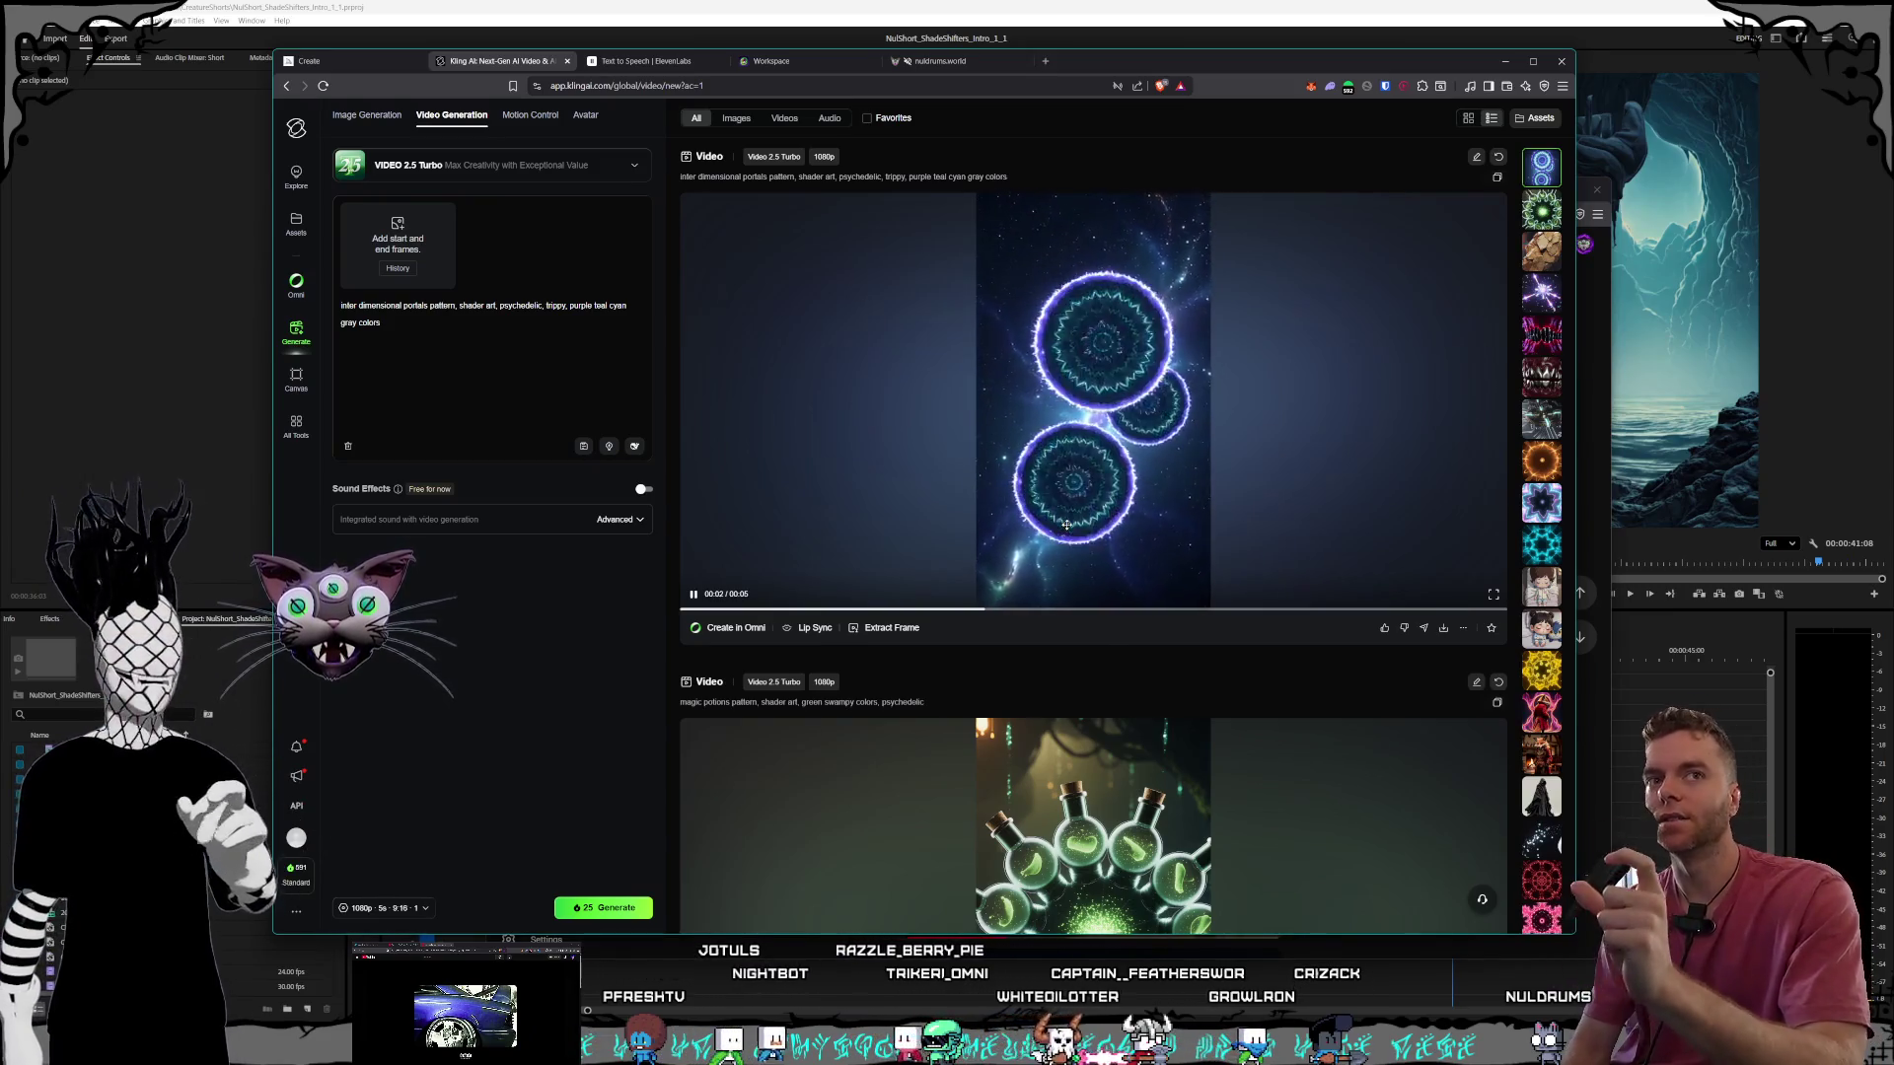
key(alt+Tab)
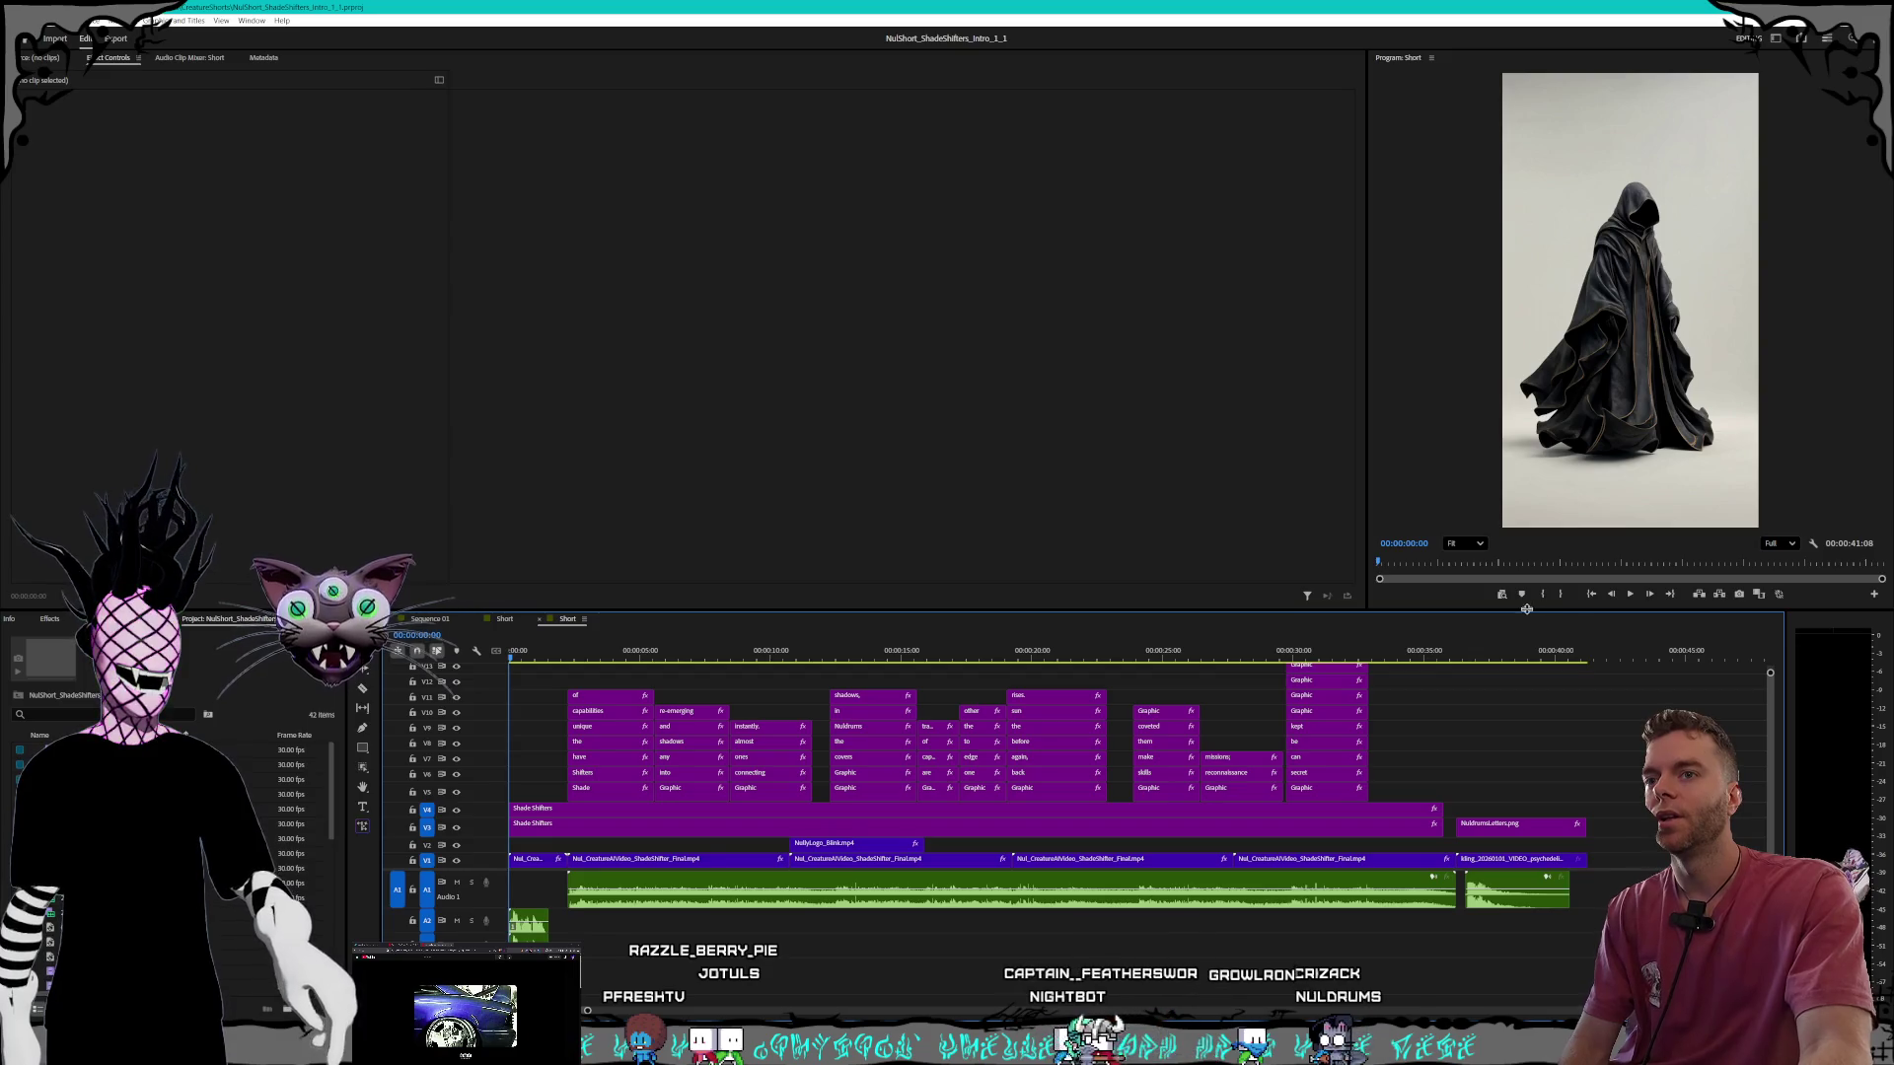
Play and stop the Short's opening, then drag the playhead ahead to the ice-cave shot at 00:00:16:23.
click(1629, 596)
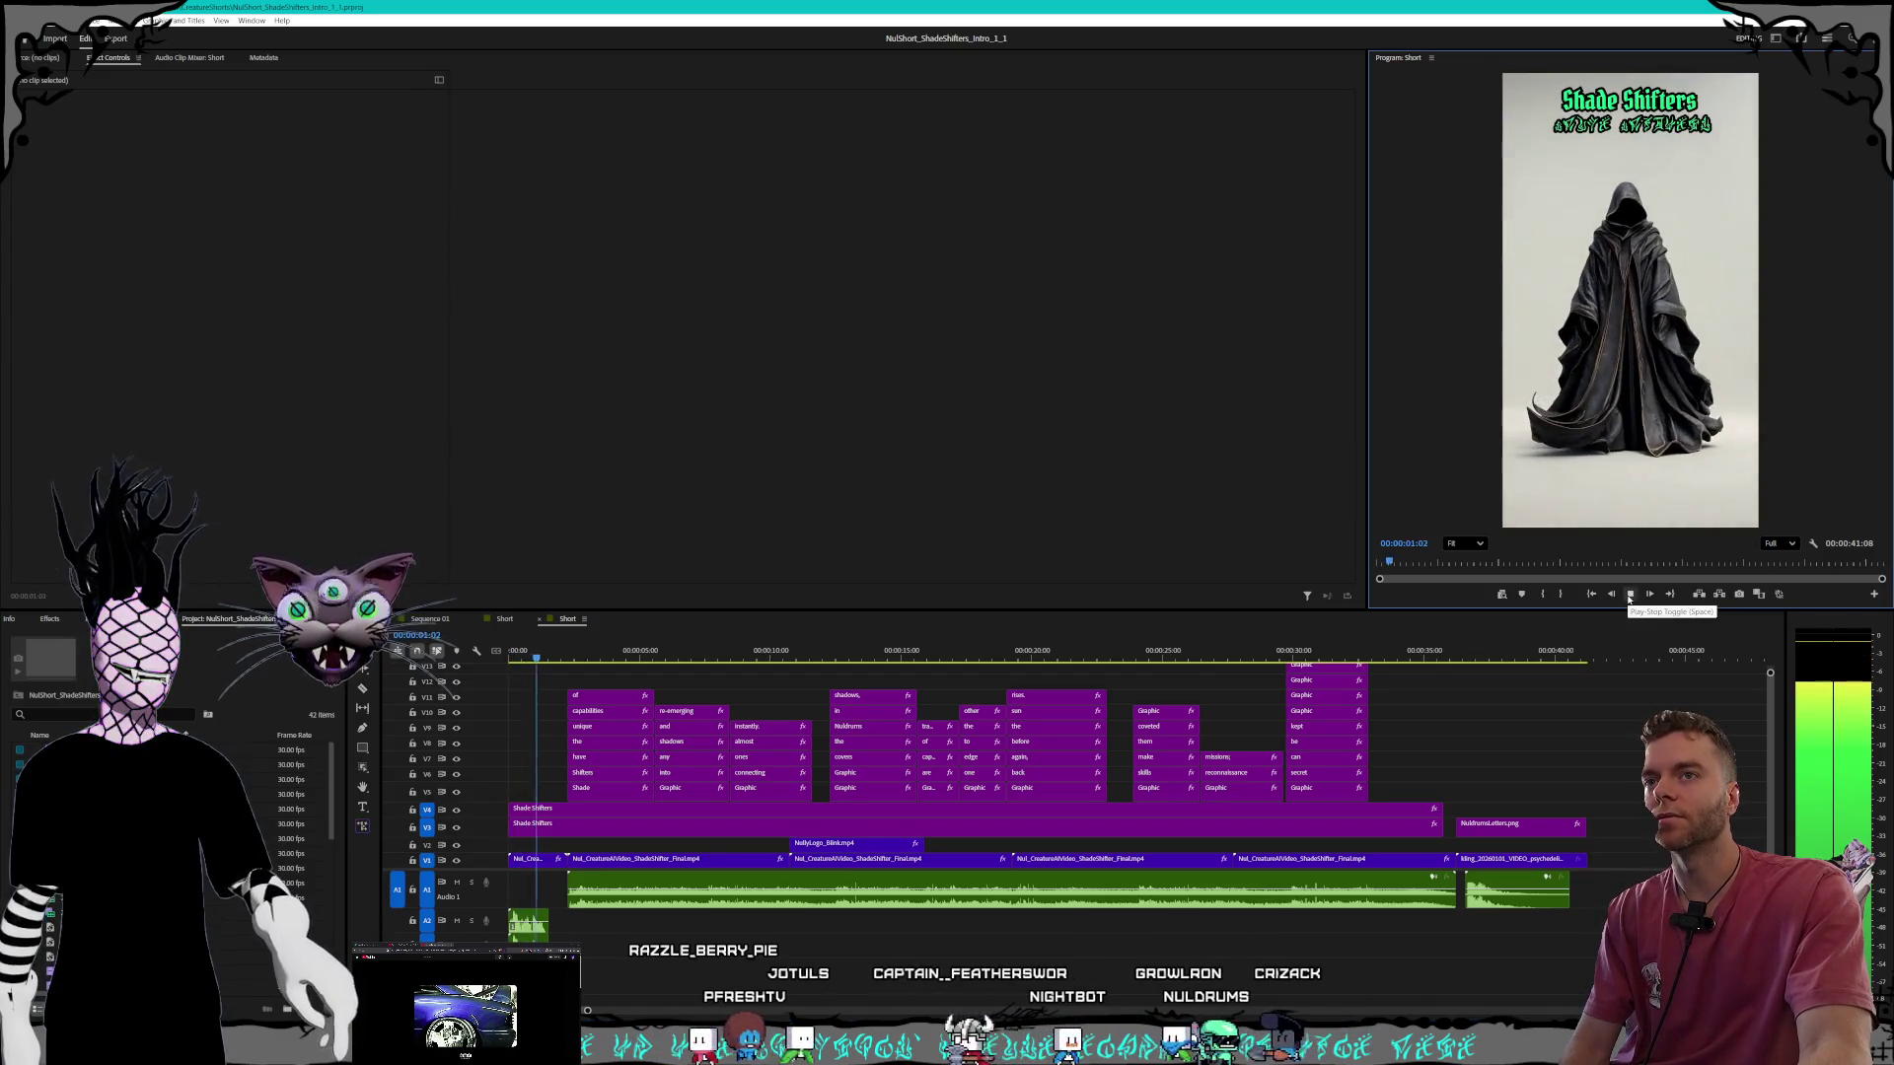
click(1629, 597)
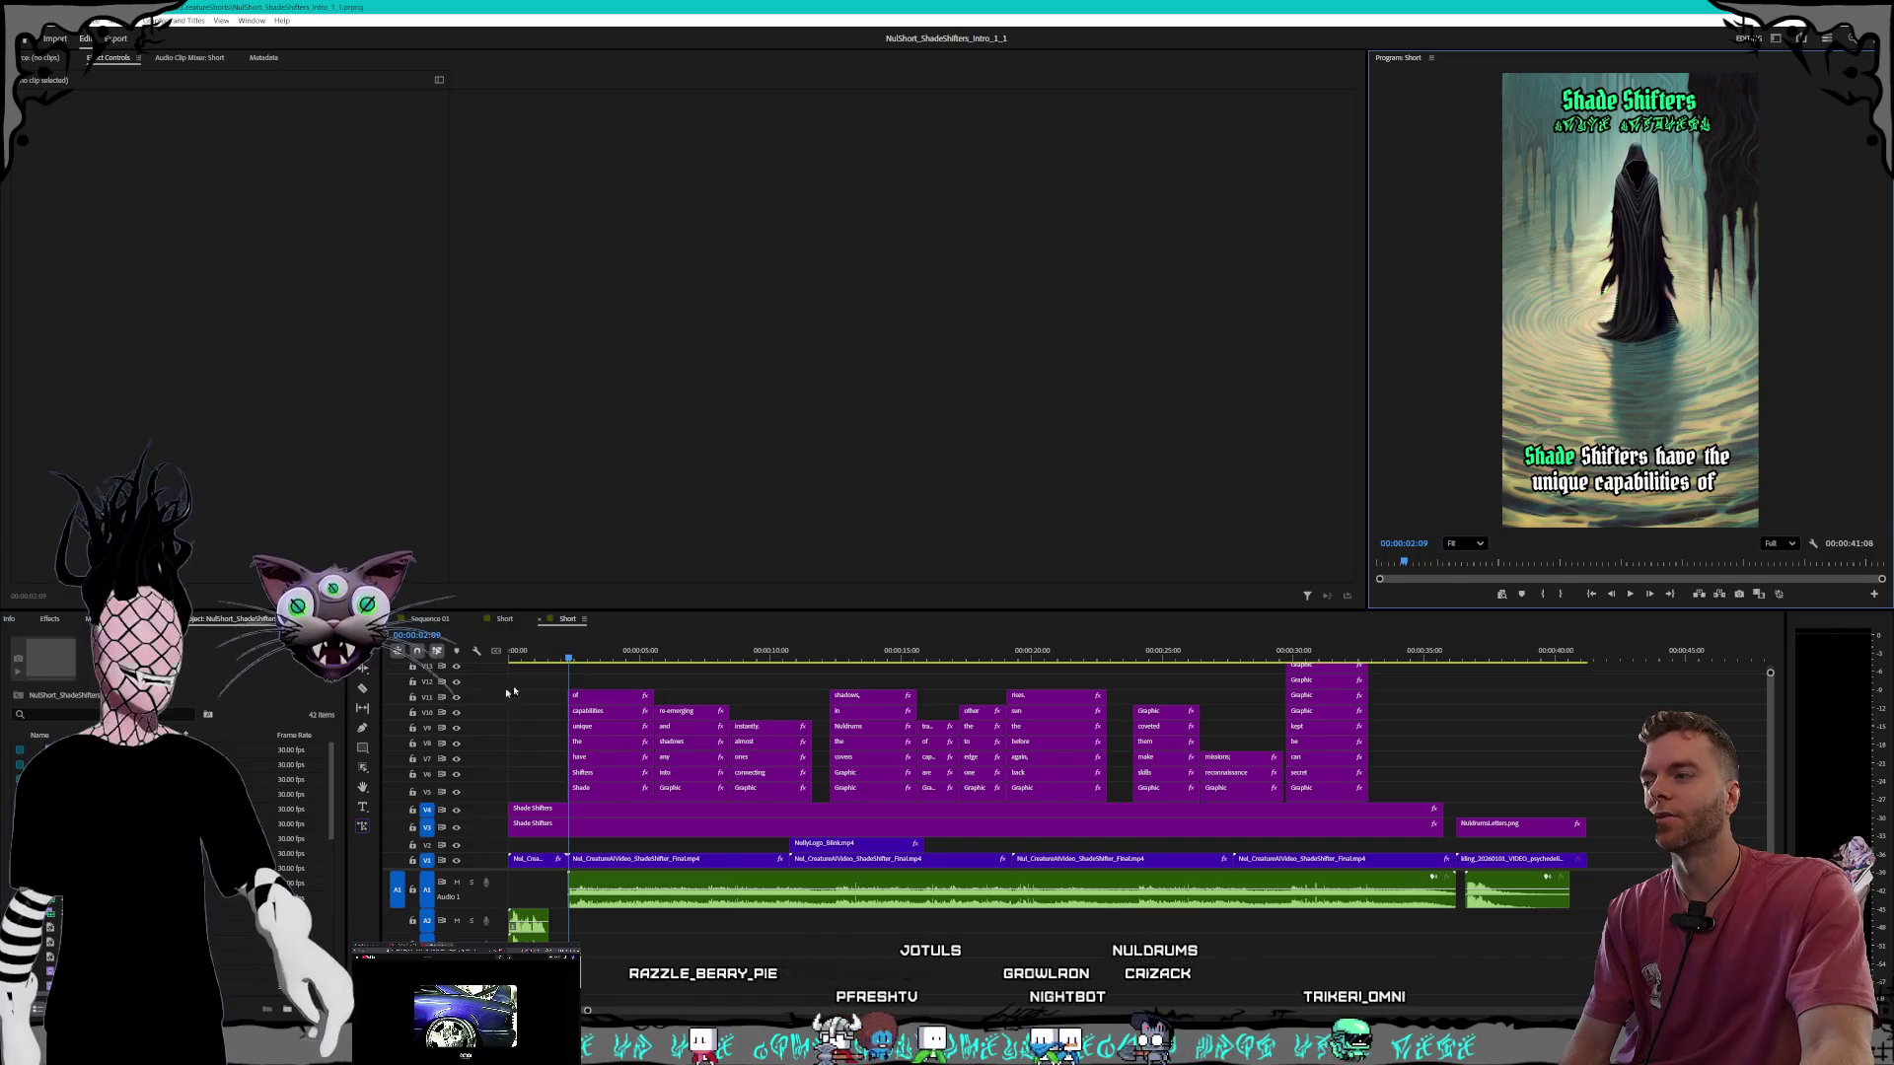
drag(582, 658, 431, 666)
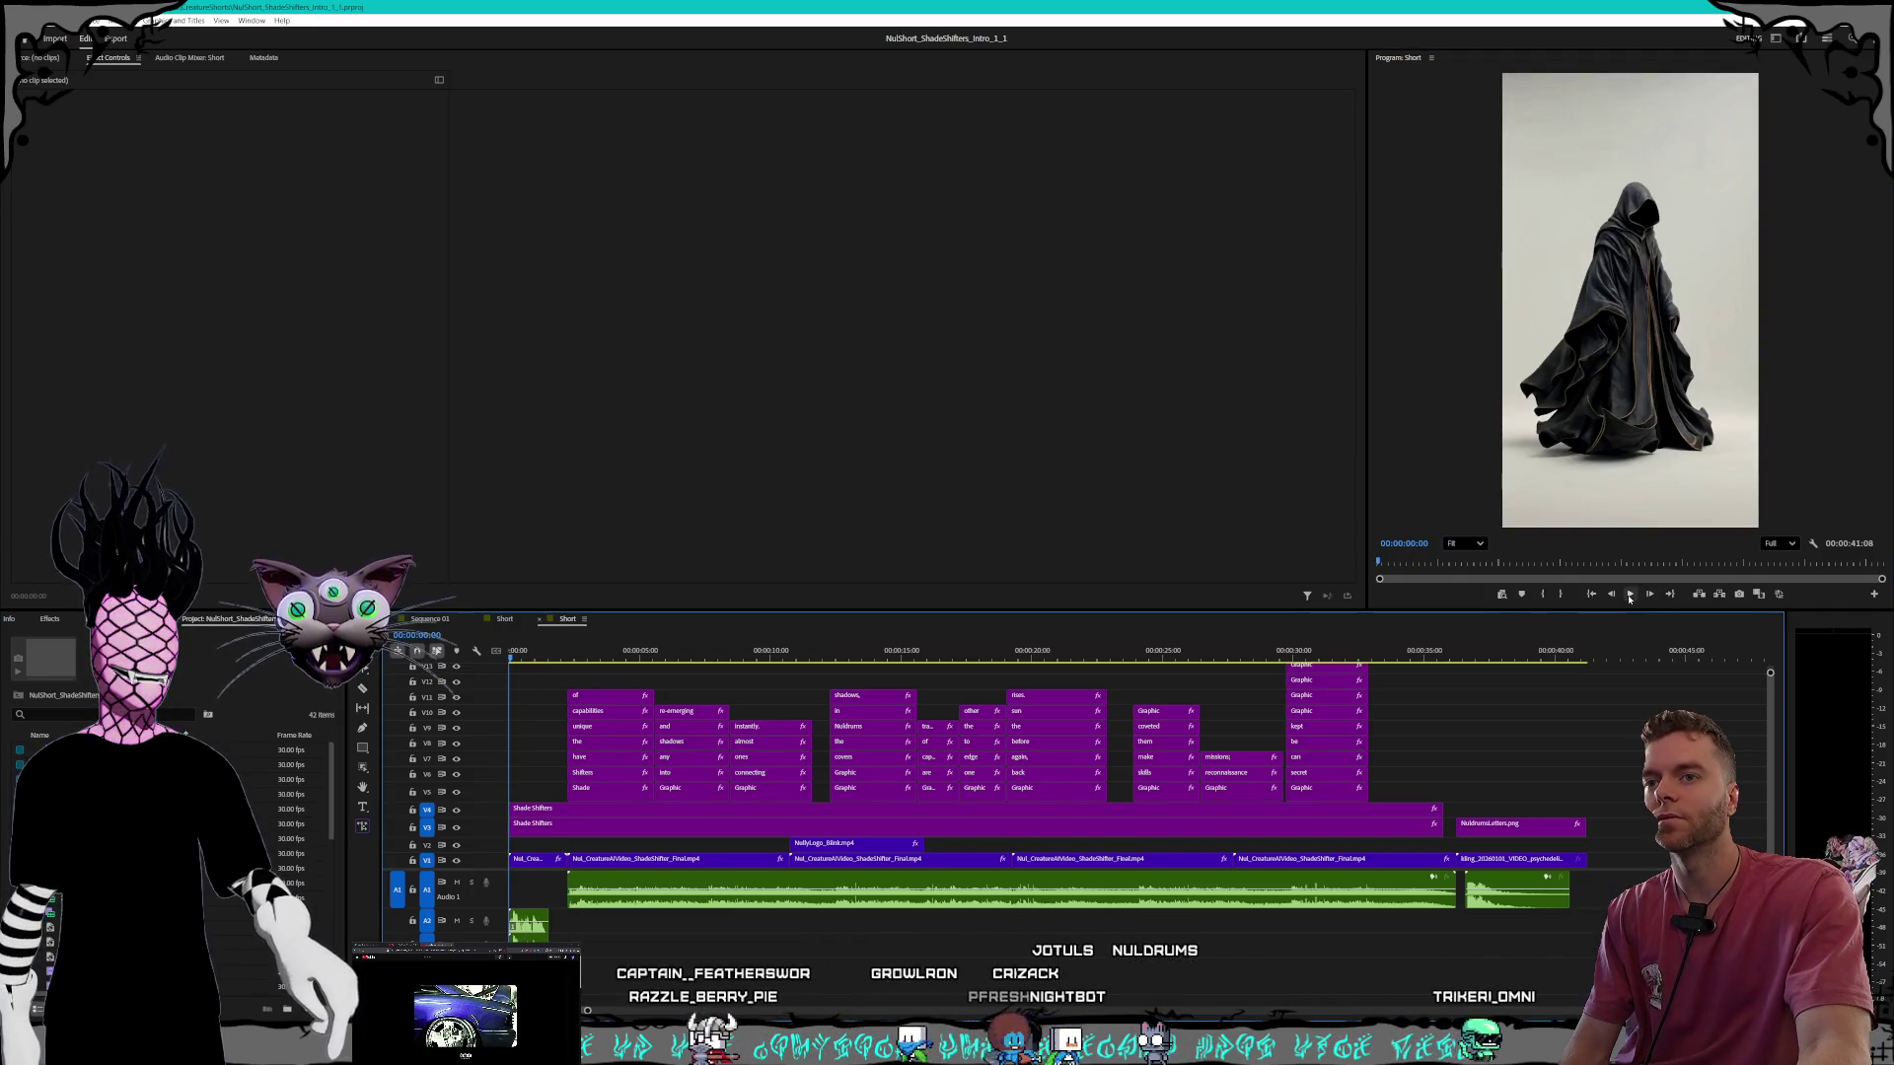
click(1629, 596)
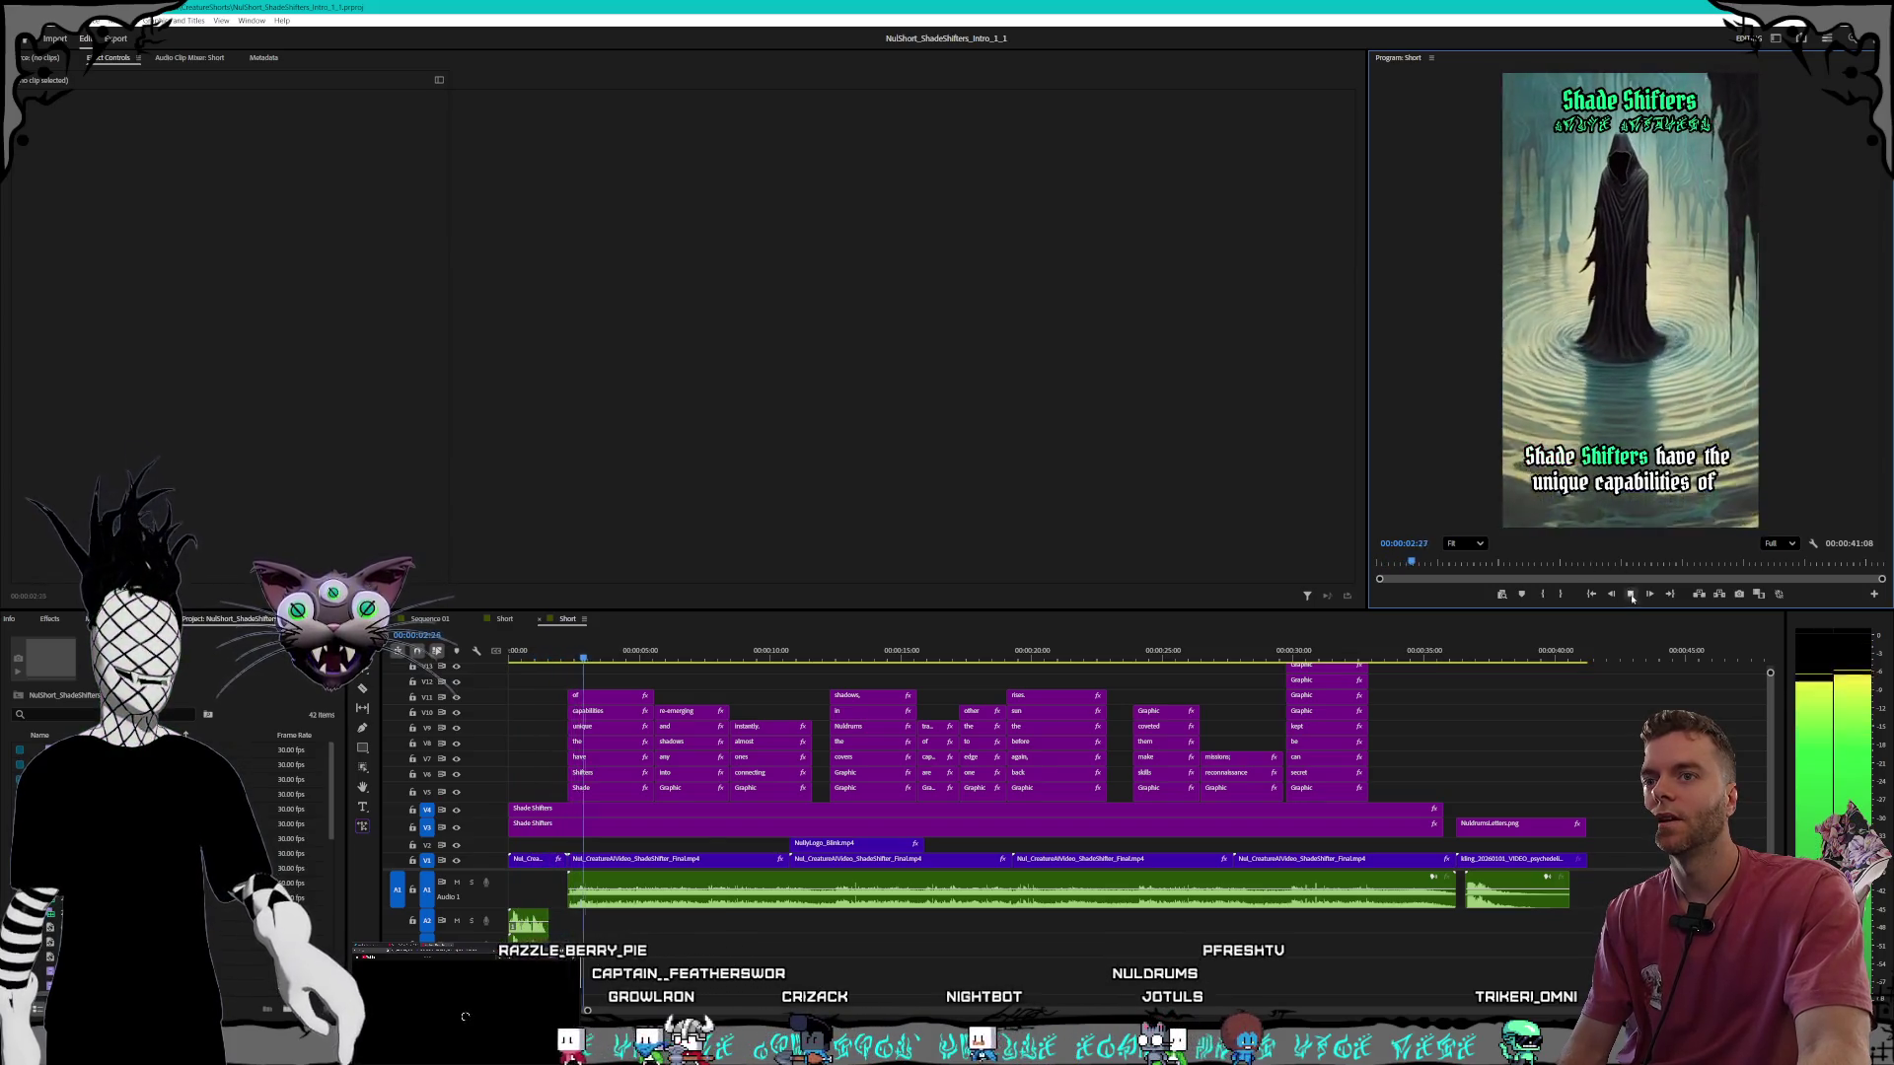
key(space)
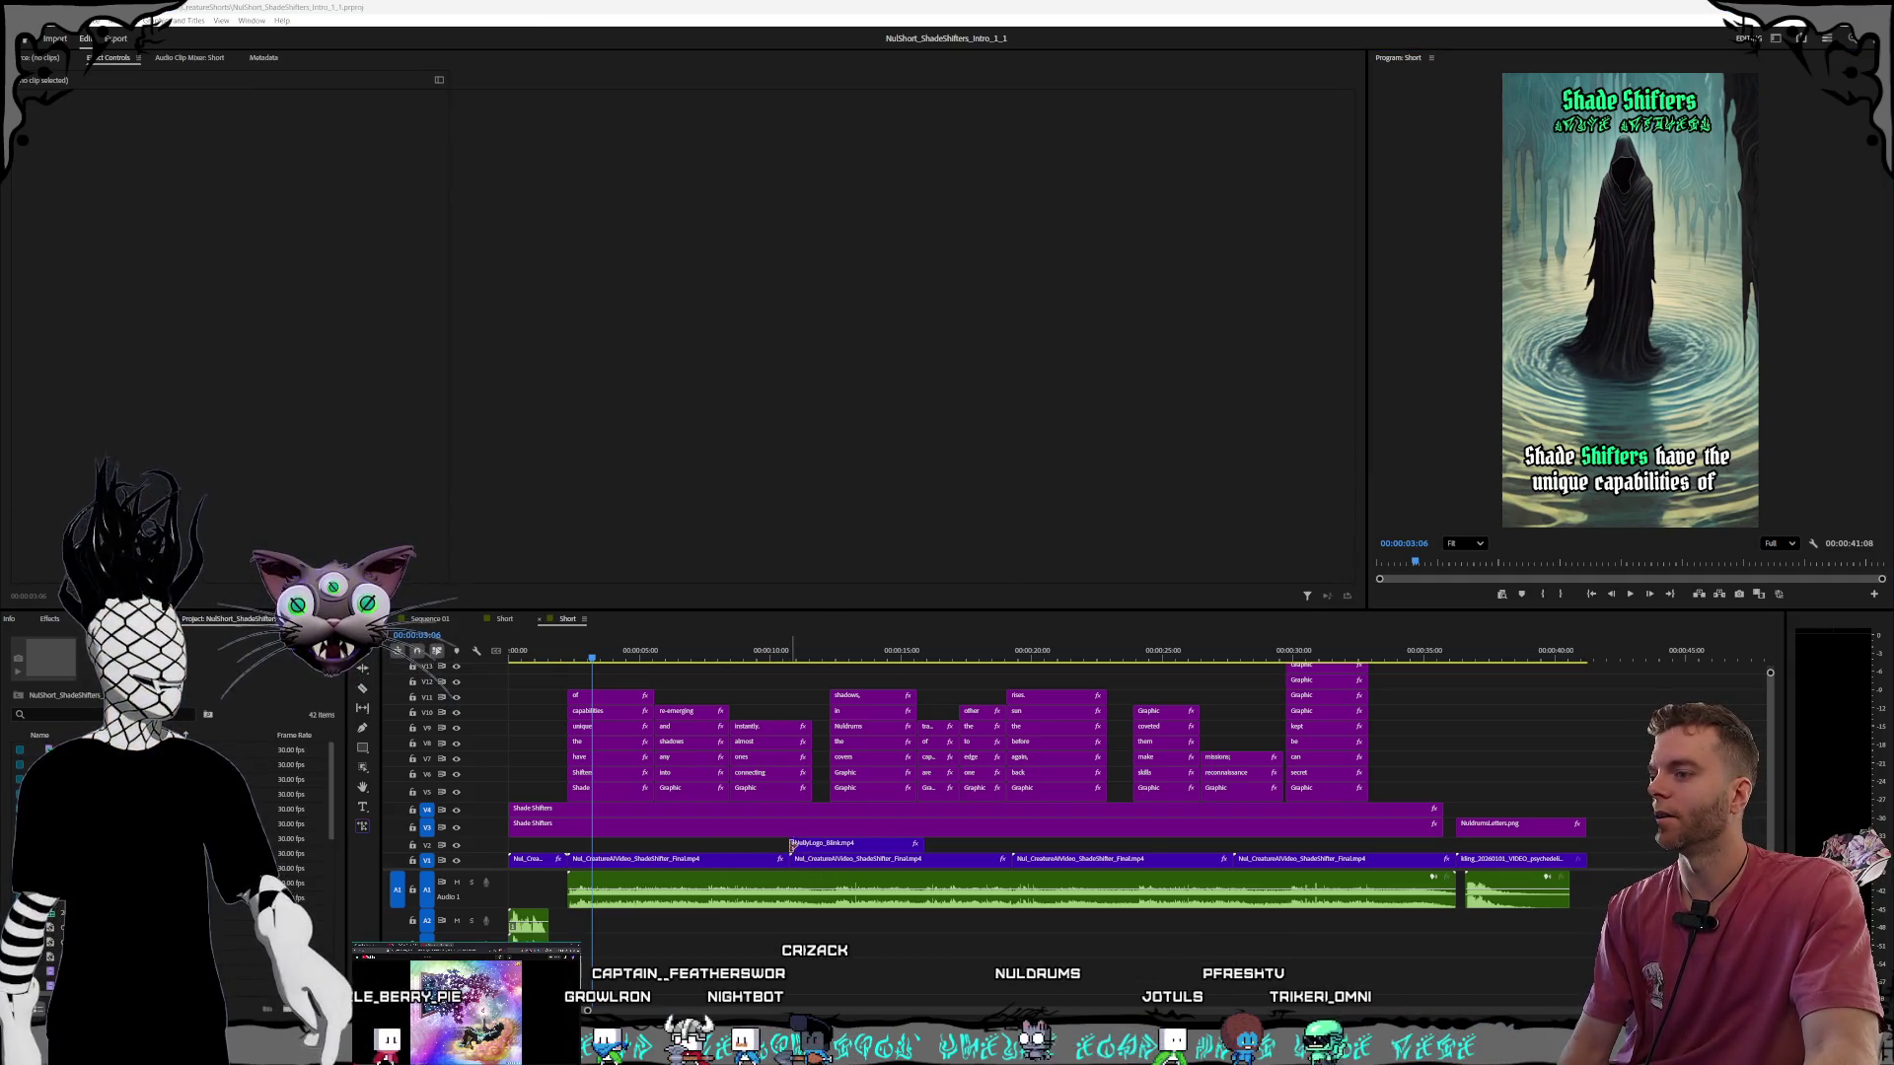
drag(592, 663, 947, 663)
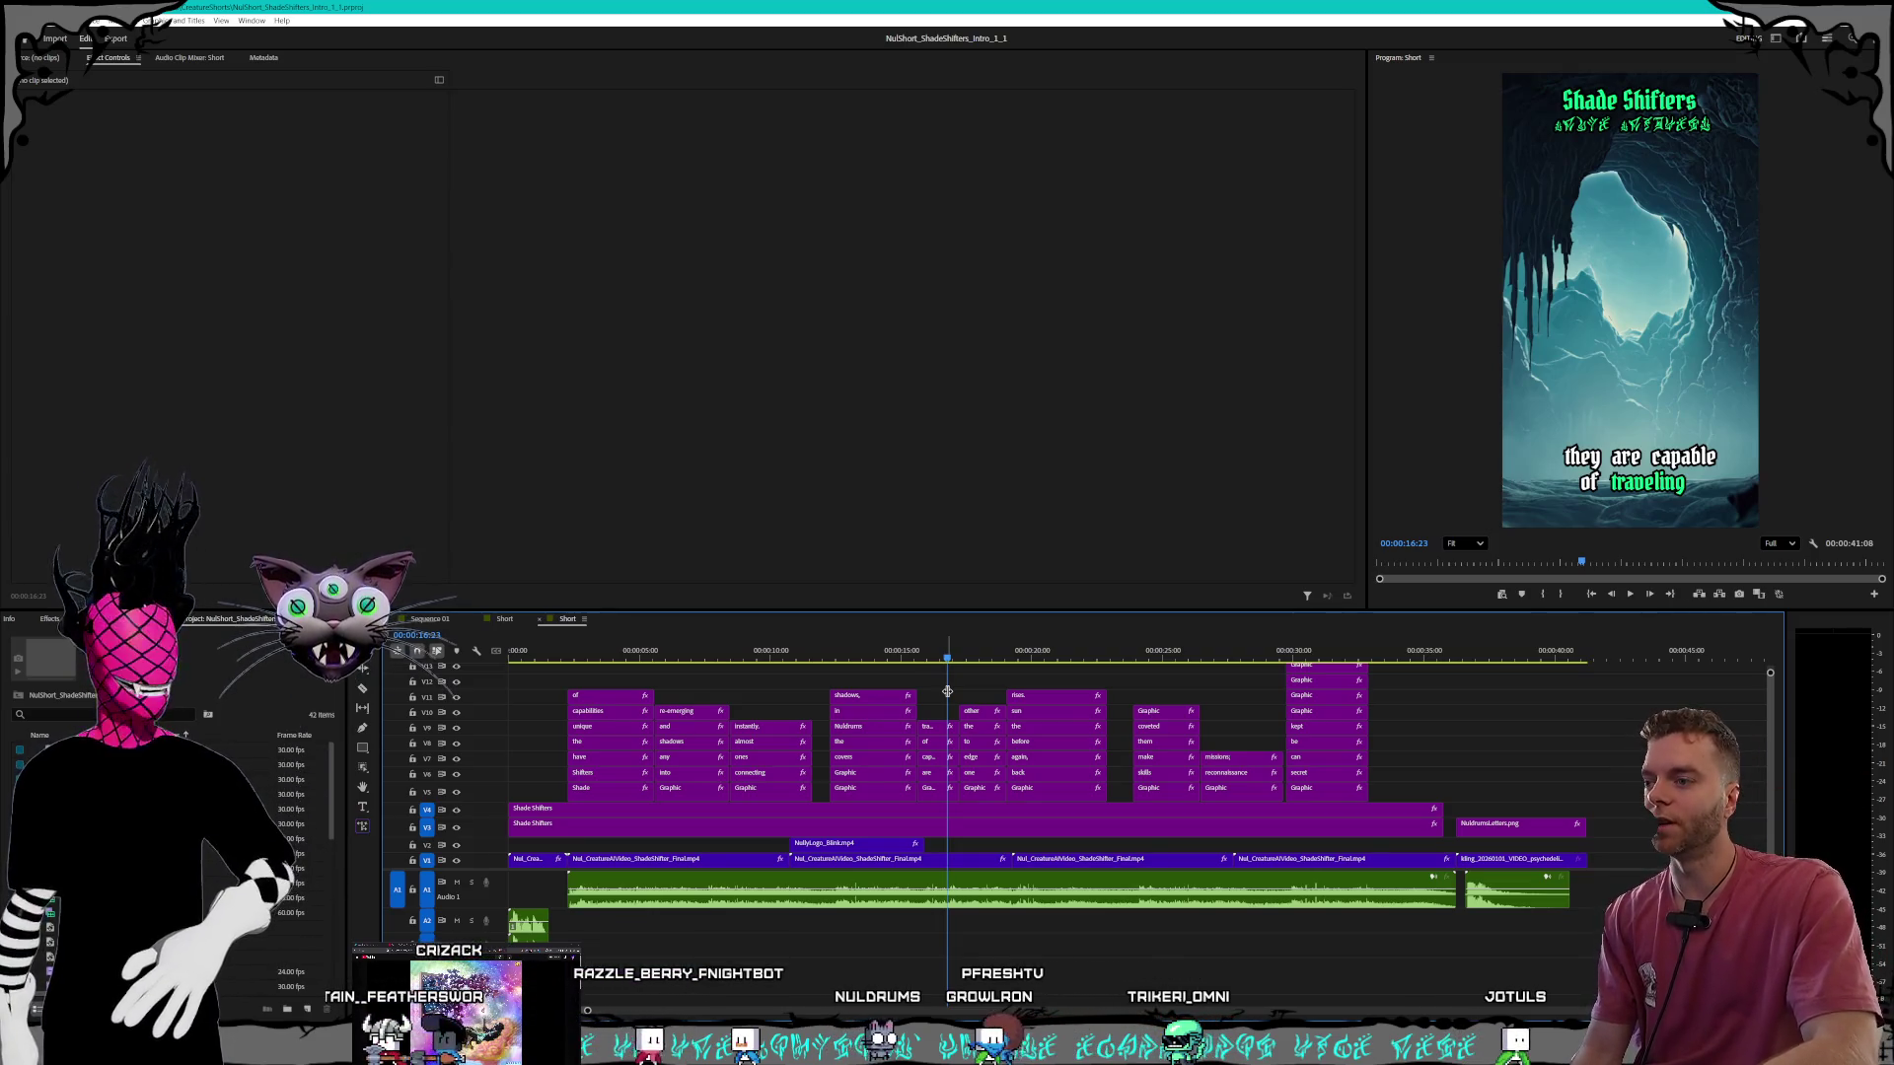
key(alt+Tab)
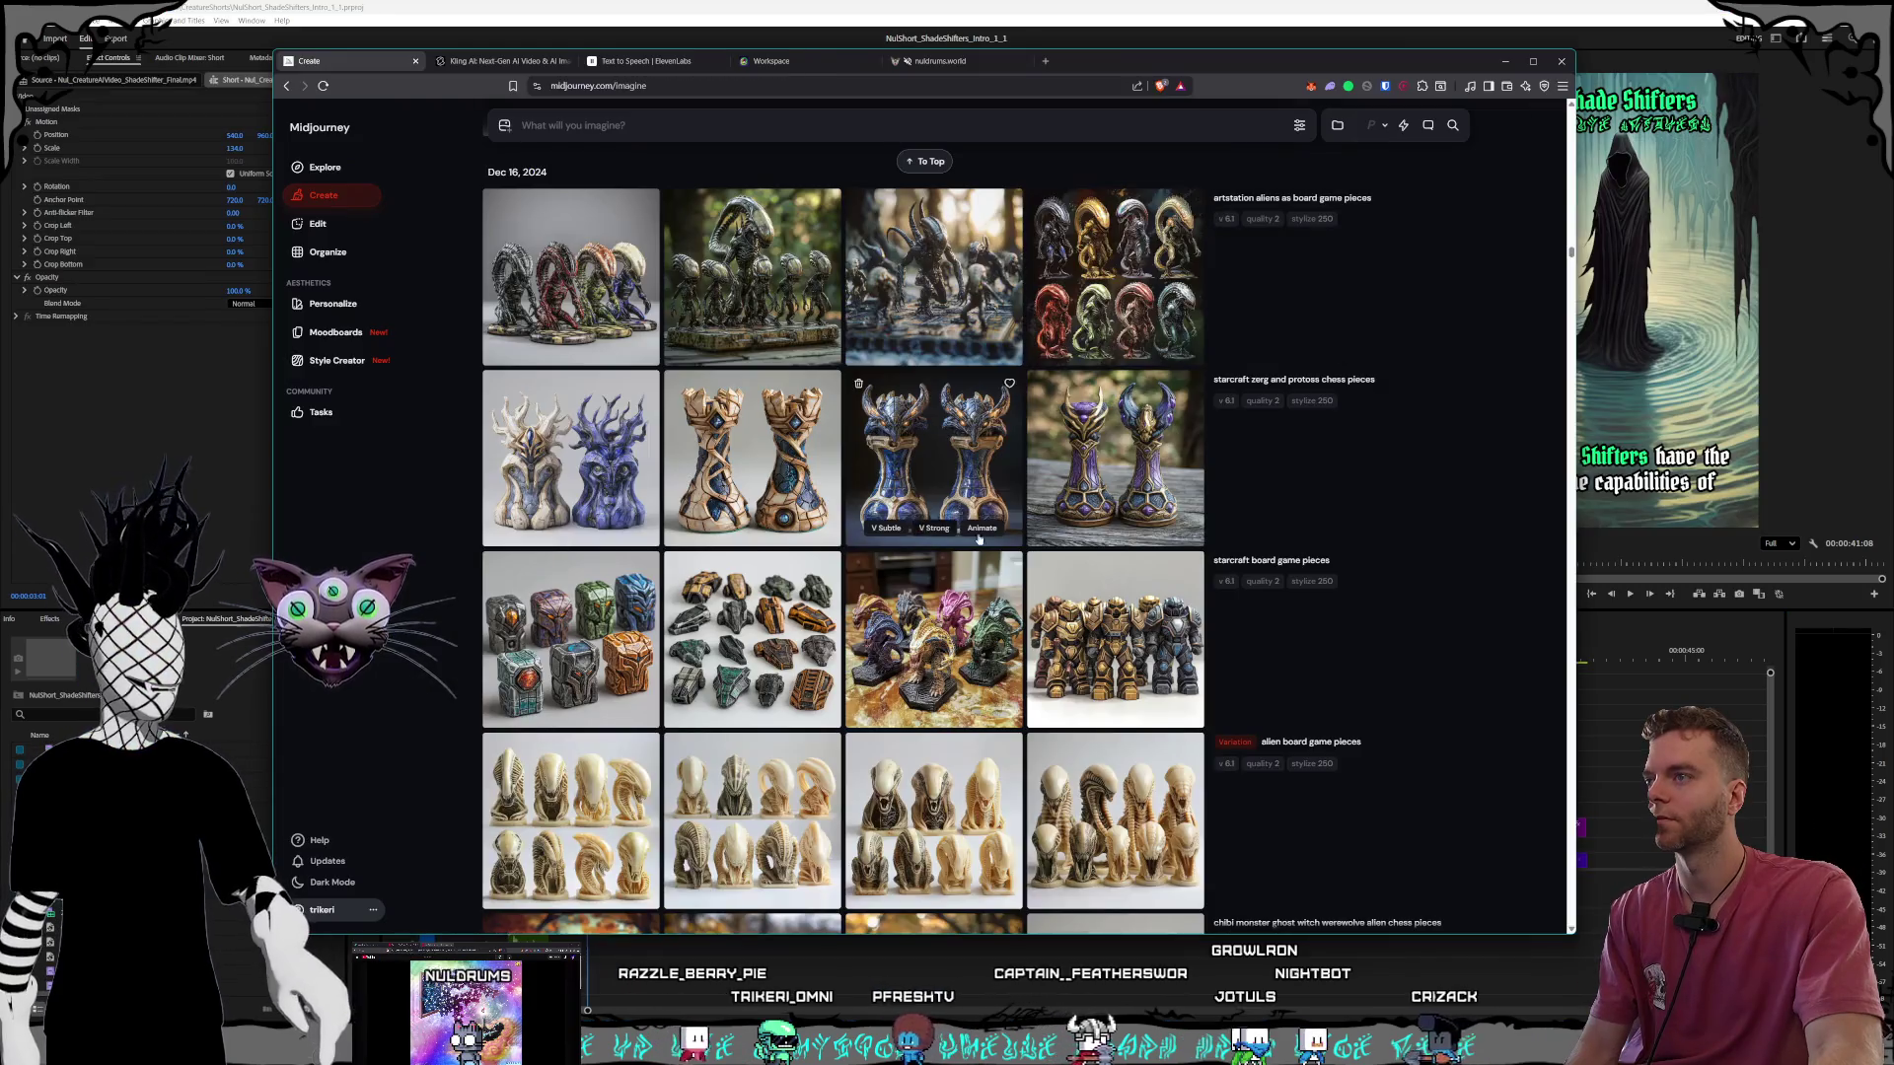
scroll(1015, 564, up, 10)
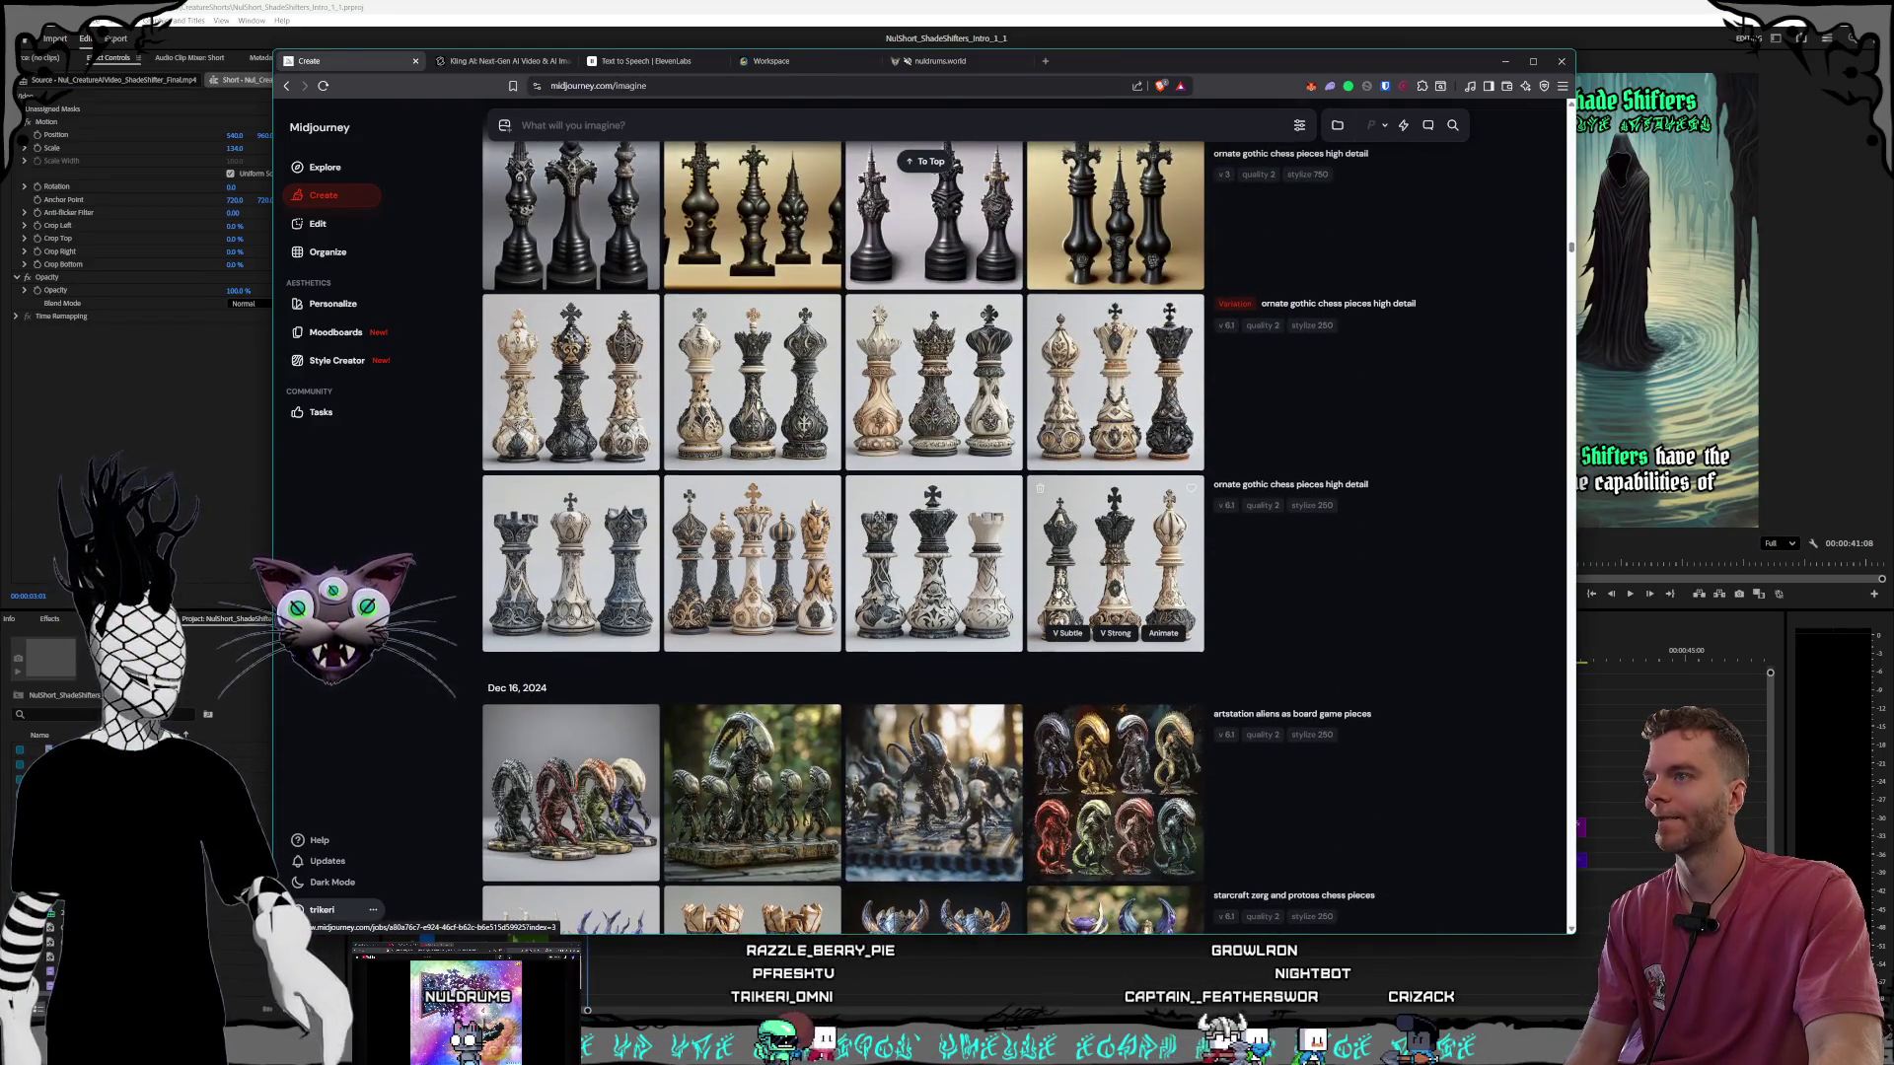
scroll(1056, 592, down, 7)
scroll(1052, 597, up, 5)
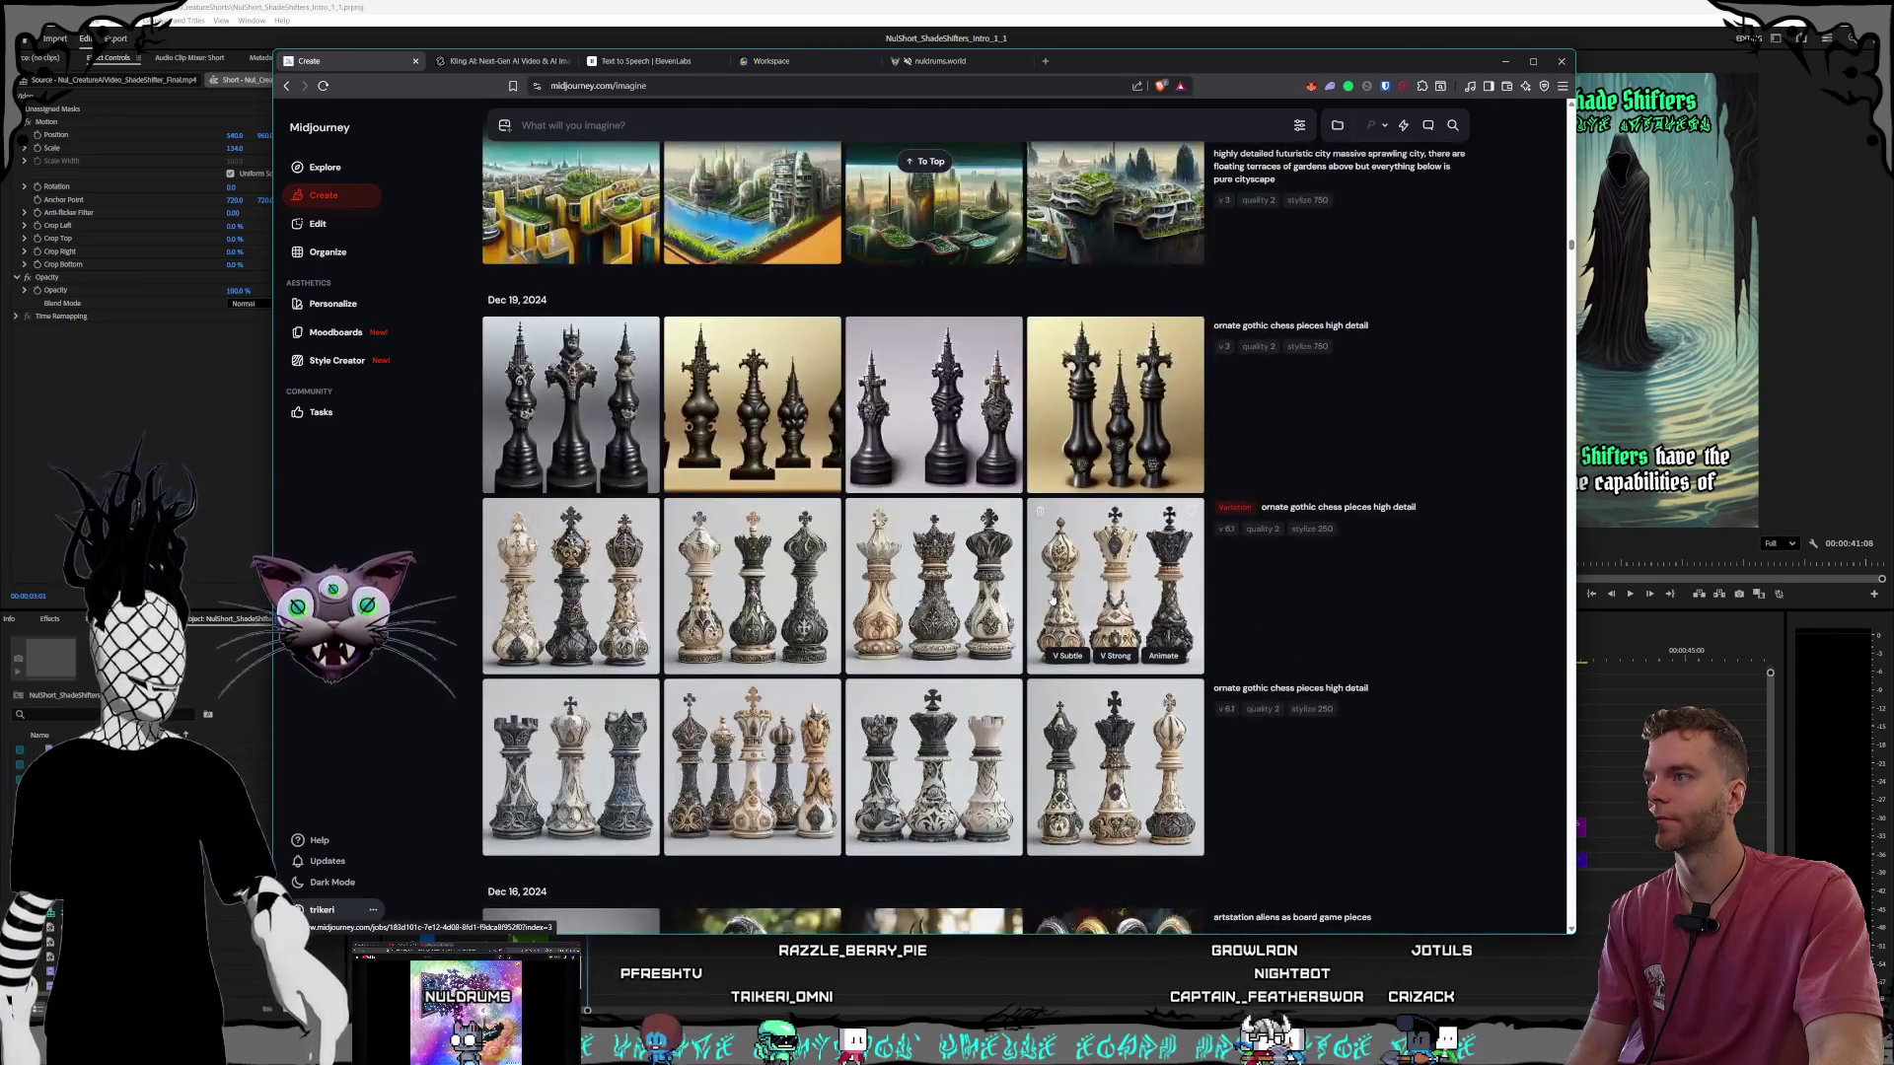
scroll(1052, 597, down, 15)
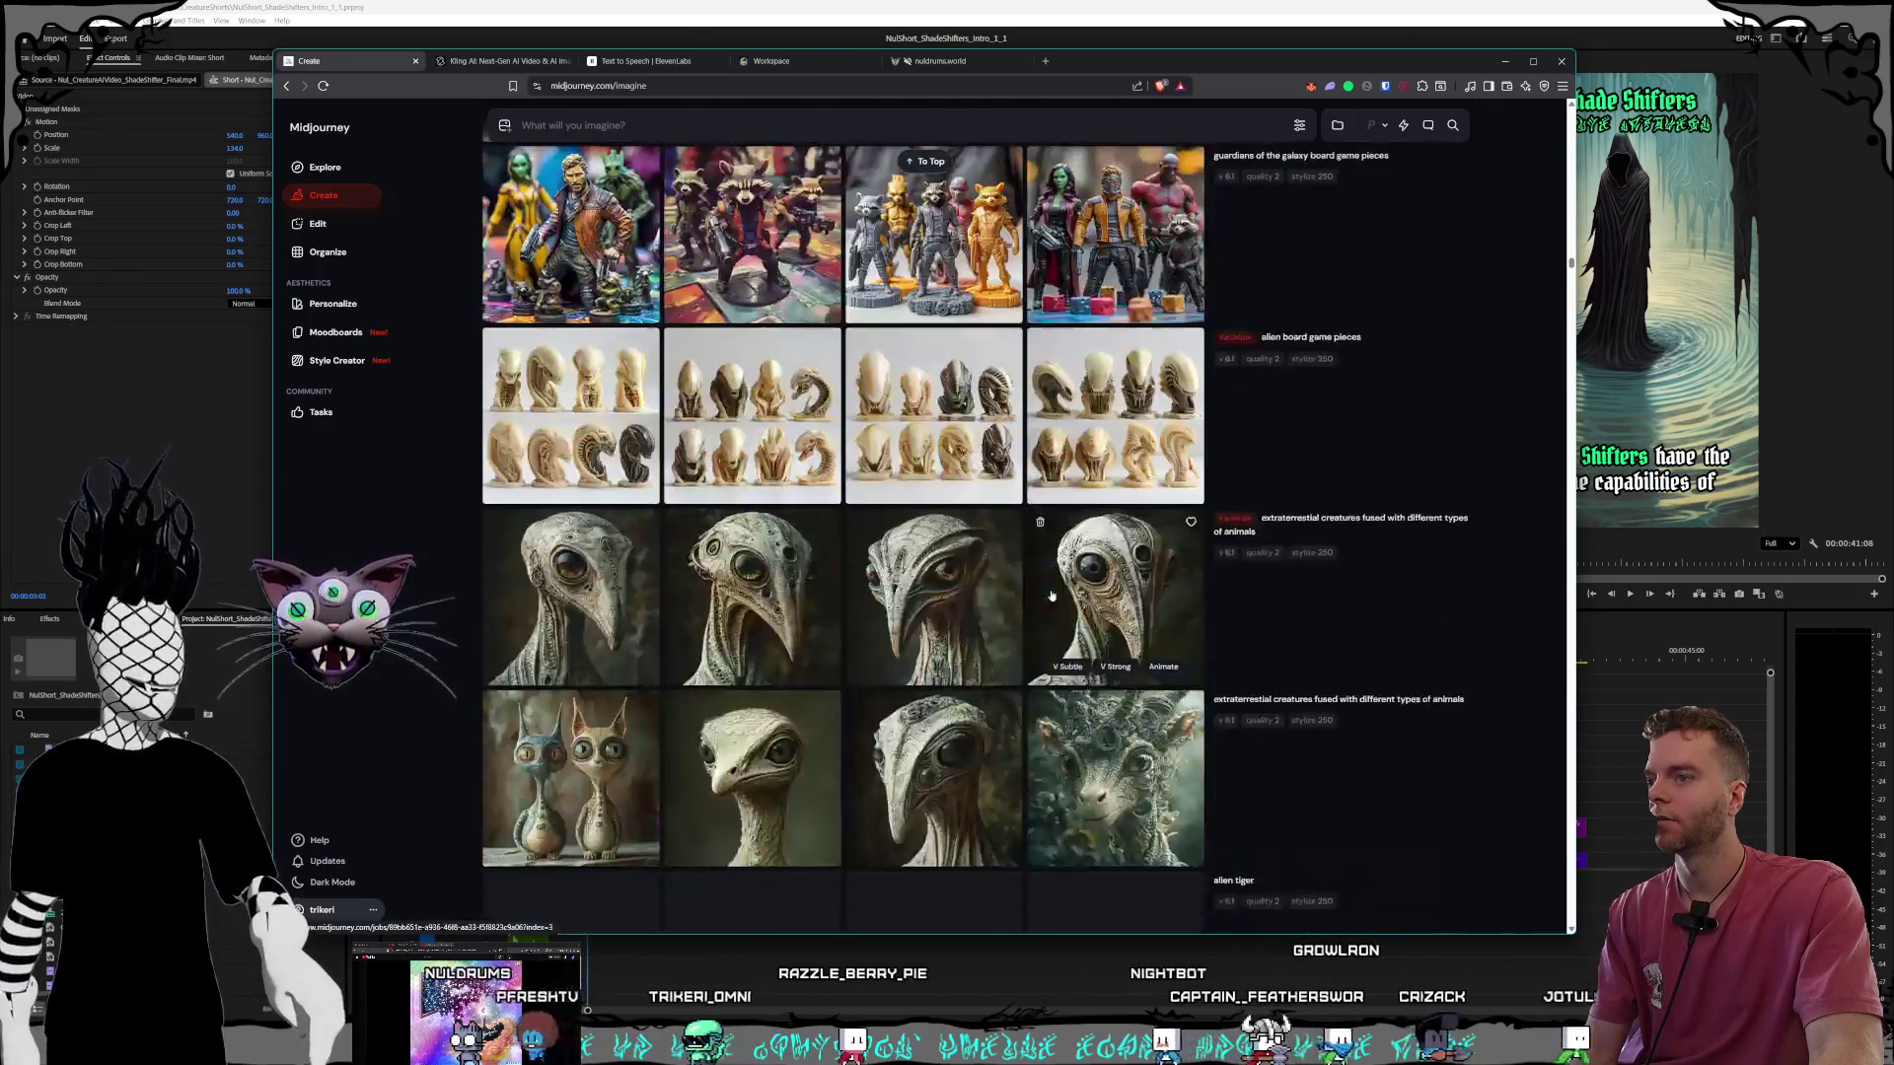
scroll(1051, 596, down, 3)
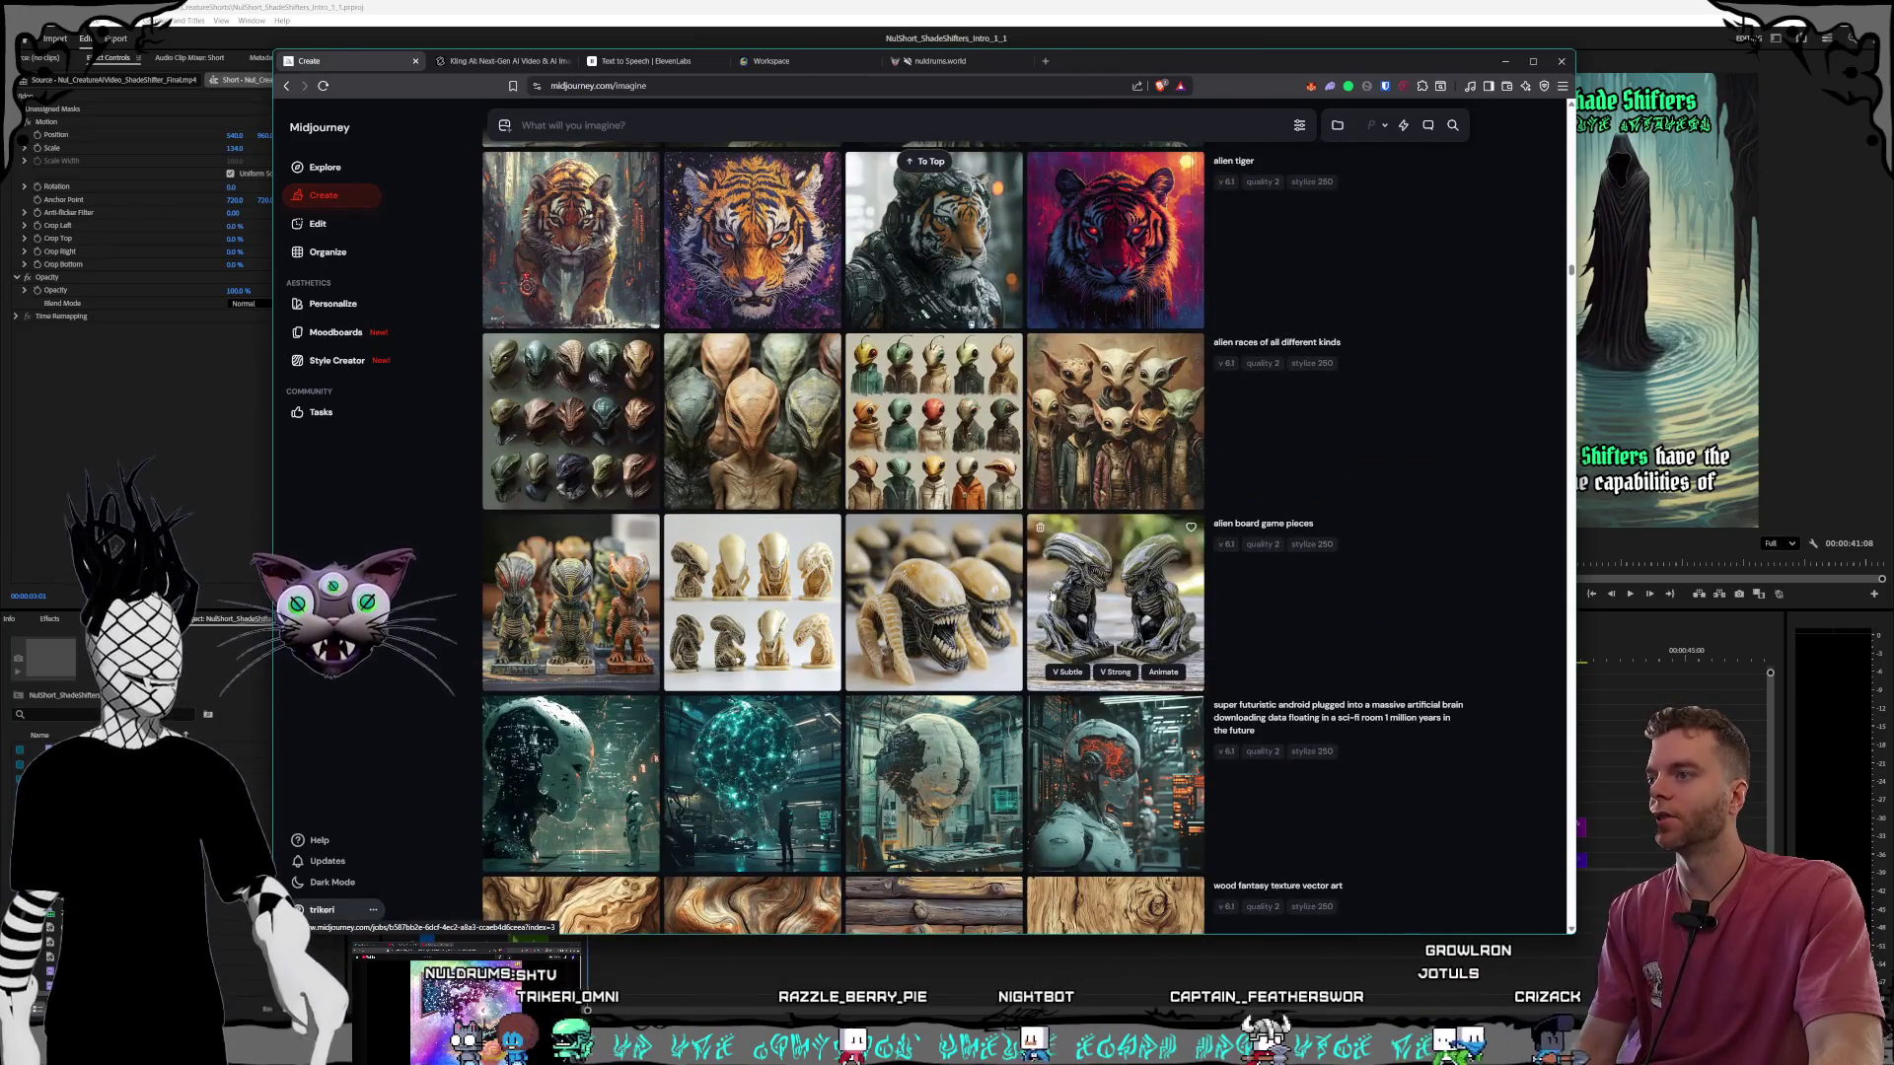
scroll(1052, 595, down, 3)
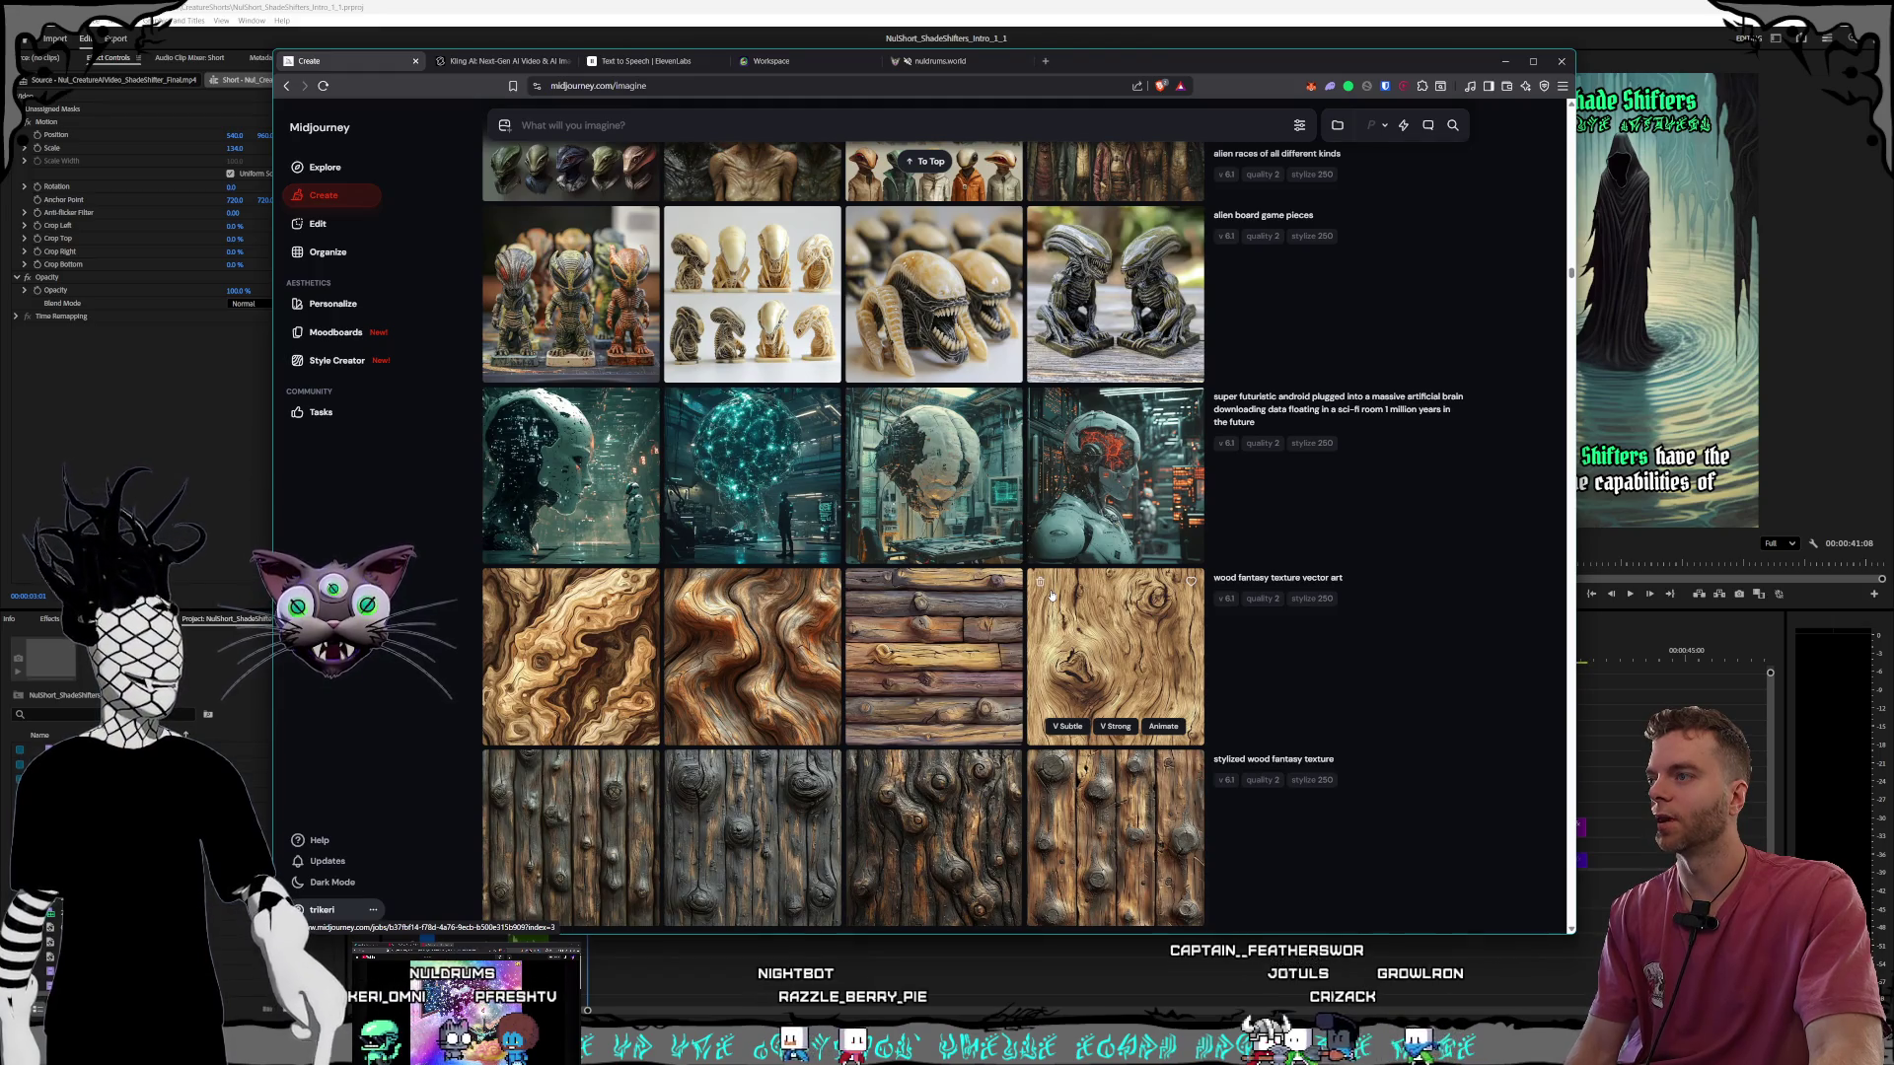
scroll(1051, 596, down, 6)
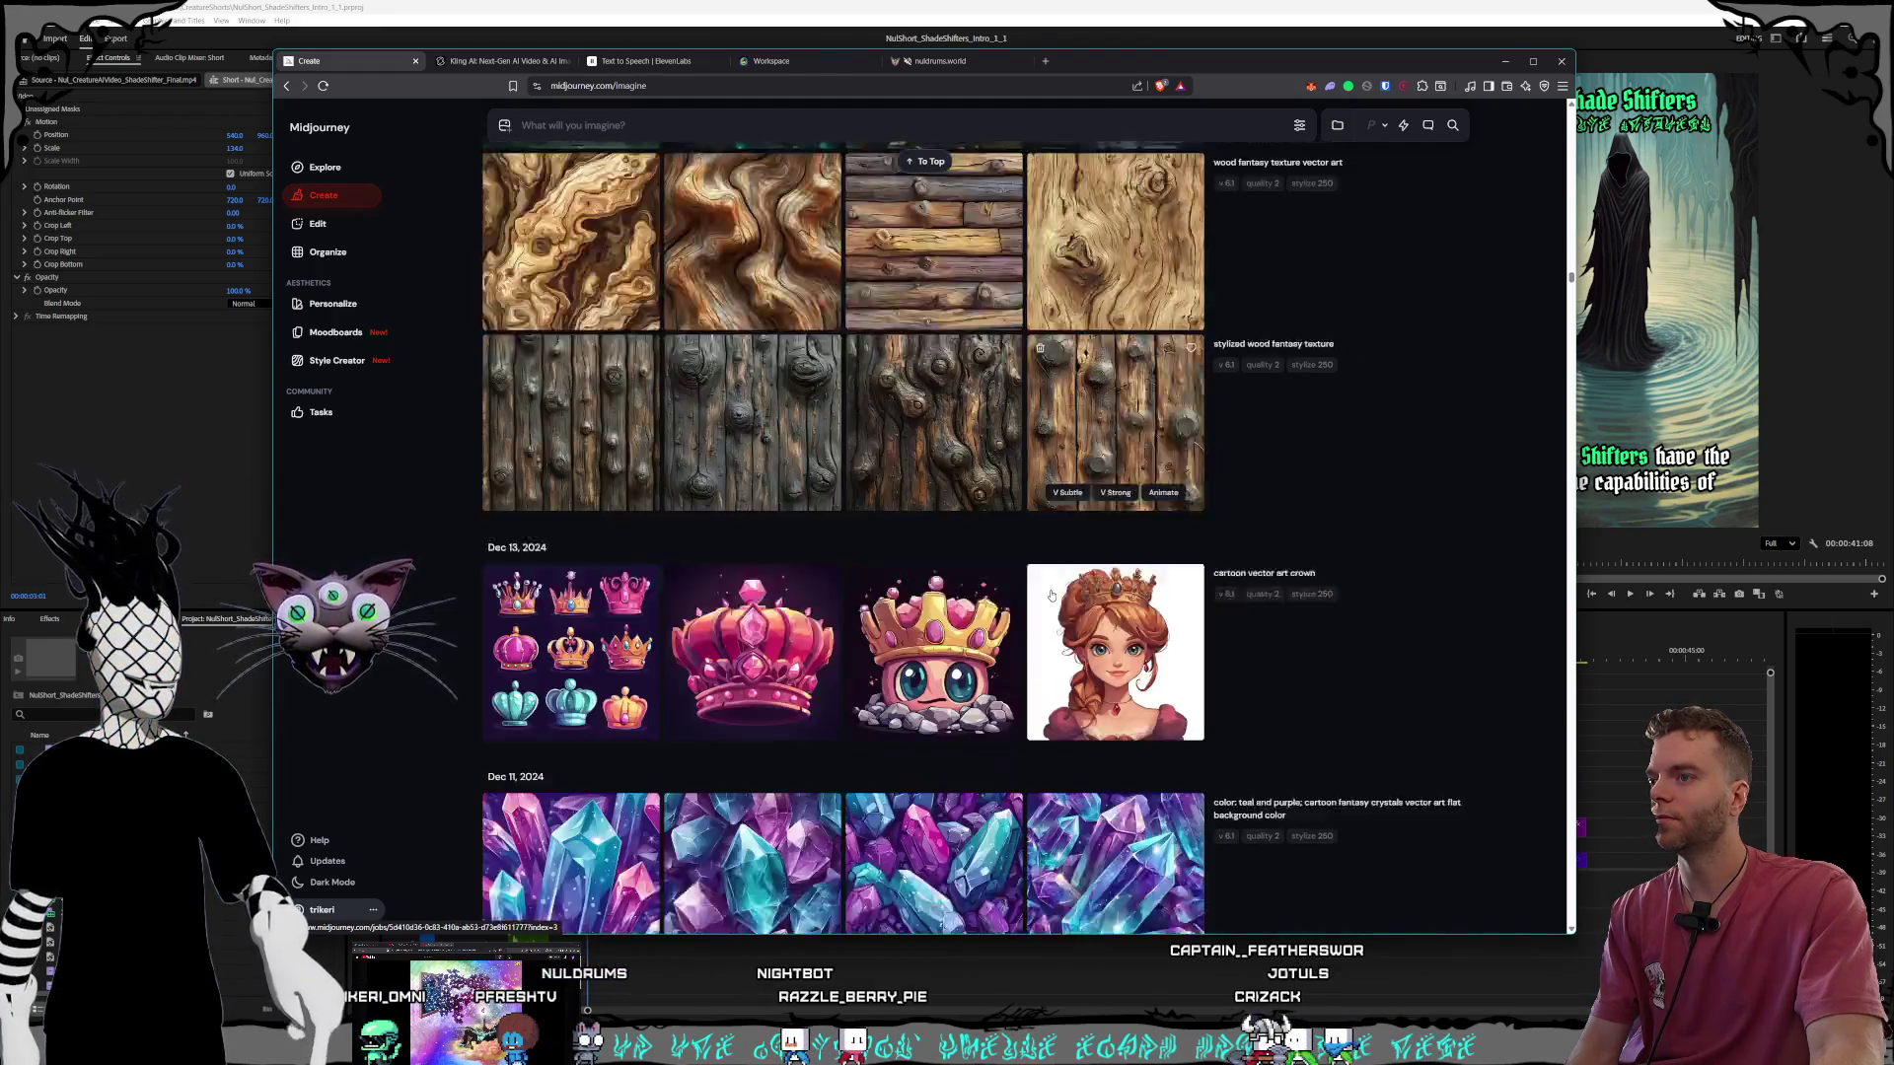
scroll(1052, 595, down, 5)
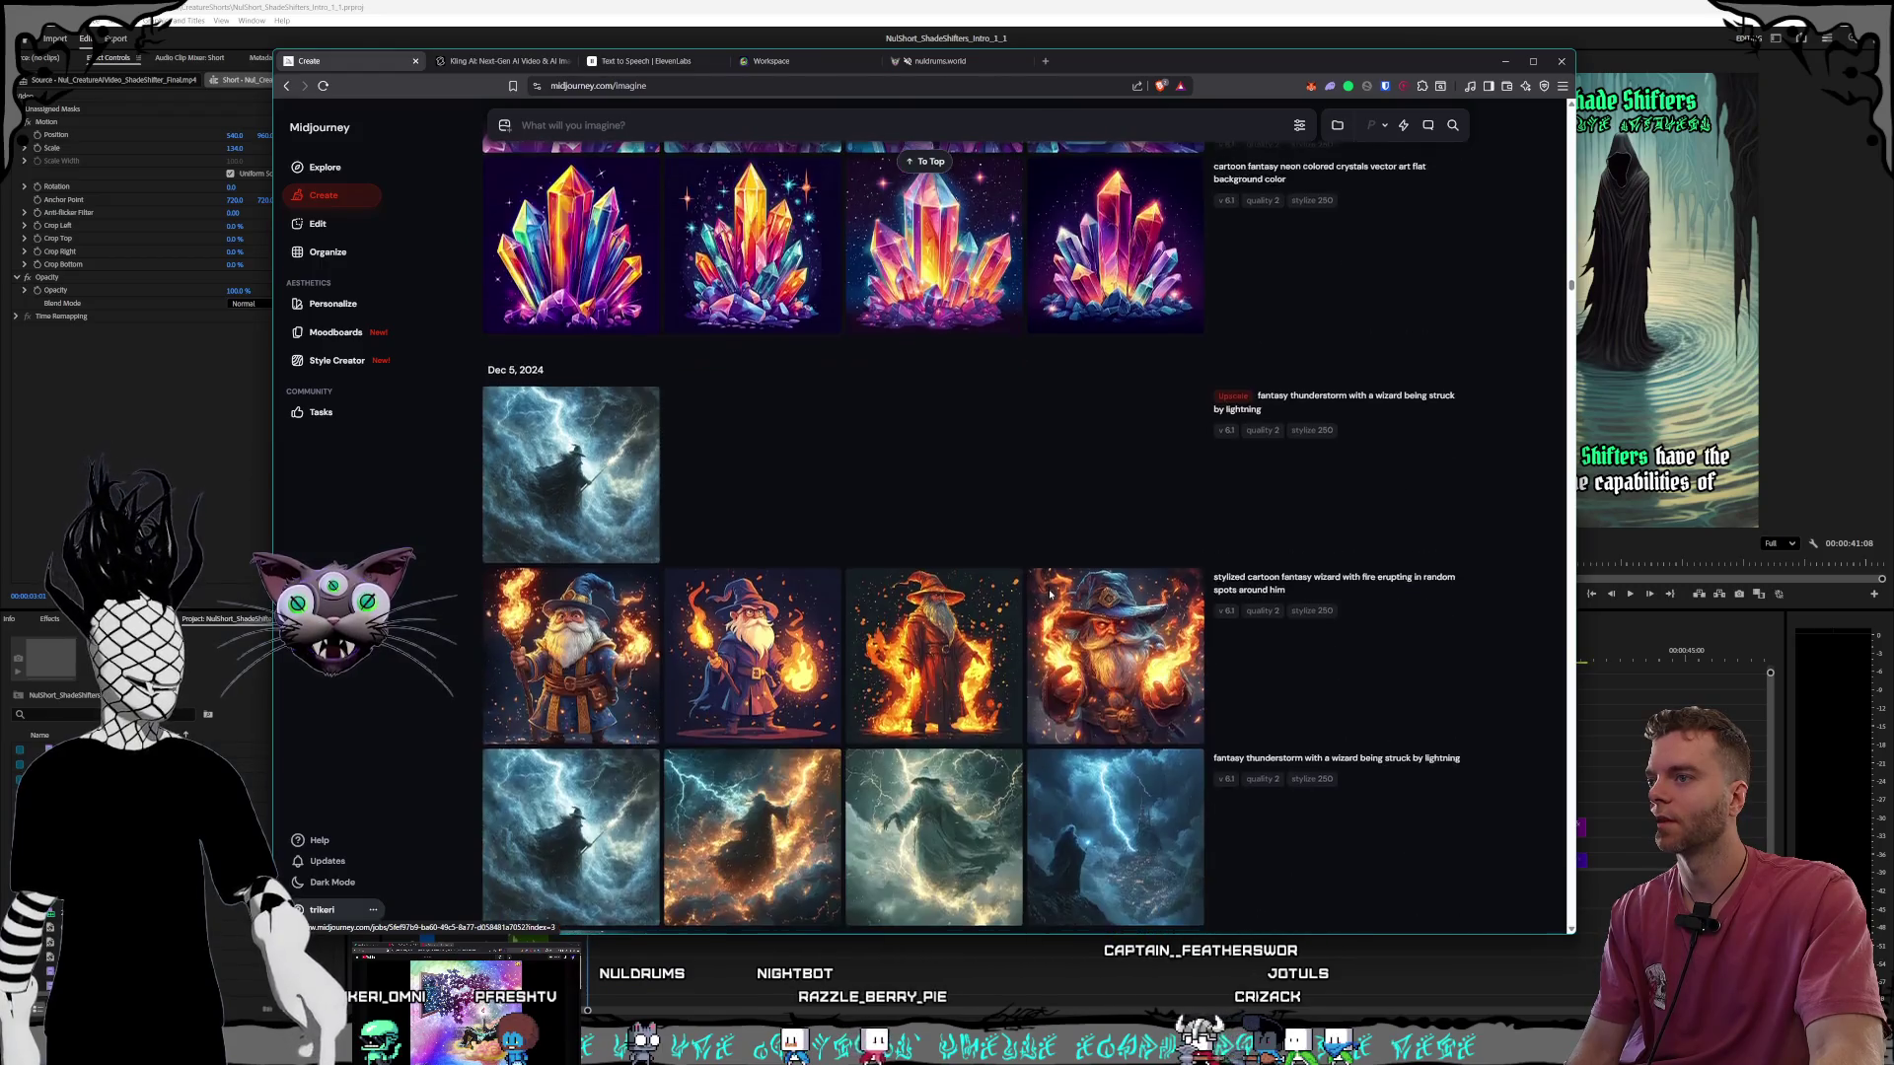
scroll(1049, 594, down, 4)
scroll(1053, 738, up, 20)
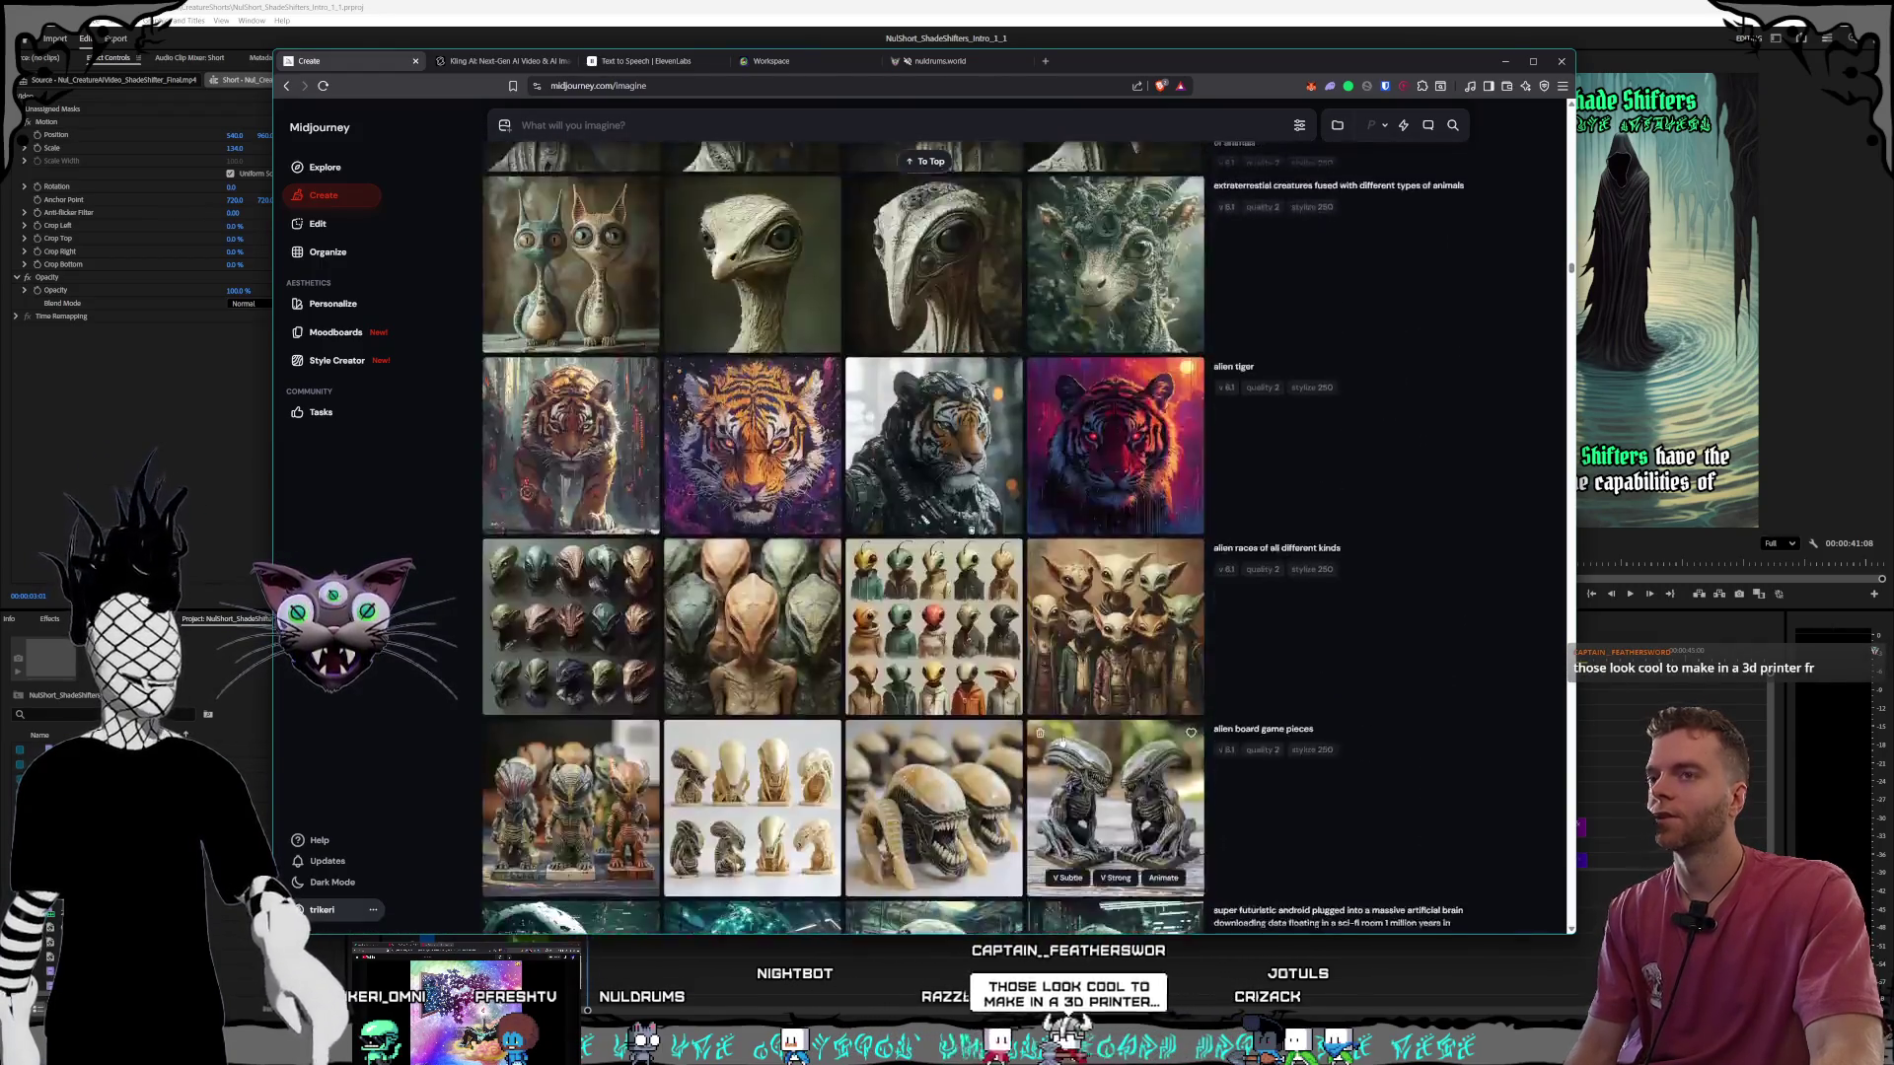
scroll(1052, 739, up, 20)
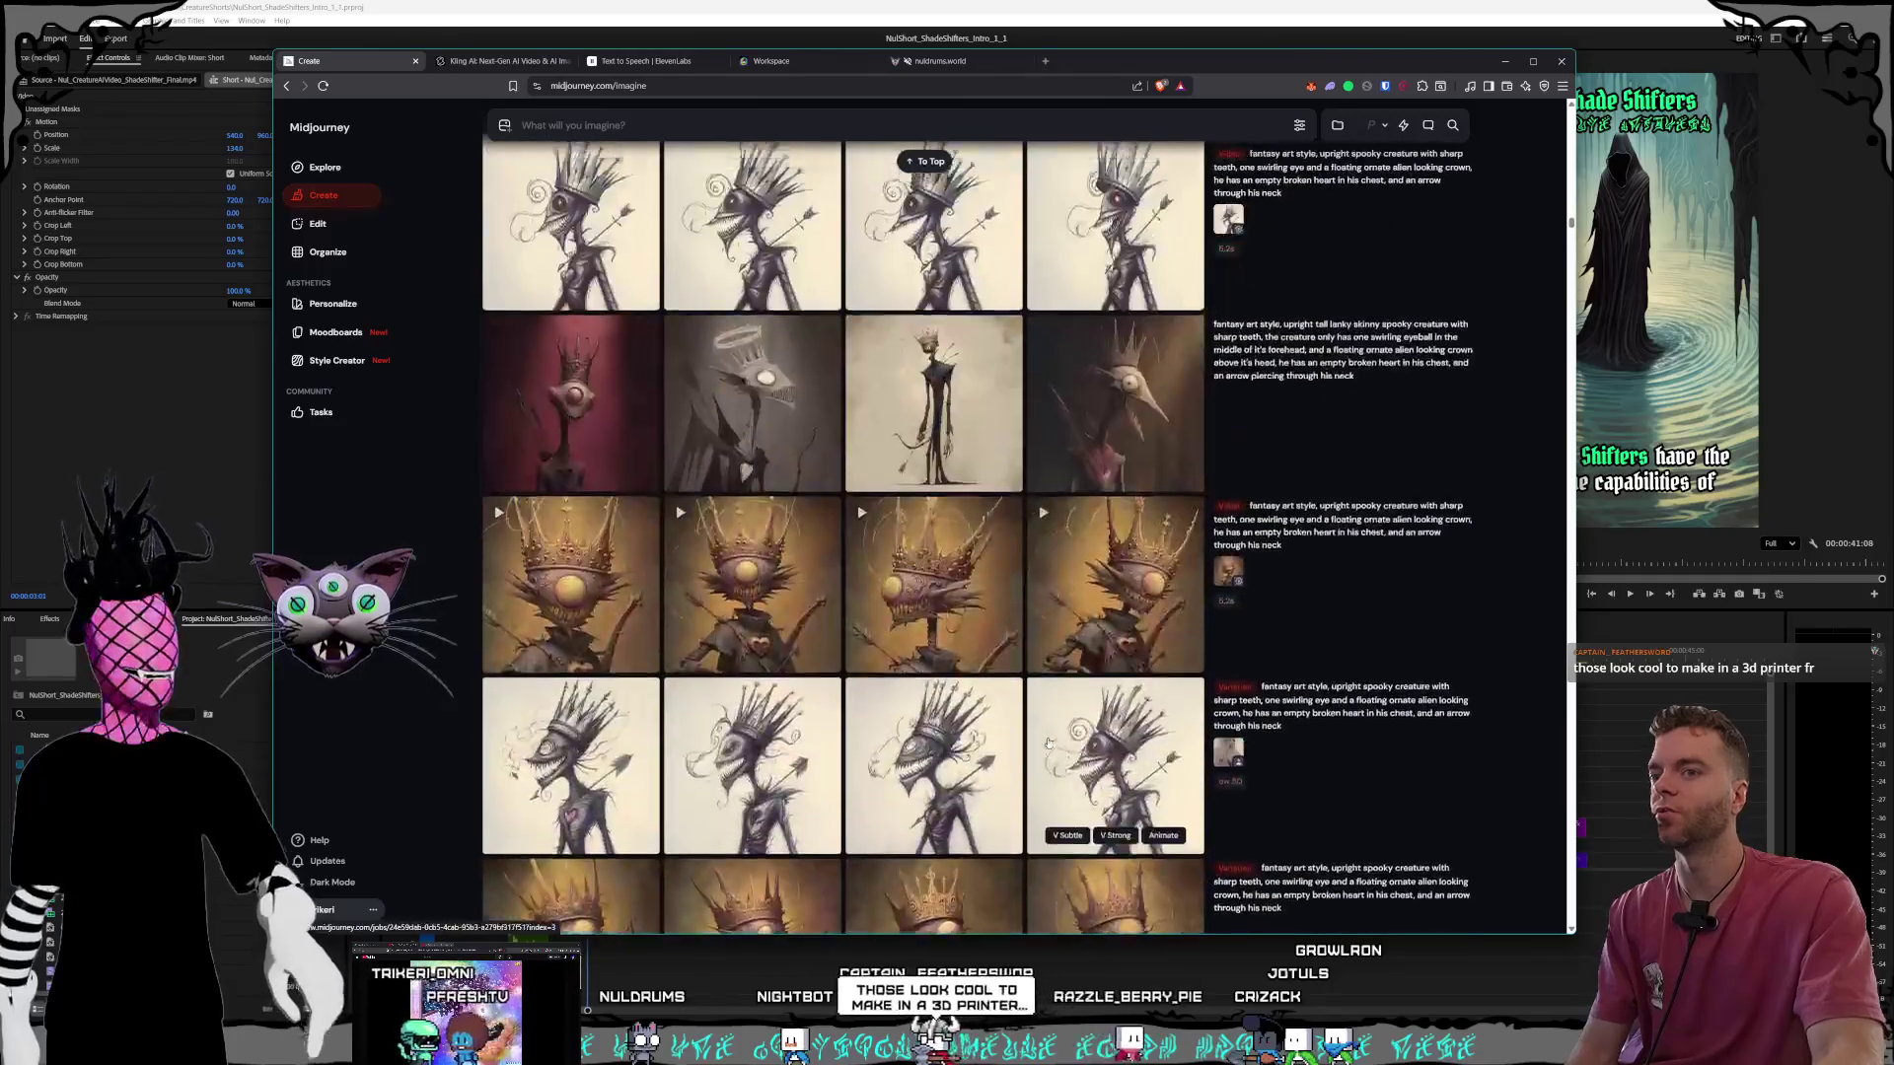
scroll(1048, 742, up, 20)
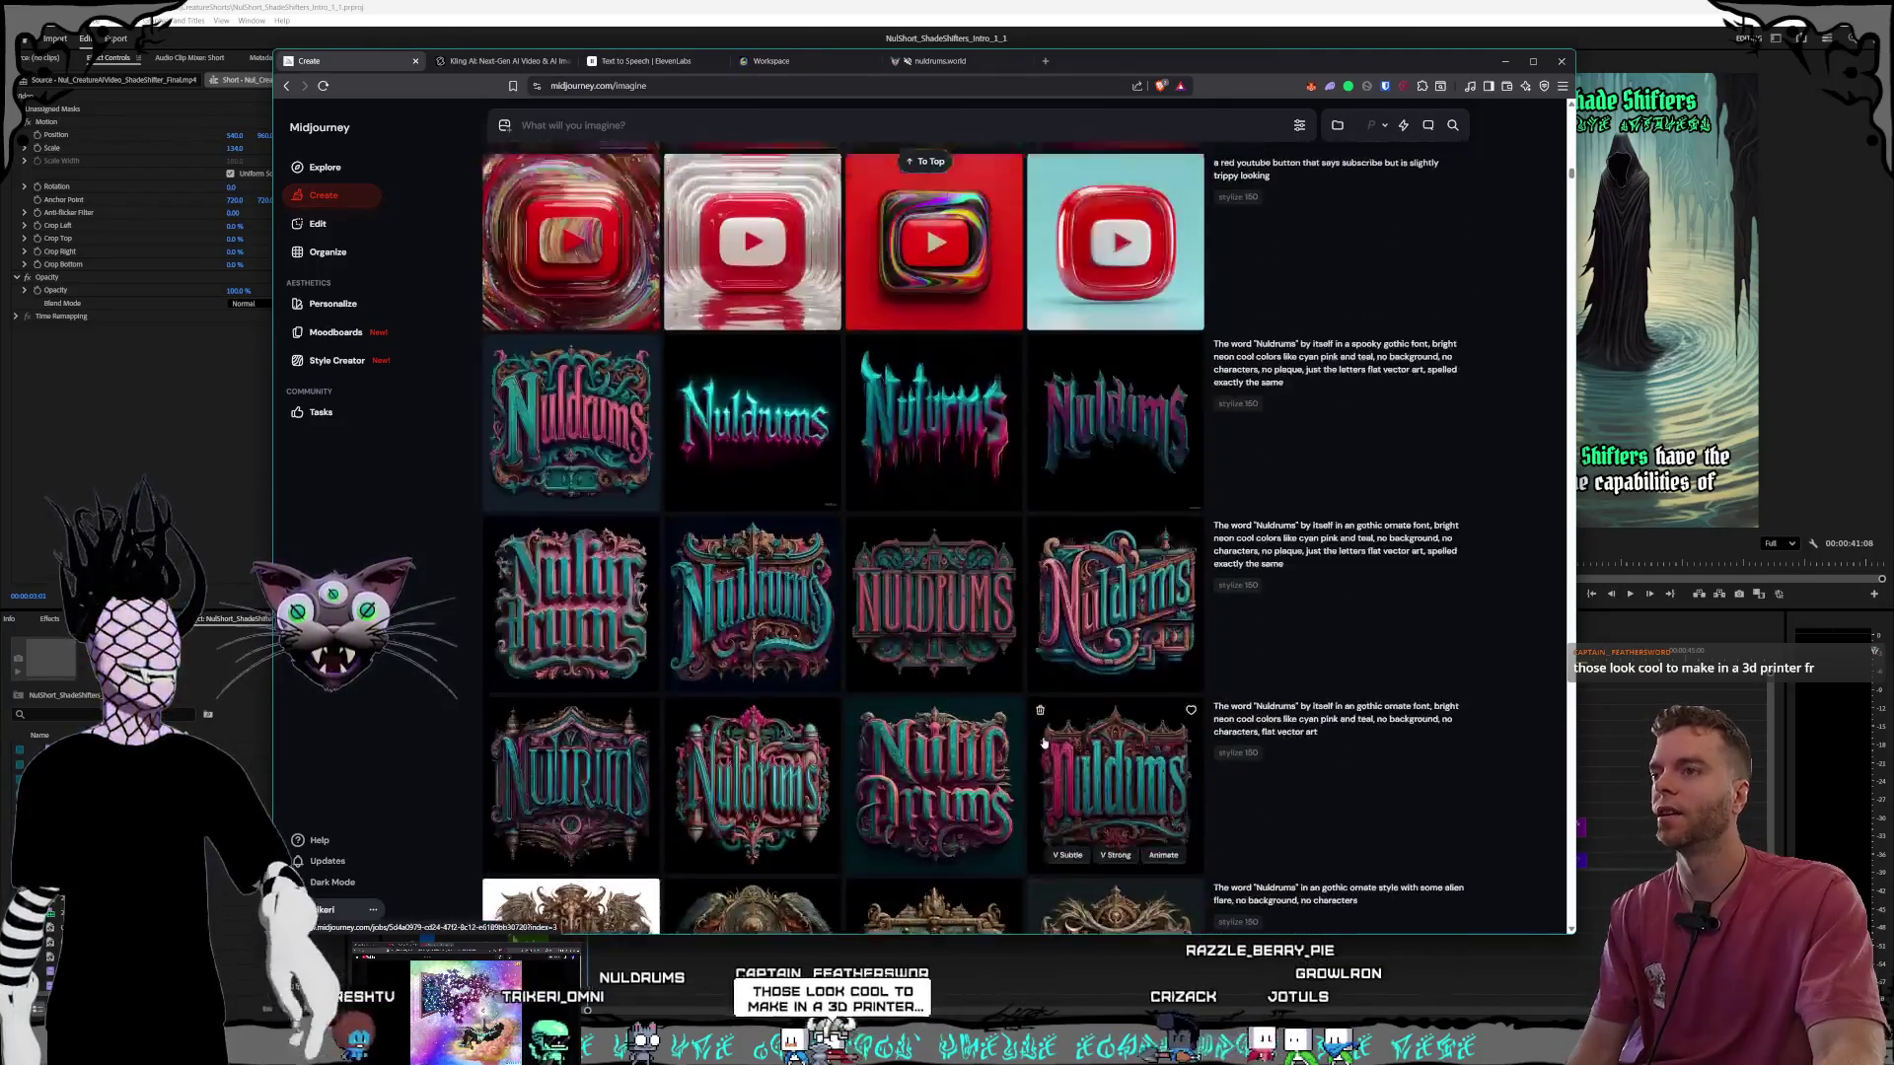
scroll(1044, 743, up, 20)
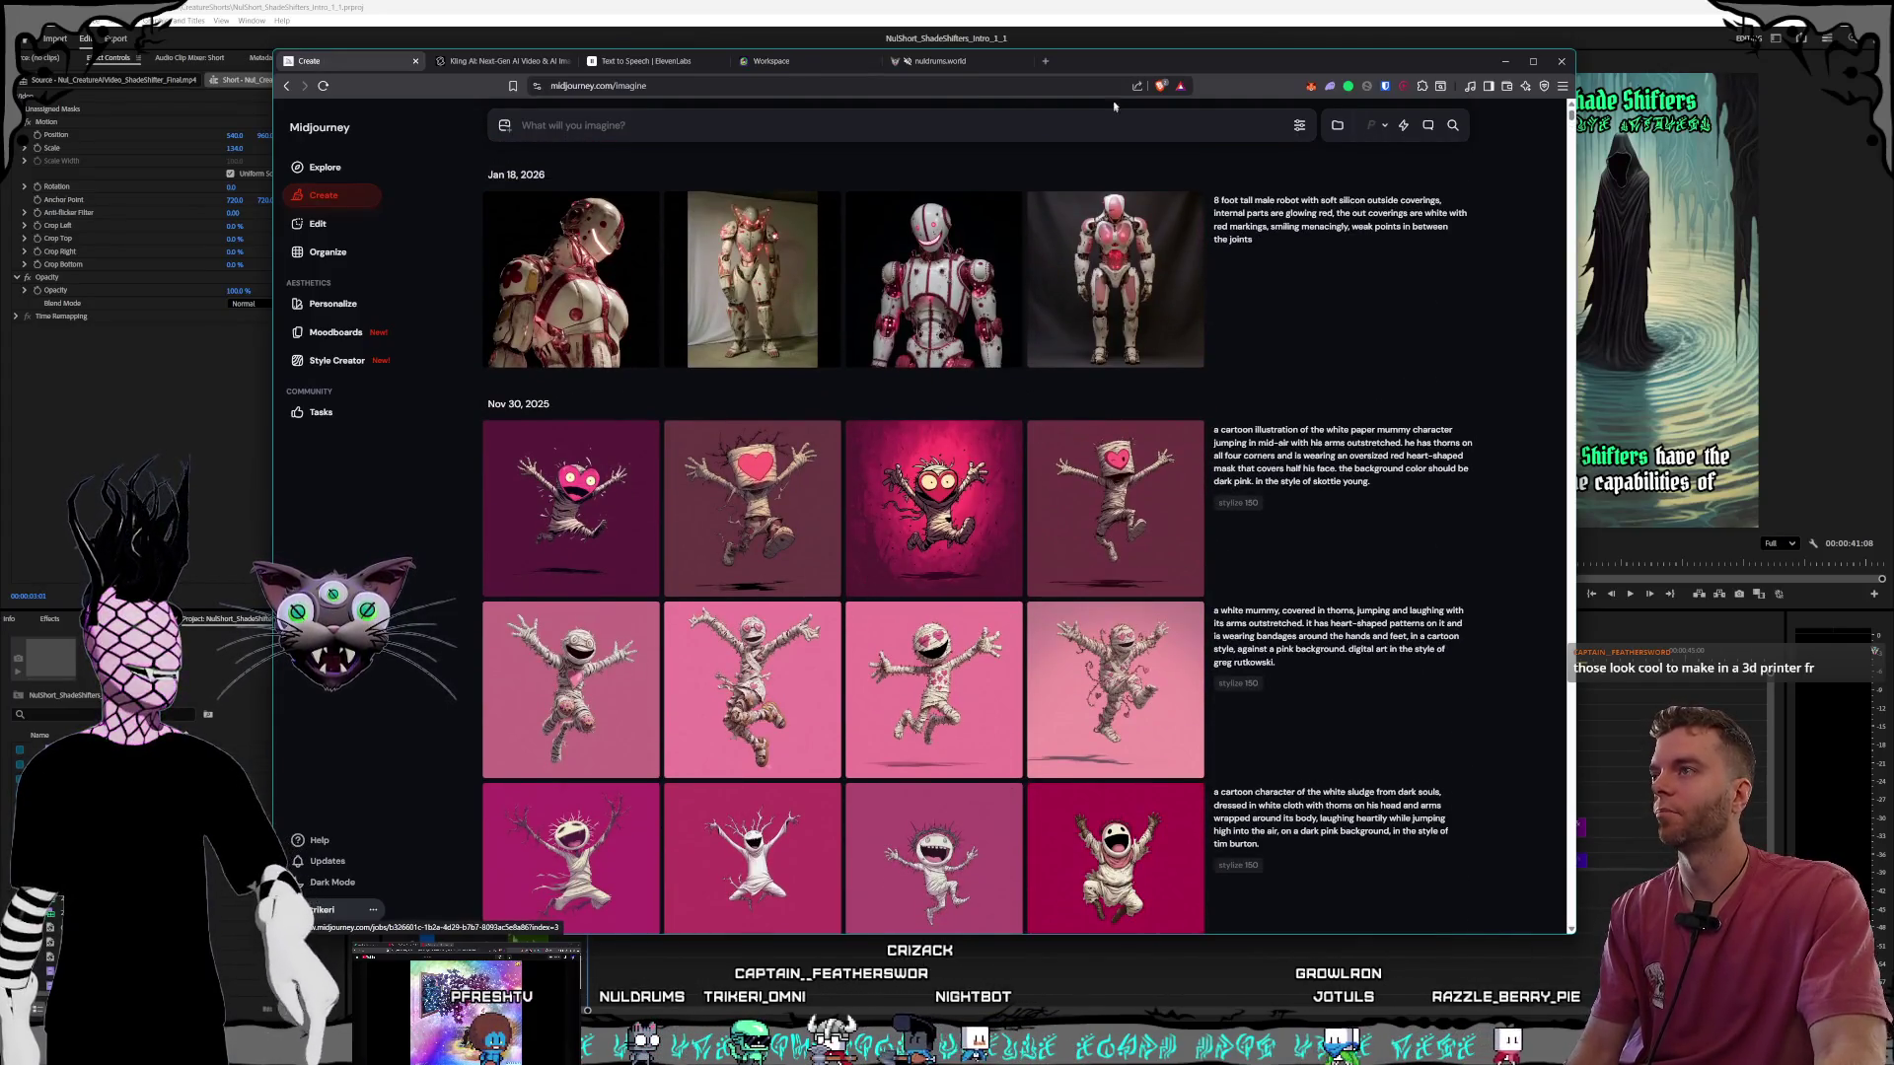
drag(1128, 62, 1127, 65)
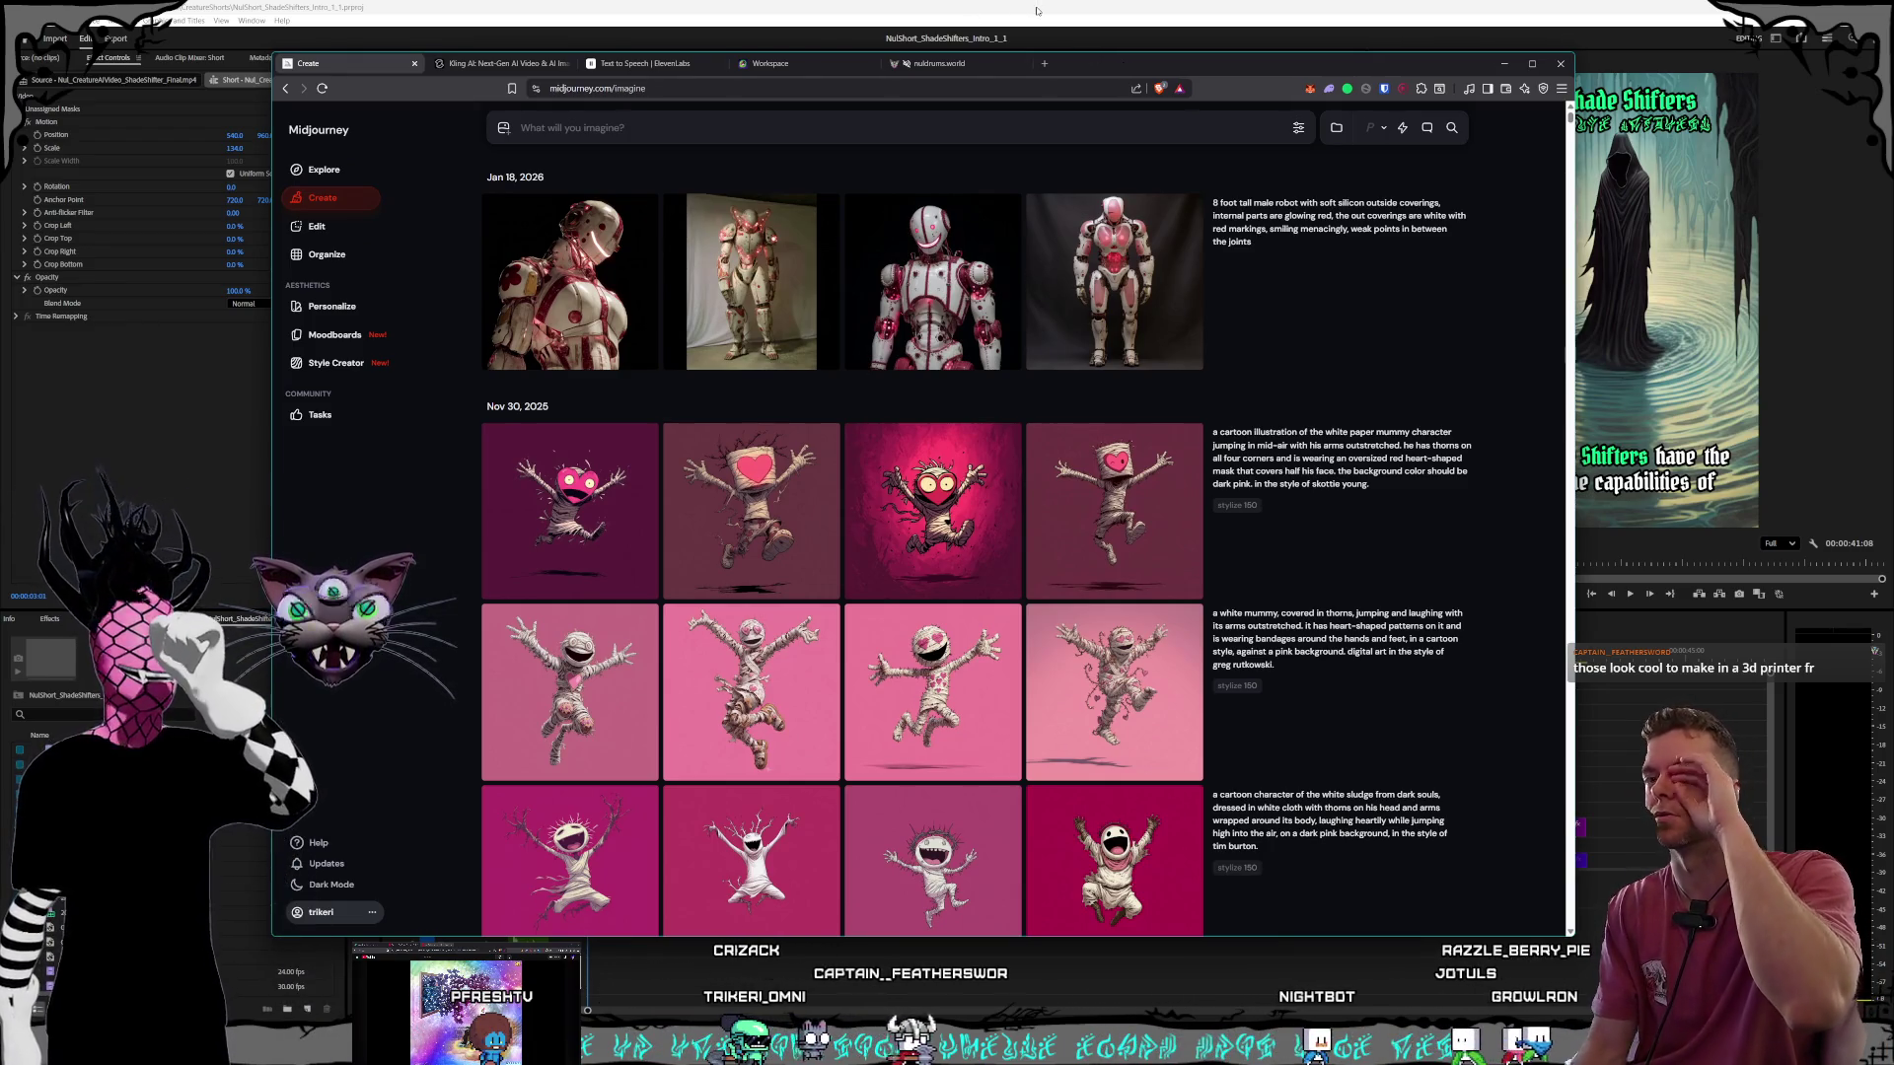
click(1792, 197)
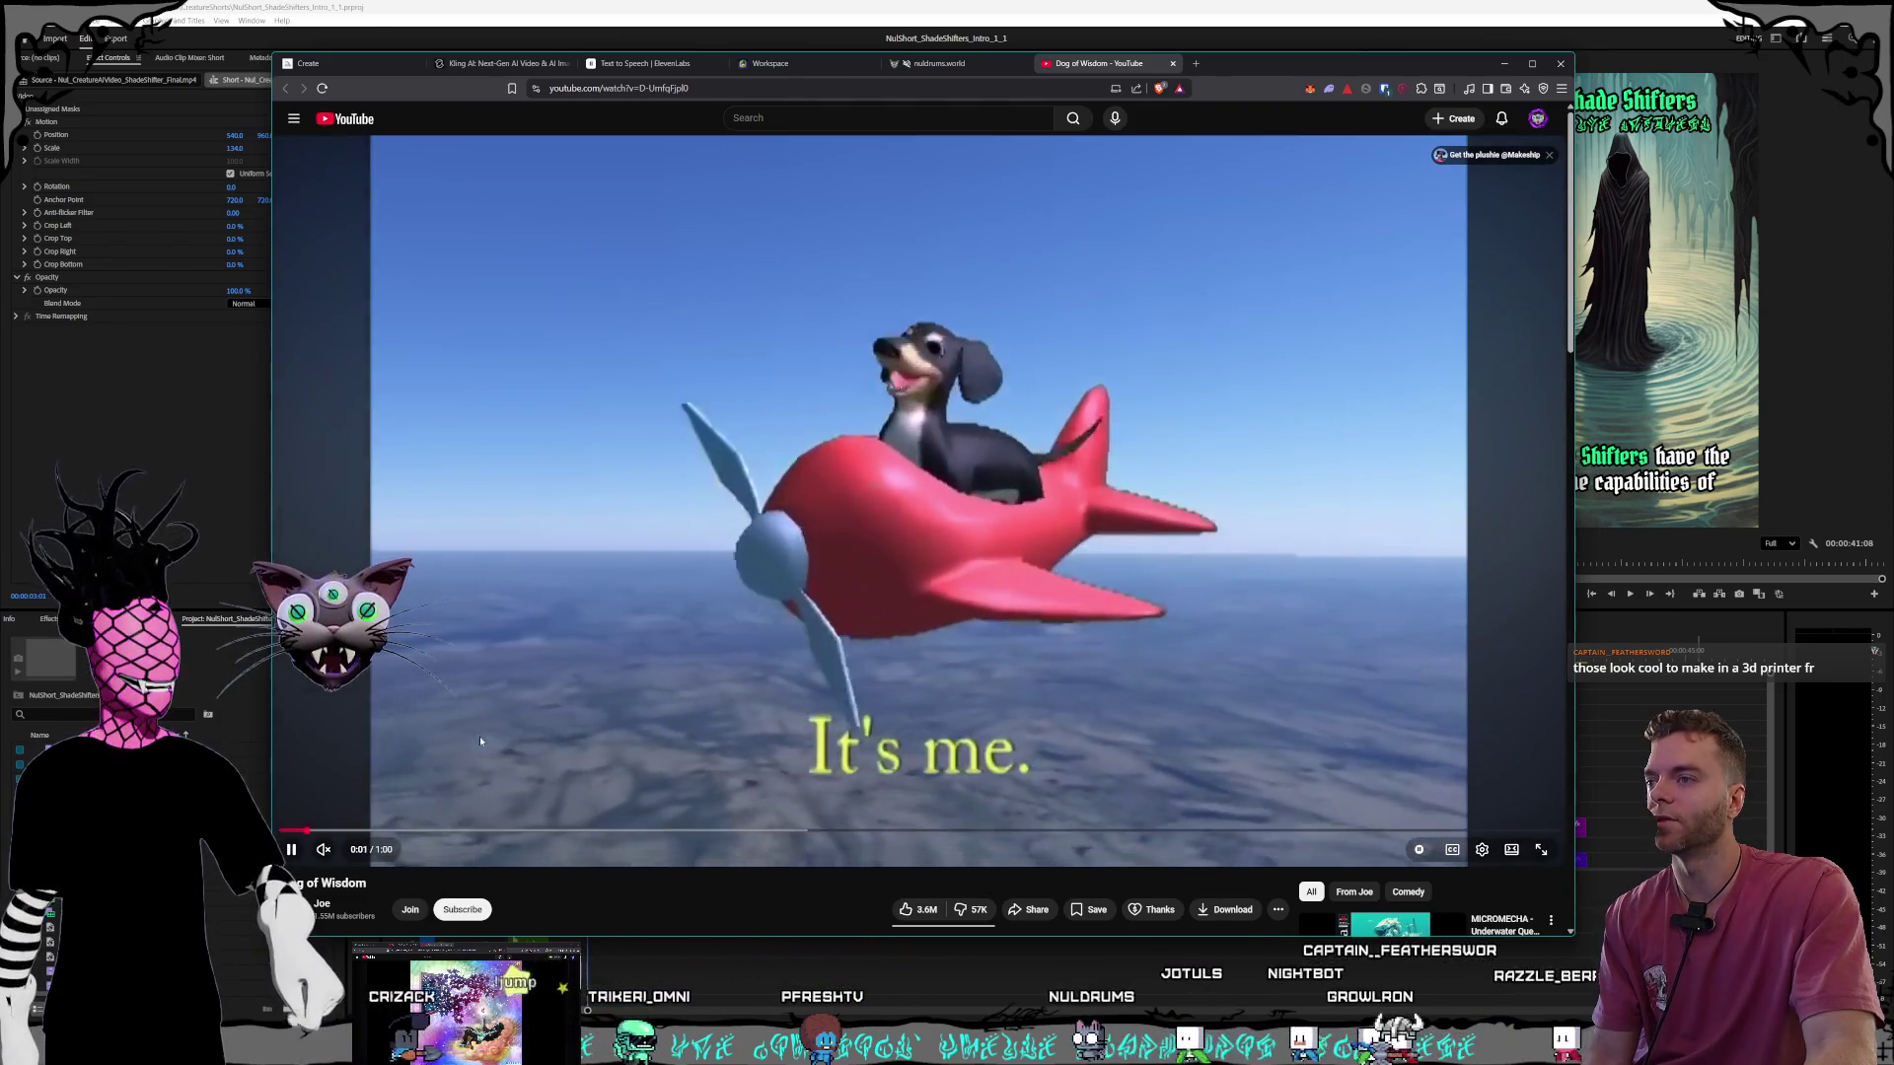
Unmute the Dog of Wisdom video, watch it, then close its tab.
click(348, 851)
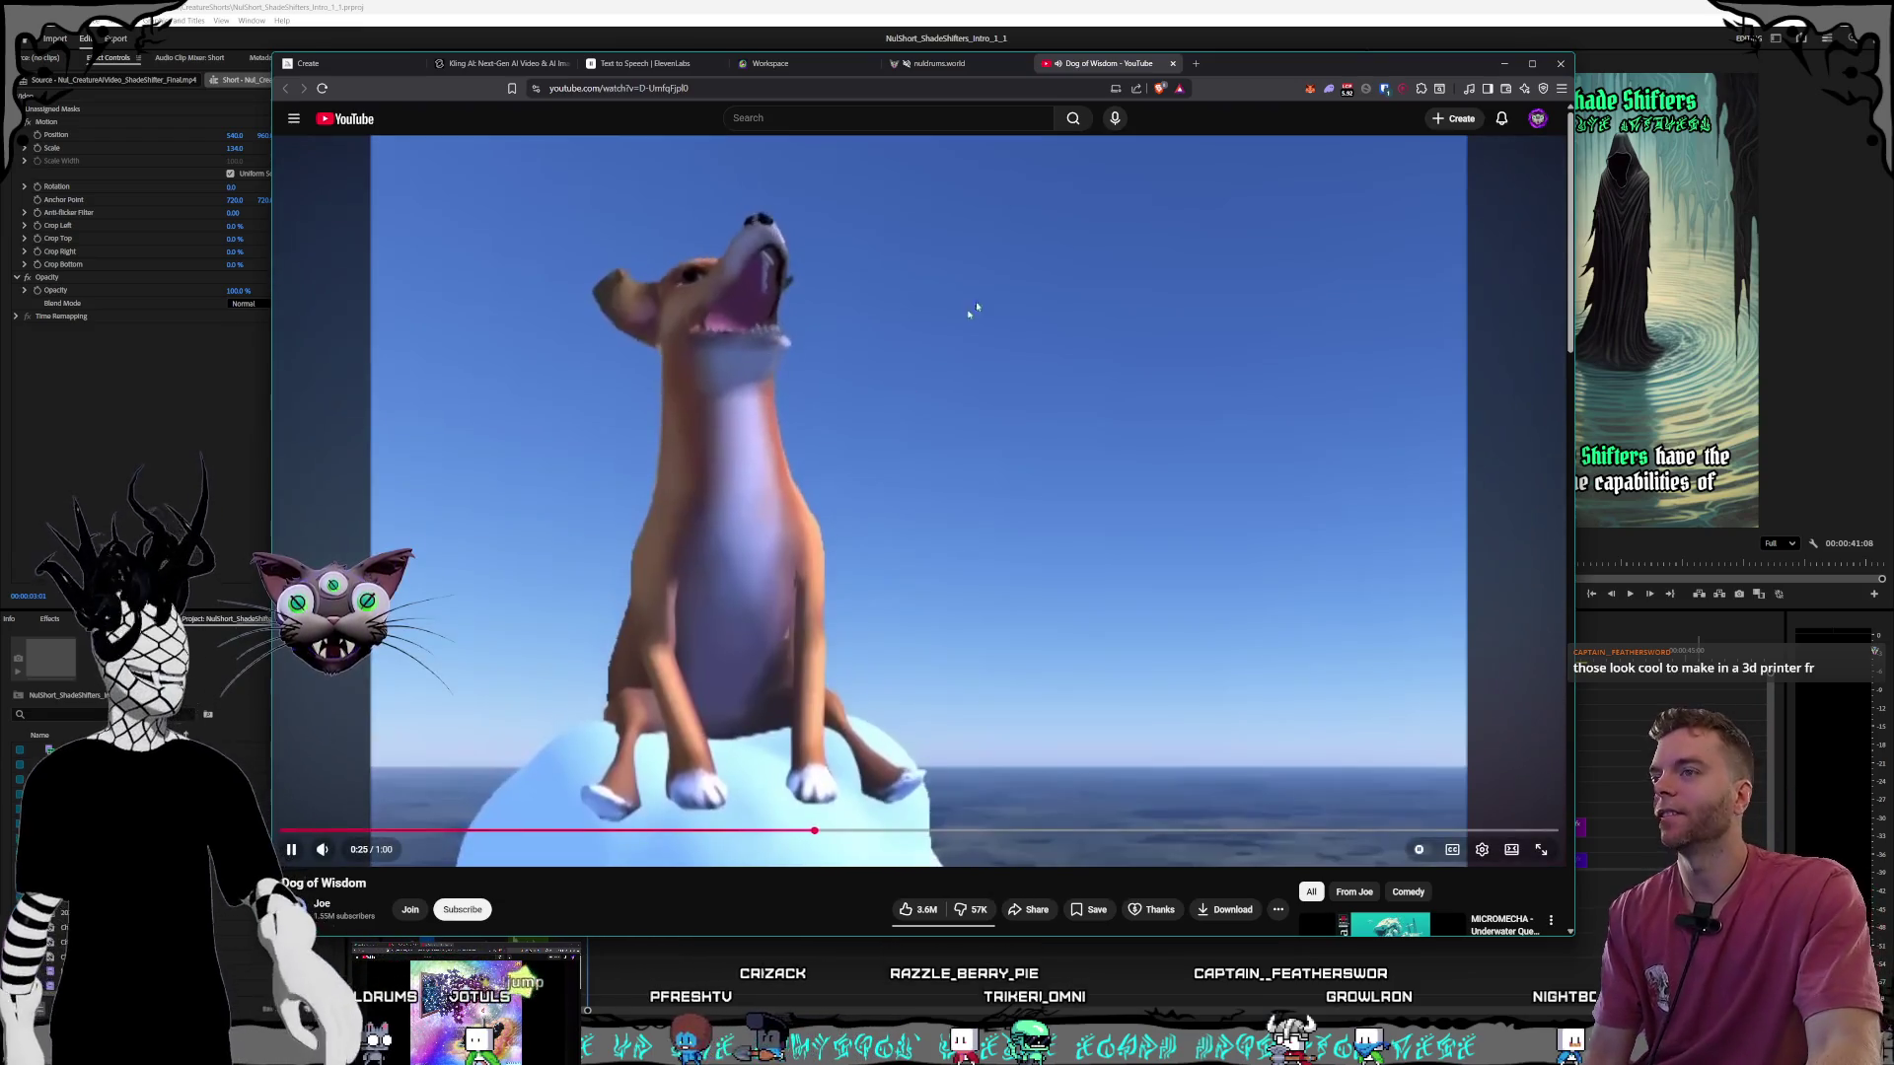
click(1173, 65)
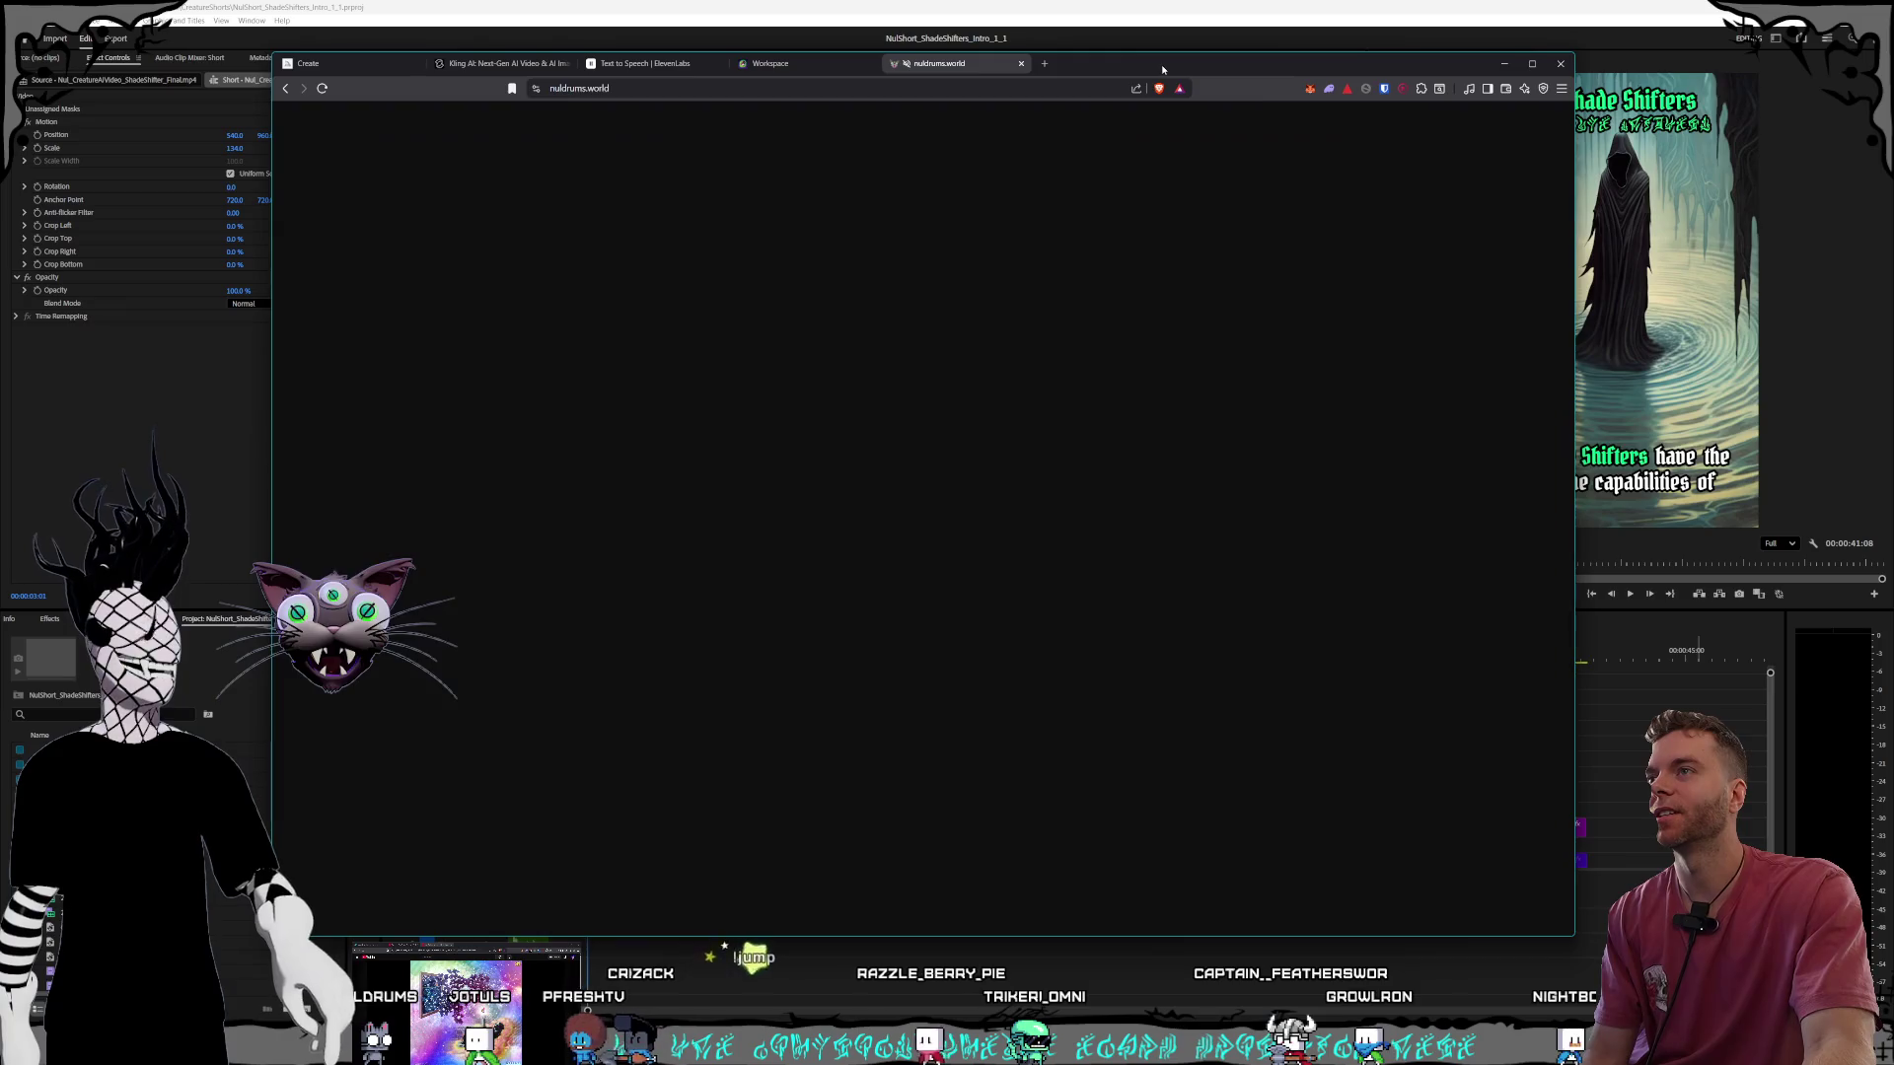
Close the notifications popover on ElevenLabs Text to Speech, then go to the Kling AI tab.
click(778, 65)
click(631, 63)
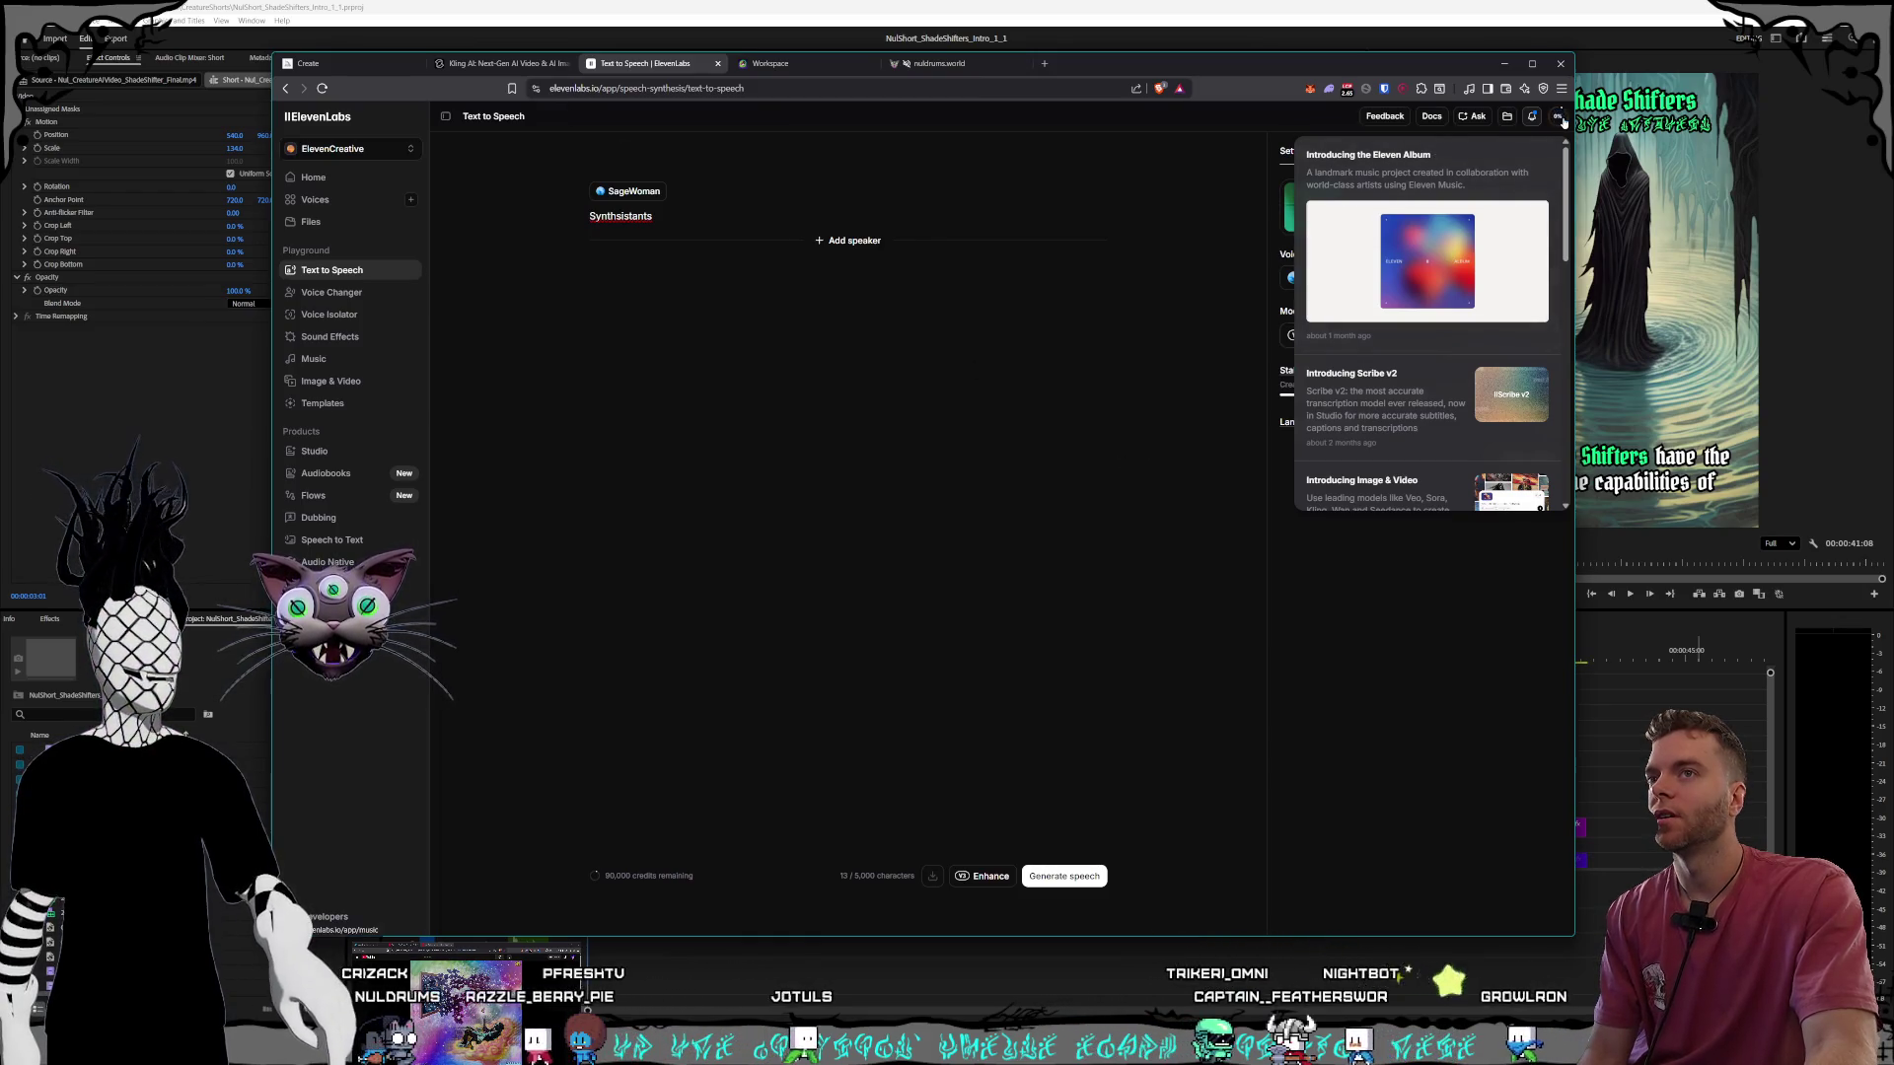
click(1411, 707)
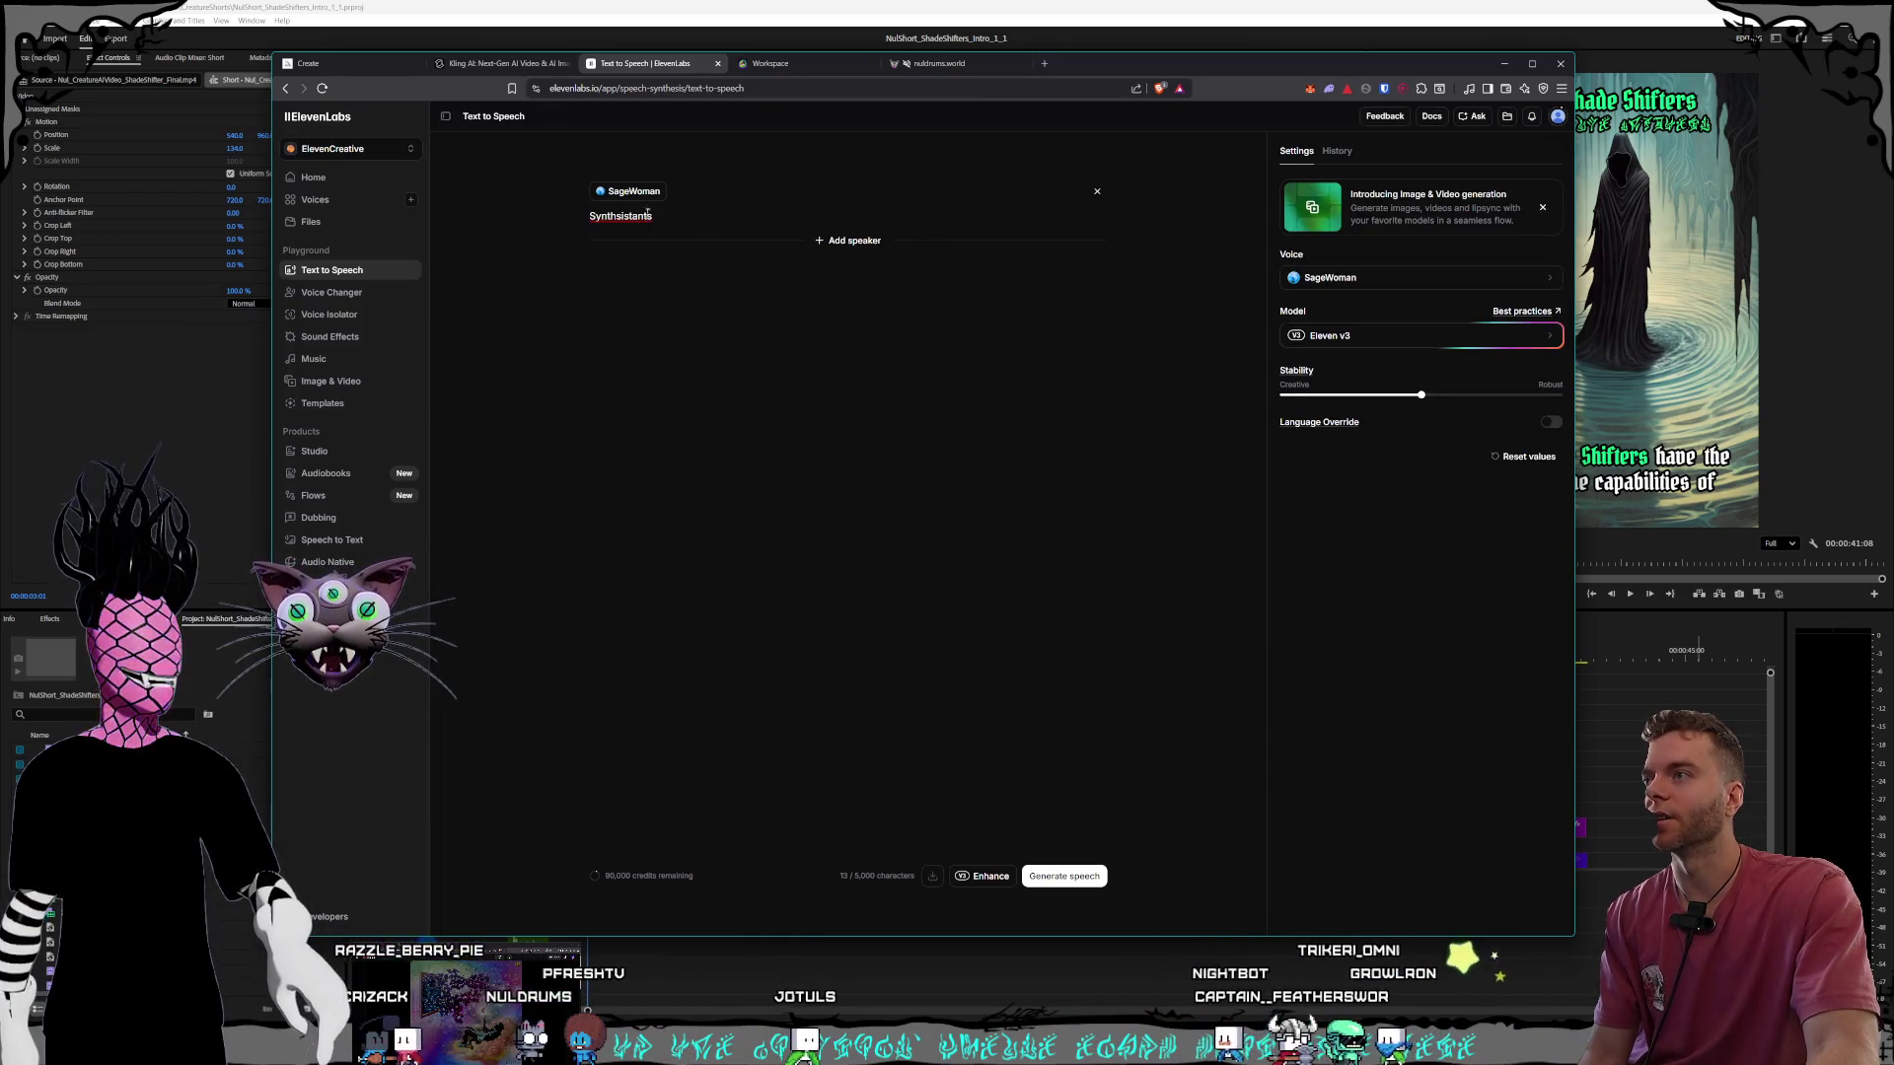
click(503, 63)
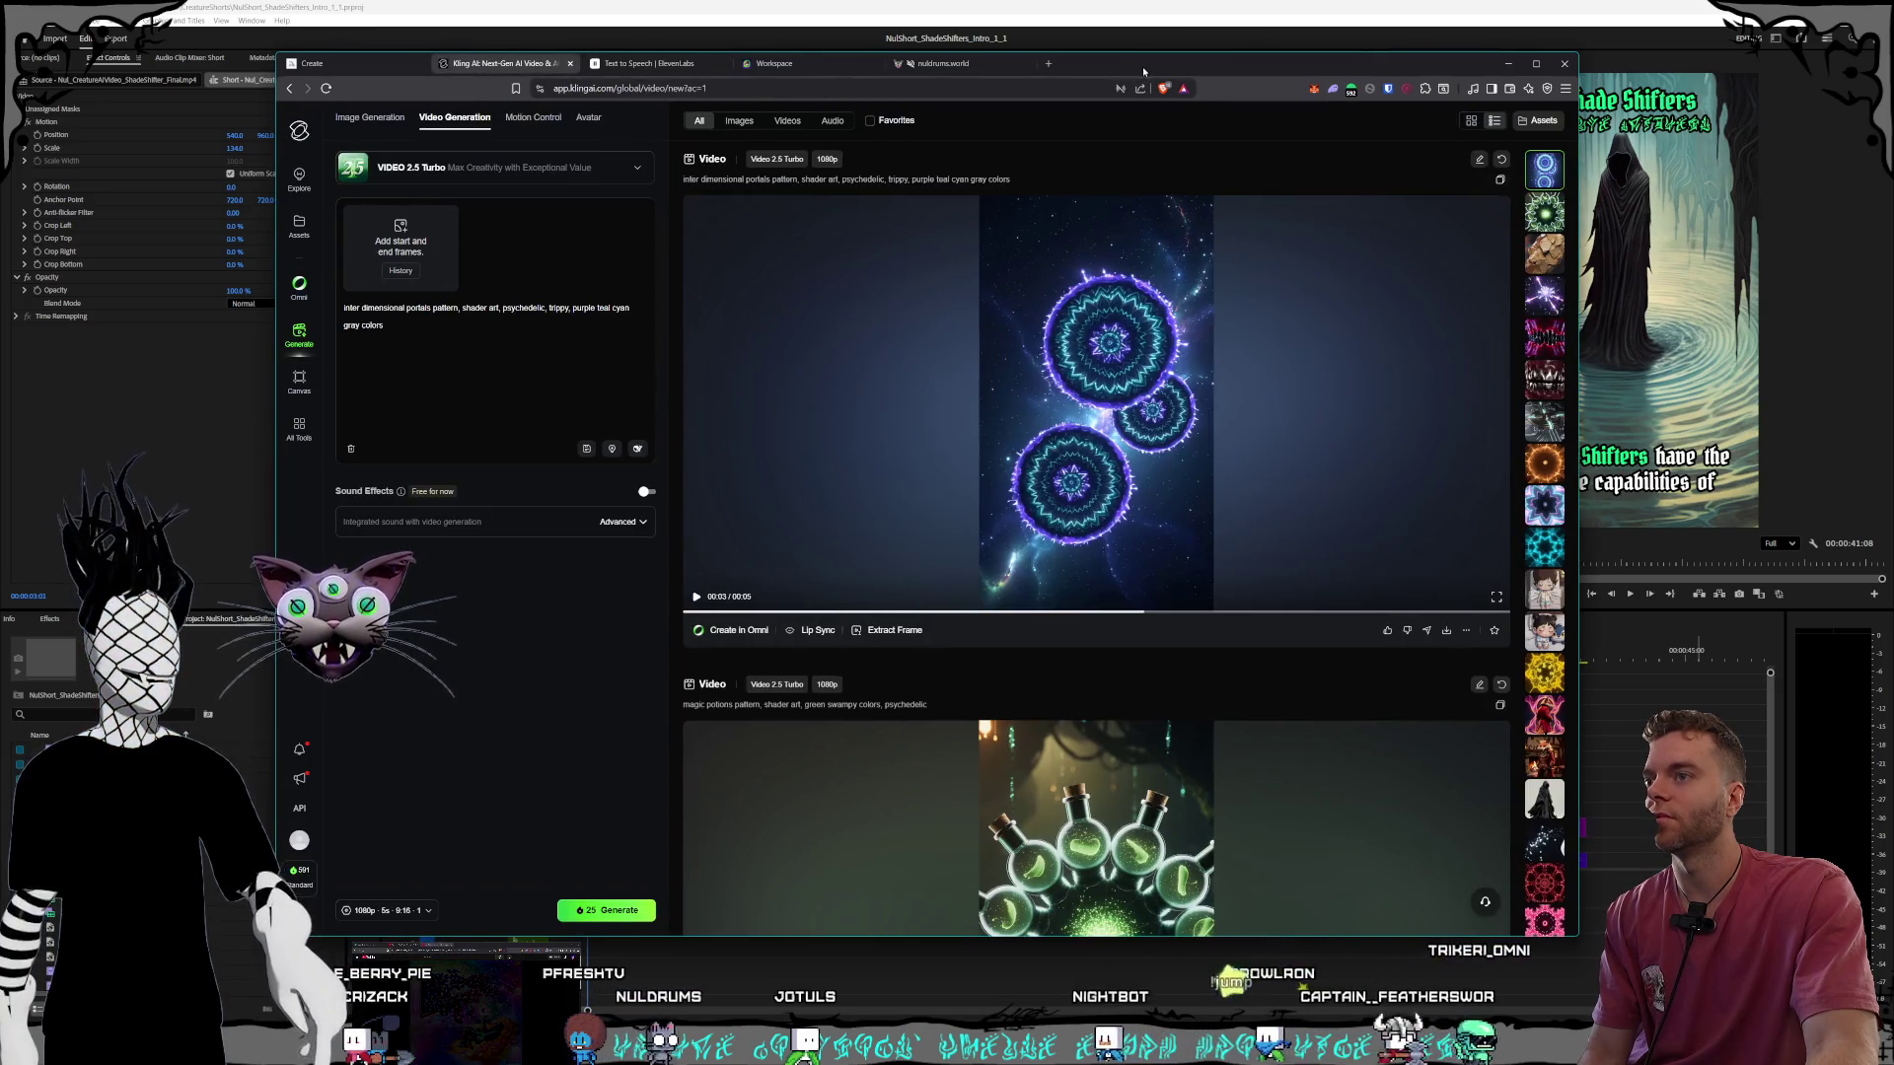
drag(1139, 72, 1145, 73)
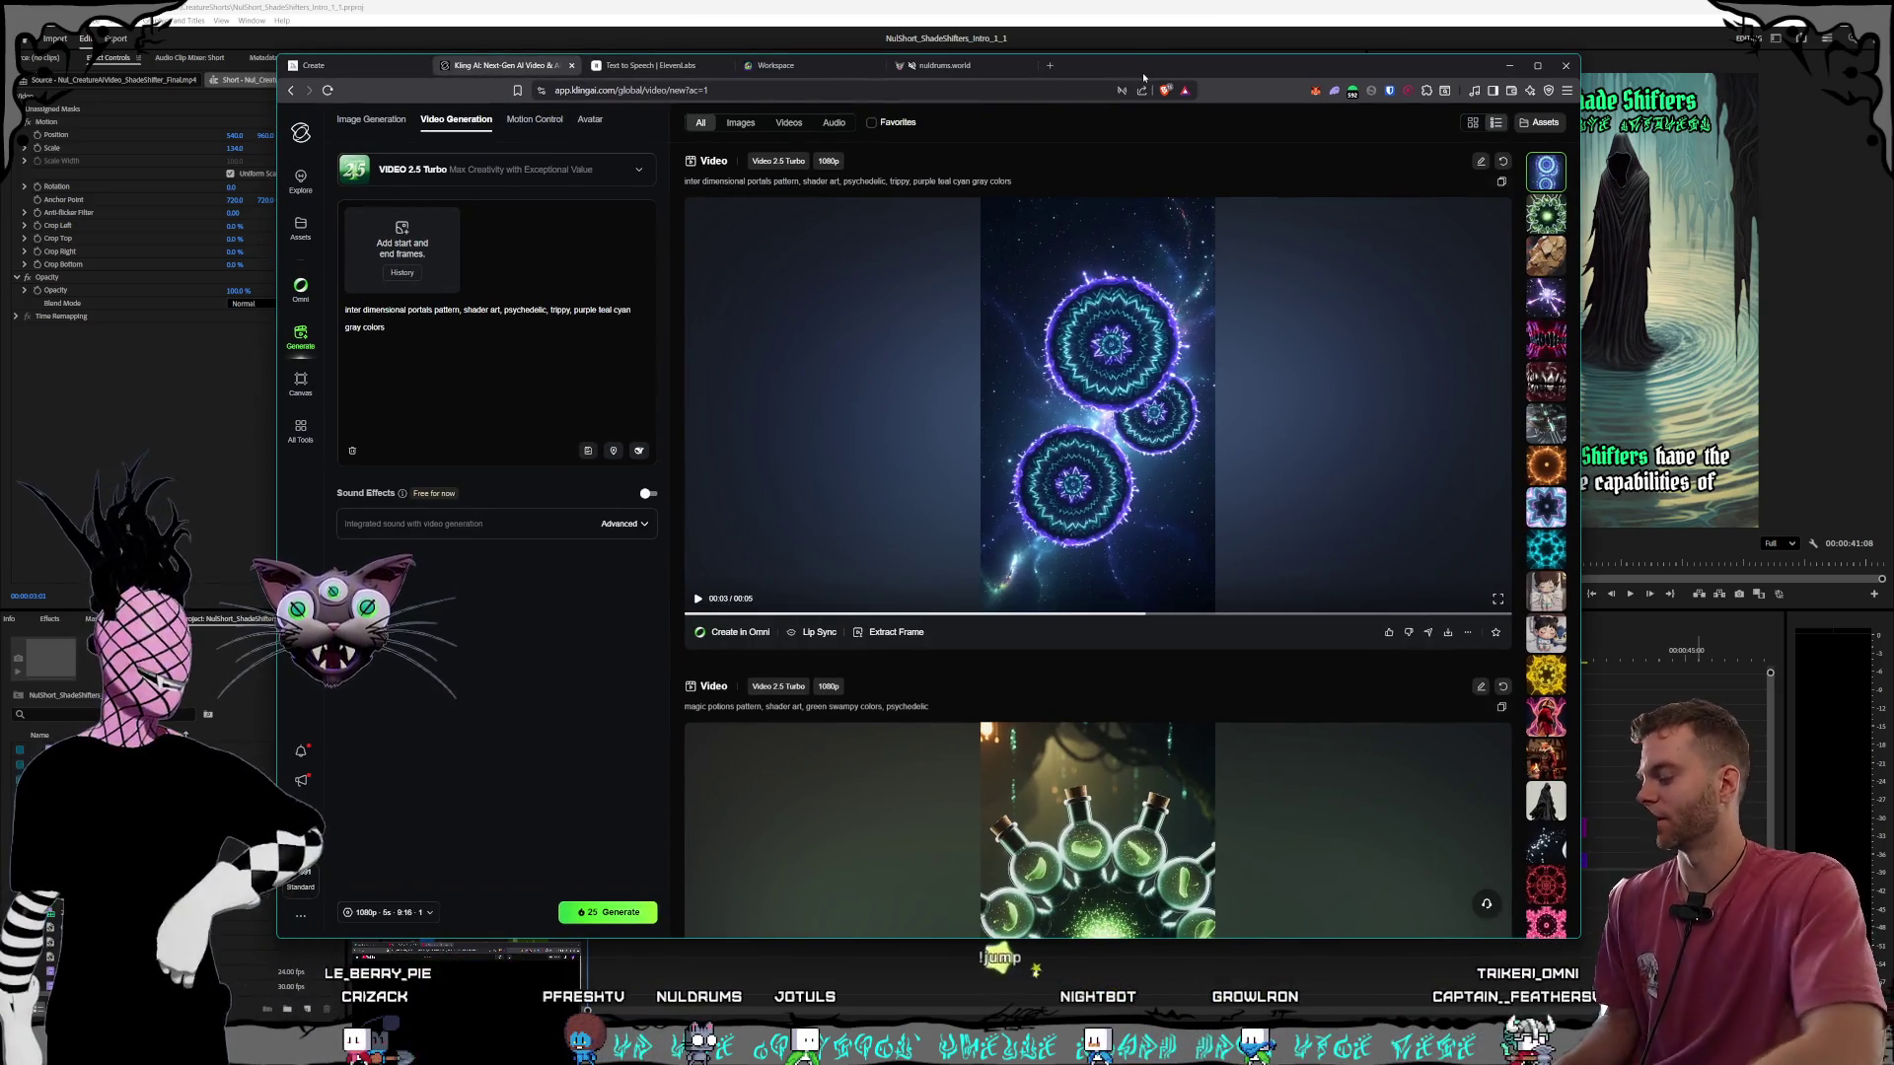